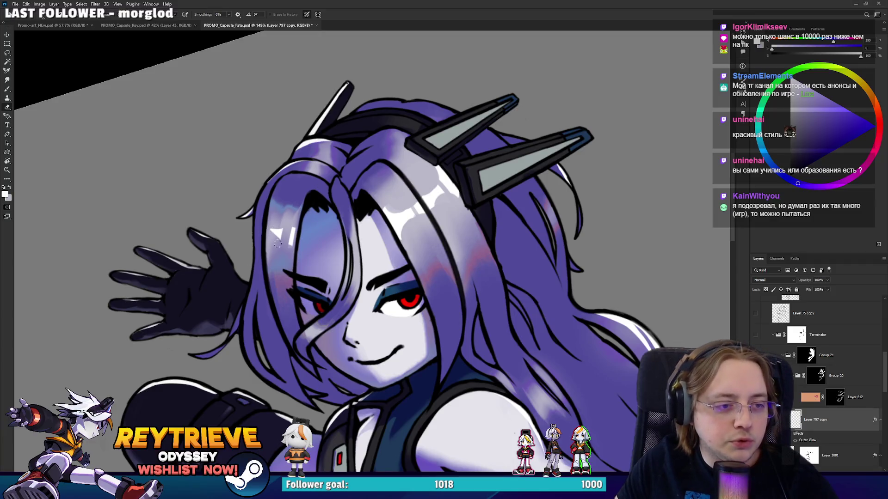
# Paint and trim bright white highlights on the hair beside the girl's face
pyautogui.moveTo(273, 238)
pyautogui.mouseDown()
pyautogui.moveTo(282, 227)
pyautogui.moveTo(277, 215)
pyautogui.moveTo(272, 244)
pyautogui.moveTo(274, 215)
pyautogui.mouseUp()
pyautogui.press('b')
pyautogui.press('e')
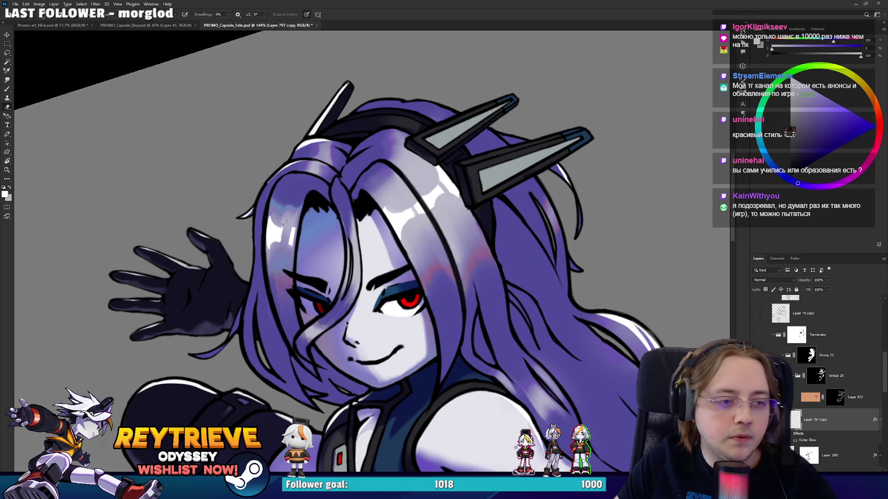
pyautogui.moveTo(316, 255); pyautogui.dragTo(357, 241)
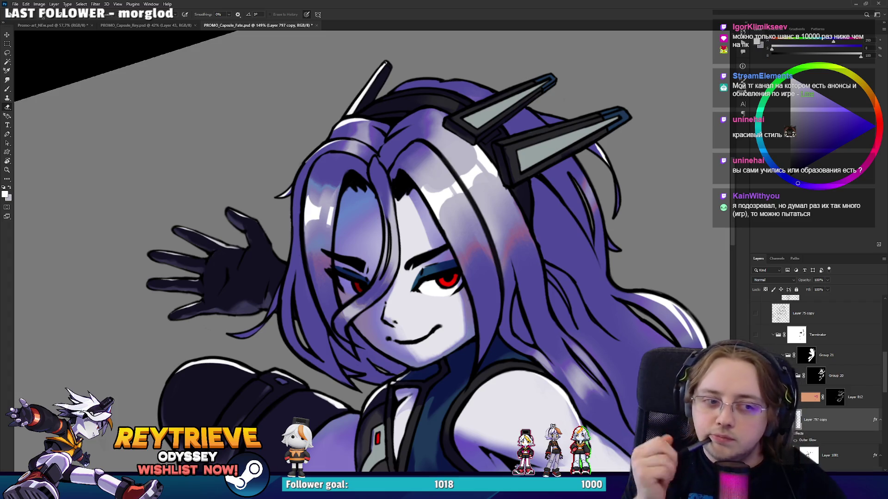
pyautogui.moveTo(396, 252); pyautogui.dragTo(392, 223)
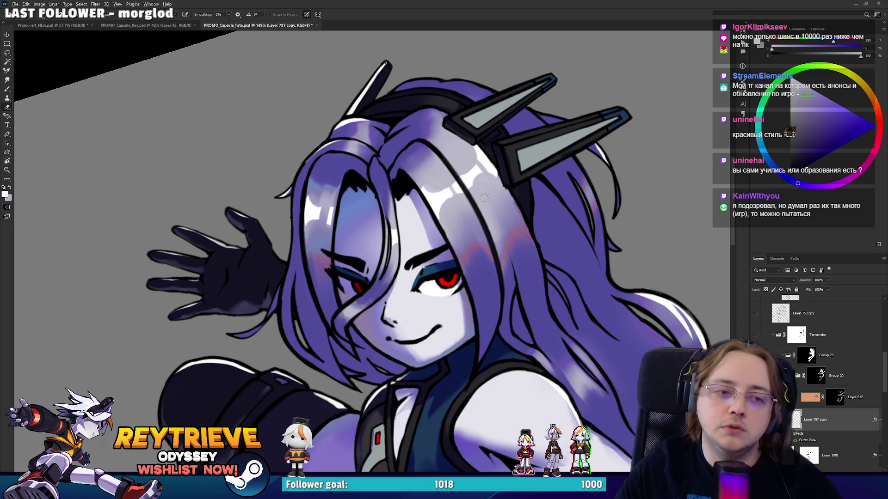
pyautogui.scroll(-5, 484, 198)
pyautogui.scroll(5, 327, 138)
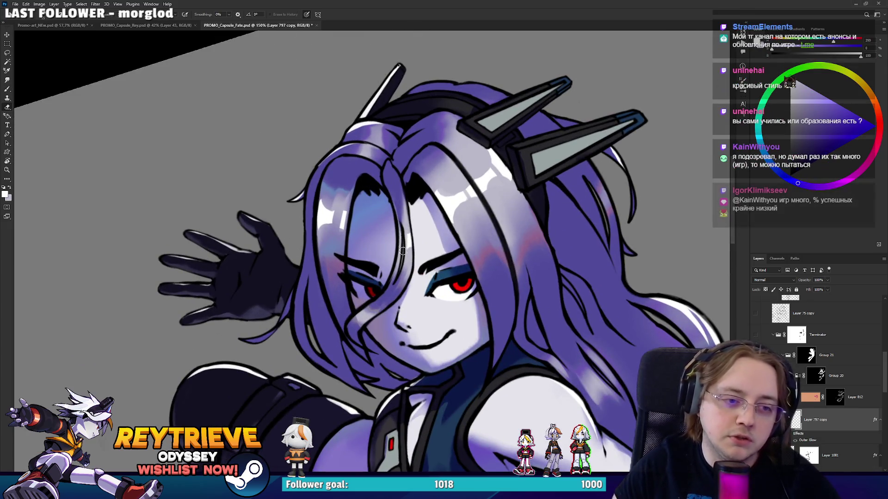
# Tilt the canvas around the face, reset it upright, then pan up and rotate counter-clockwise
pyautogui.press('r')
pyautogui.moveTo(400, 239); pyautogui.dragTo(487, 233)
pyautogui.press('Escape')
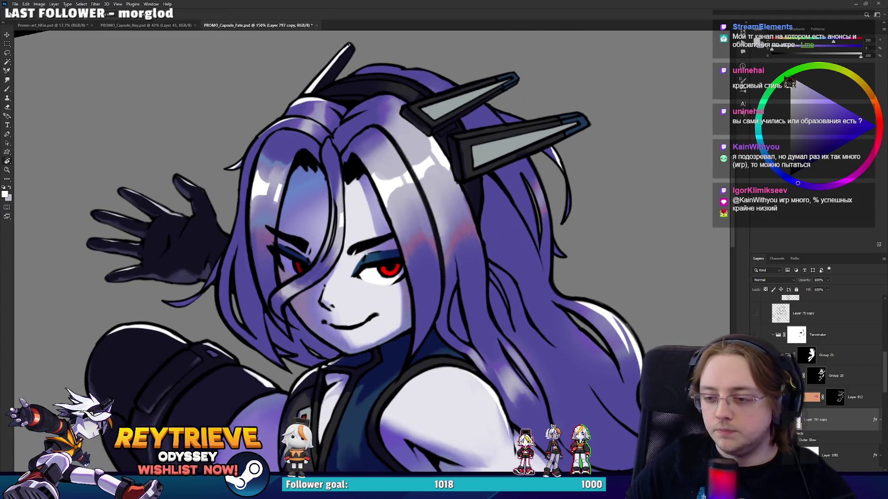
pyautogui.moveTo(504, 356)
pyautogui.mouseDown()
pyautogui.moveTo(497, 290)
pyautogui.moveTo(467, 215)
pyautogui.mouseUp()
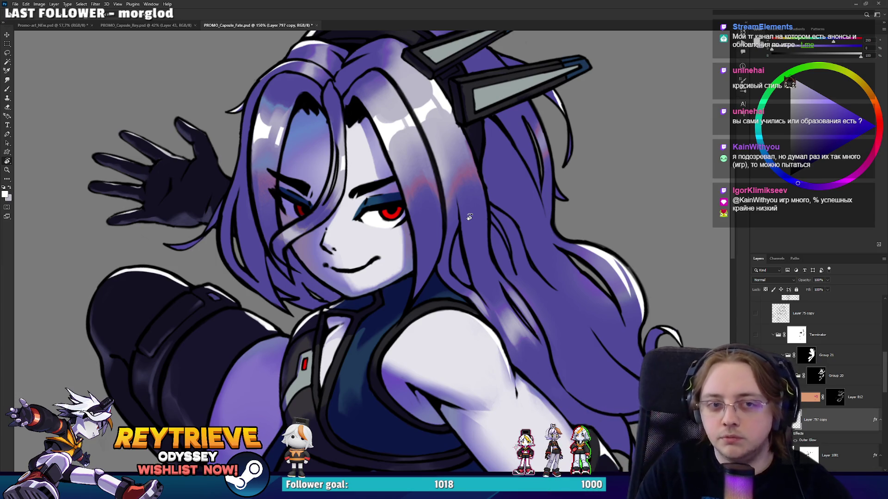
pyautogui.scroll(-3, 469, 217)
pyautogui.moveTo(451, 171)
pyautogui.mouseDown()
pyautogui.moveTo(479, 256)
pyautogui.moveTo(472, 245)
pyautogui.mouseUp()
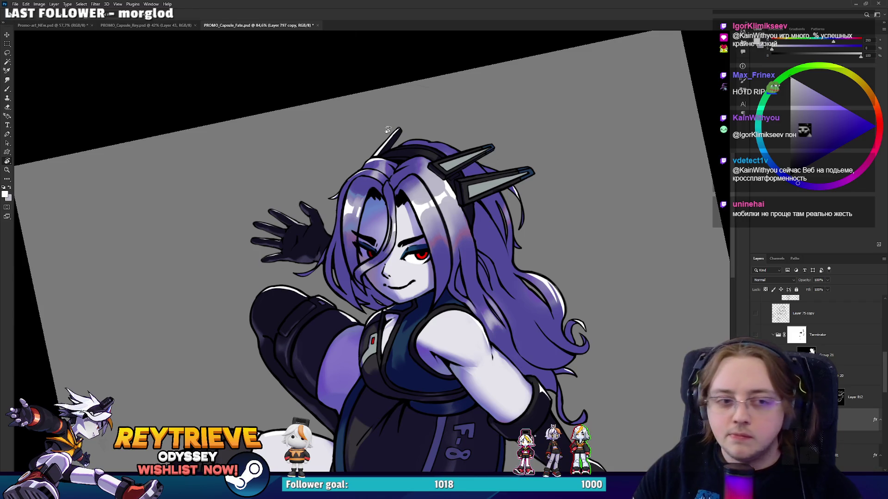
# Straighten, rotate and zoom the view out until the whole purple-haired girl is visible
pyautogui.scroll(3, 394, 131)
pyautogui.moveTo(394, 131); pyautogui.dragTo(417, 139)
pyautogui.press('e')
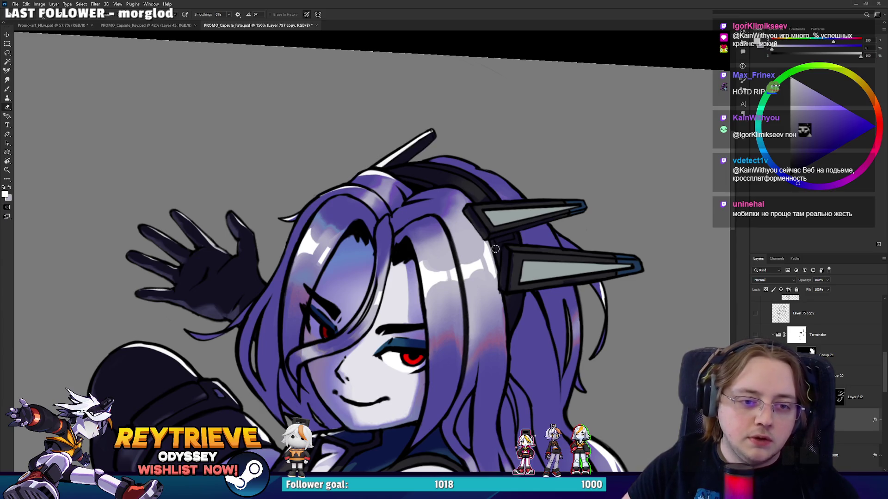
pyautogui.moveTo(504, 249); pyautogui.dragTo(428, 137)
pyautogui.scroll(-3, 483, 231)
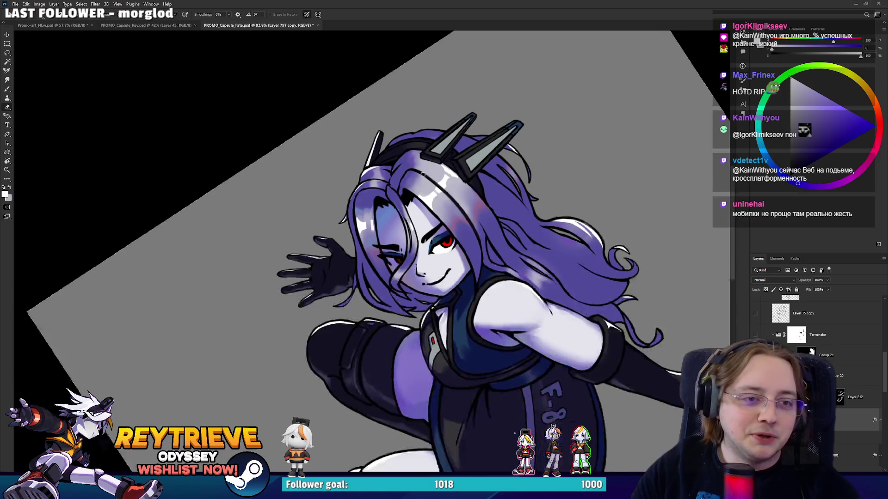
pyautogui.moveTo(482, 231)
pyautogui.mouseDown()
pyautogui.moveTo(476, 222)
pyautogui.moveTo(549, 264)
pyautogui.mouseUp()
pyautogui.scroll(-2, 504, 240)
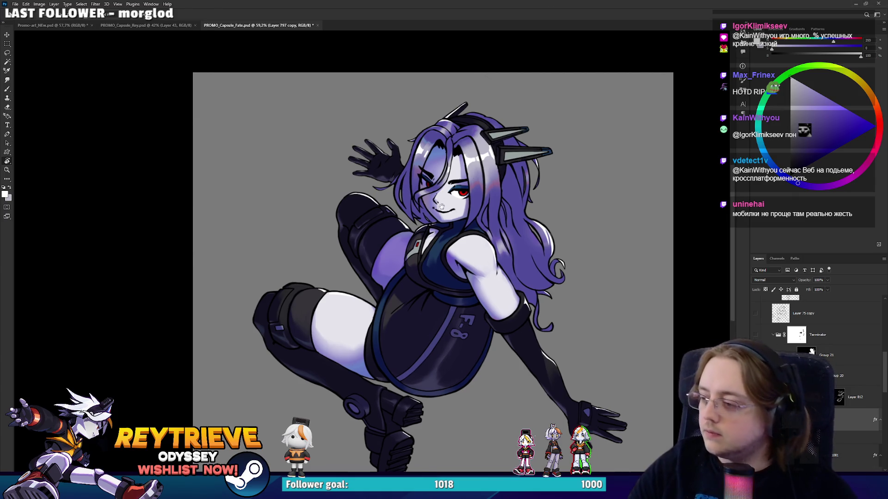
pyautogui.scroll(5, 433, 286)
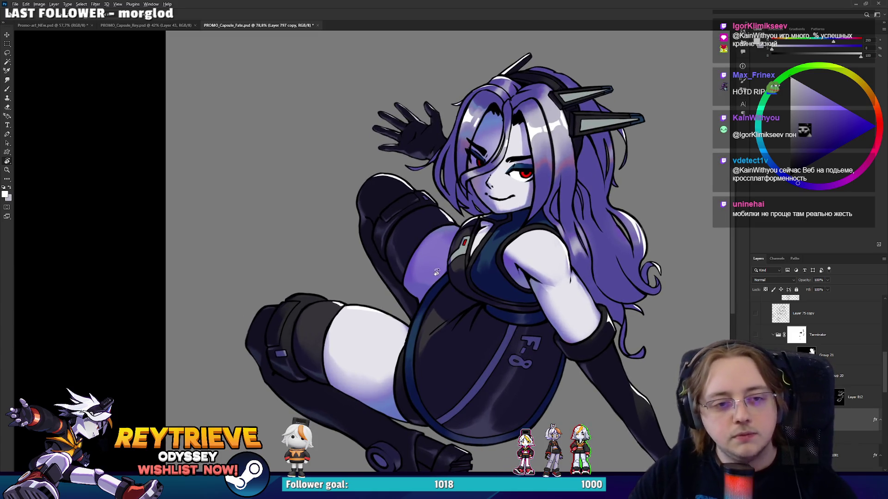
pyautogui.scroll(-5, 435, 273)
pyautogui.scroll(-2, 840, 396)
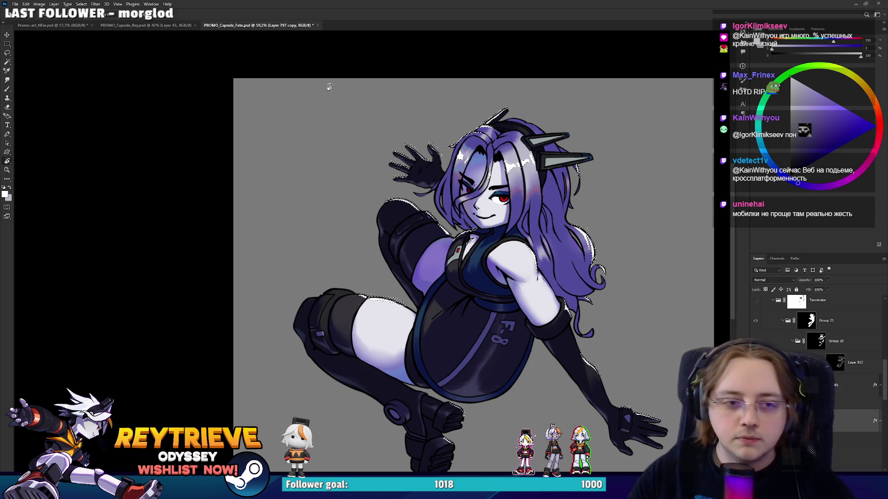
pyautogui.click(96, 4)
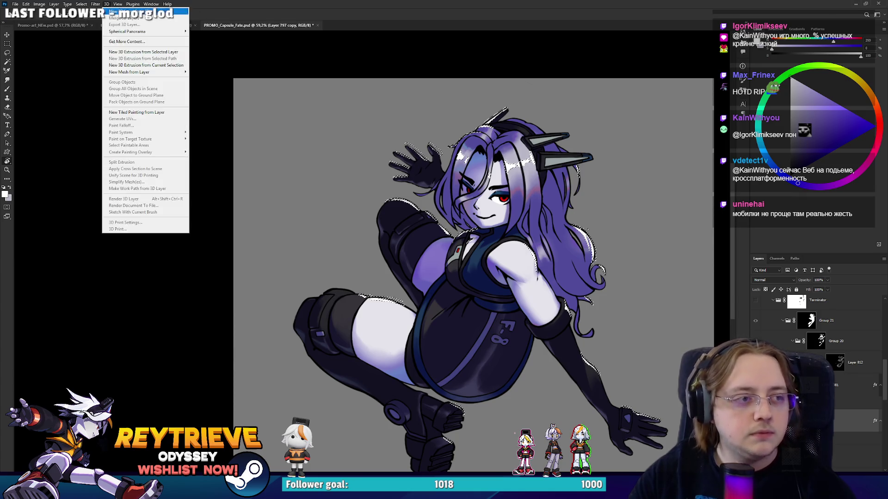
# Deselect with Ctrl+D, duplicate the girl's layer with Ctrl+J, and switch to PROMO_Capsule_Rey.psd
pyautogui.click(680, 327)
pyautogui.hotkey('ctrl', 'd')
pyautogui.hotkey('ctrl', 'j')
pyautogui.scroll(-1, 849, 429)
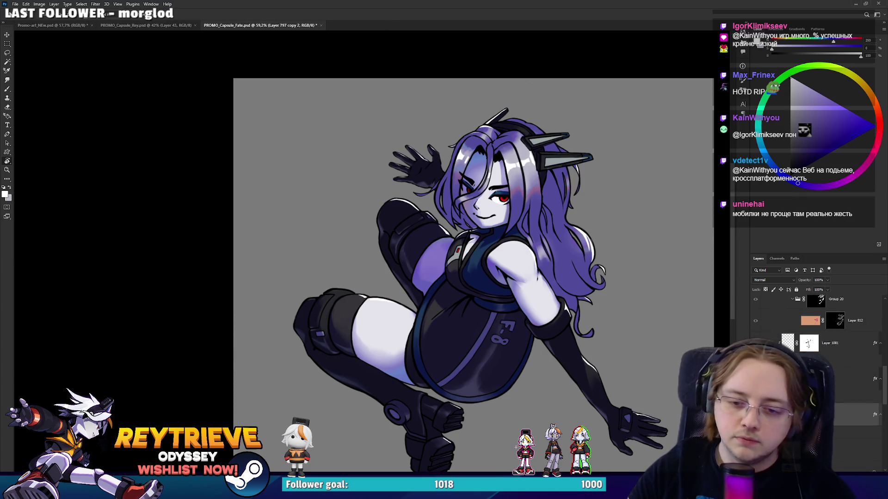
pyautogui.scroll(4, 501, 229)
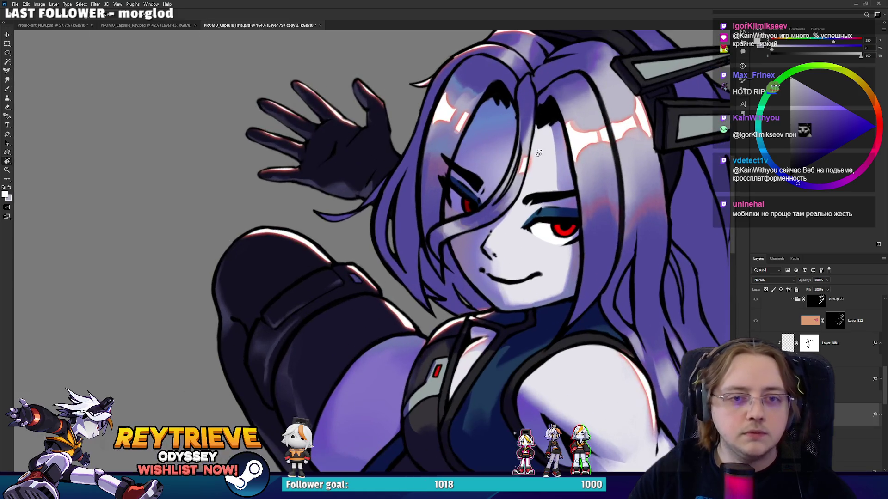
pyautogui.scroll(-4, 501, 229)
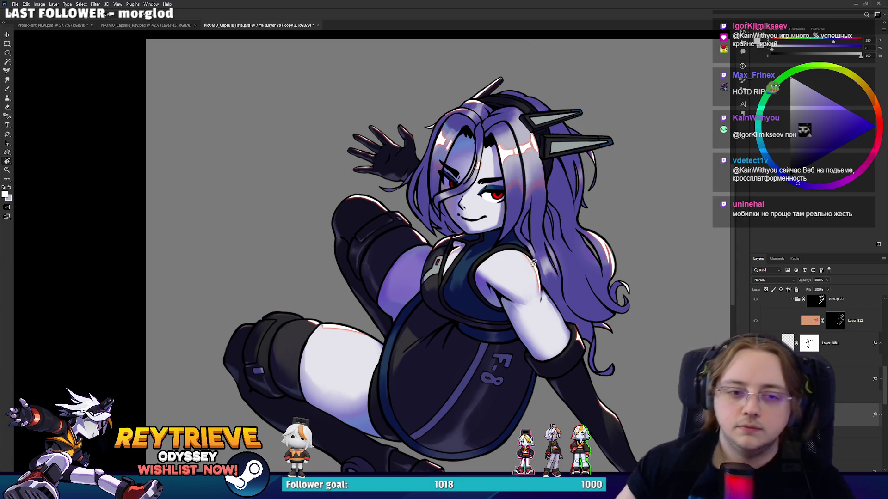
pyautogui.scroll(-3, 518, 260)
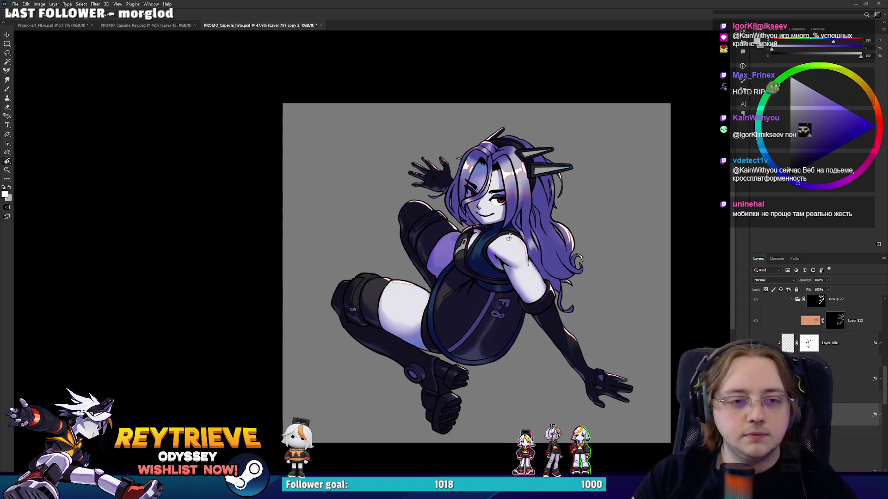
pyautogui.click(147, 25)
pyautogui.scroll(3, 391, 140)
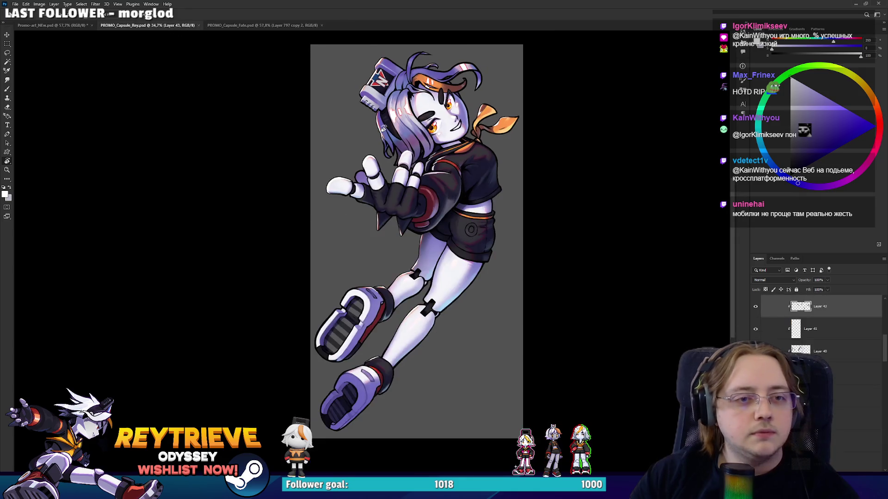
# Pan and zoom over the pale-haired Rey artwork, then return to PROMO_Capsule_Fate.psd
pyautogui.moveTo(392, 140); pyautogui.dragTo(406, 161)
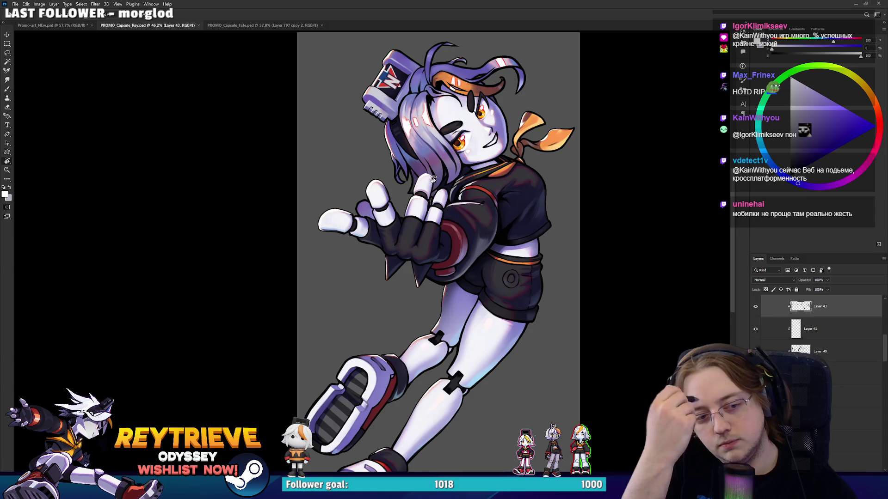
pyautogui.scroll(-1, 442, 143)
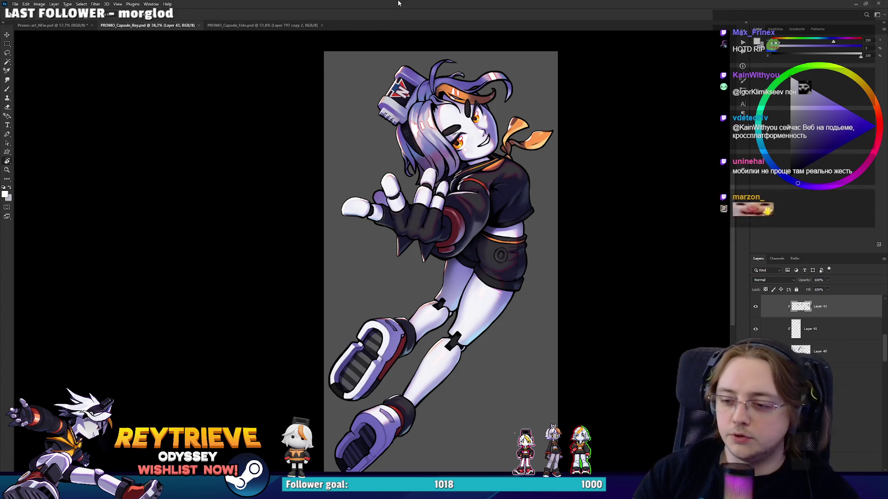
pyautogui.click(241, 23)
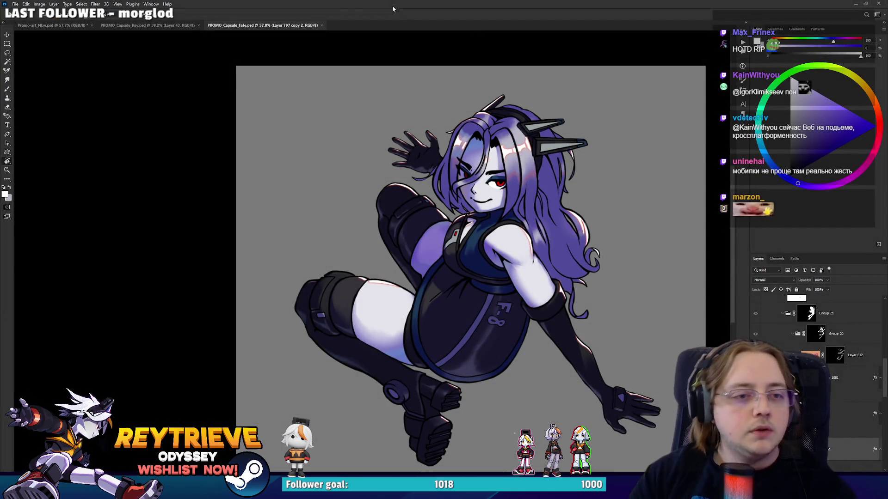
# On Layer 1080, sample the skin colour and paint a bluish highlight along the thigh's right edge
pyautogui.scroll(1, 465, 226)
pyautogui.scroll(-2, 456, 210)
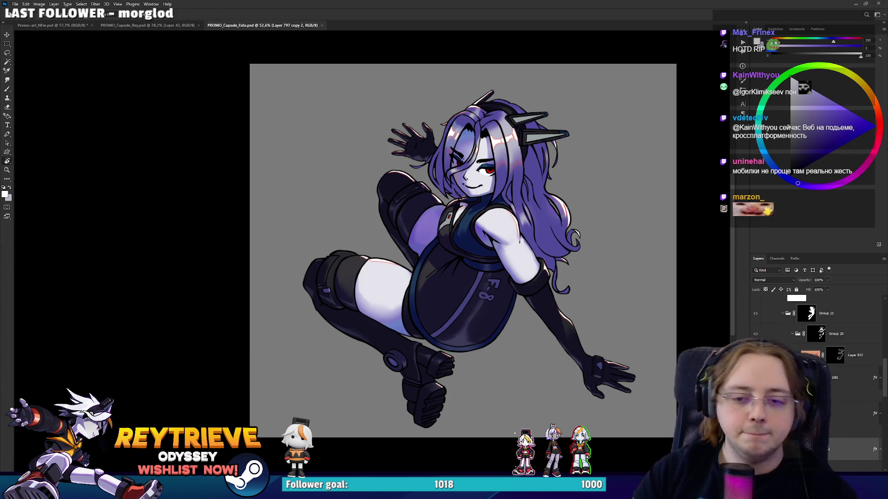
pyautogui.press('b')
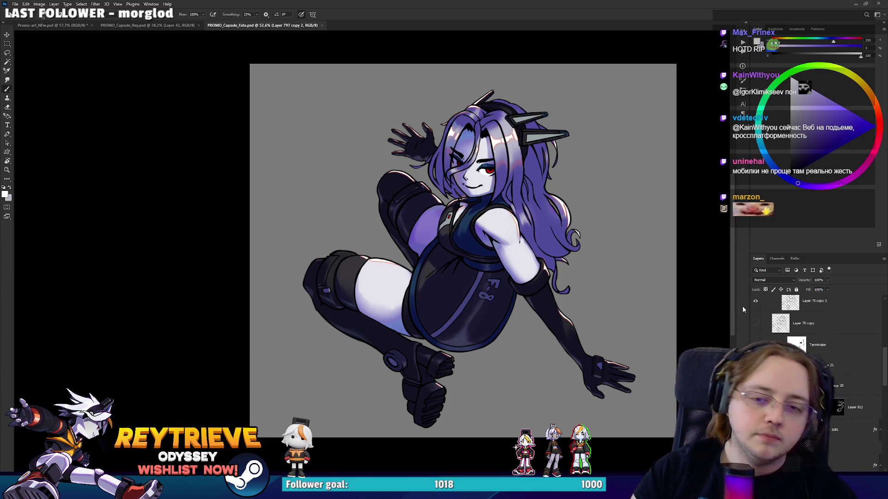
pyautogui.scroll(-3, 786, 342)
pyautogui.click(814, 355)
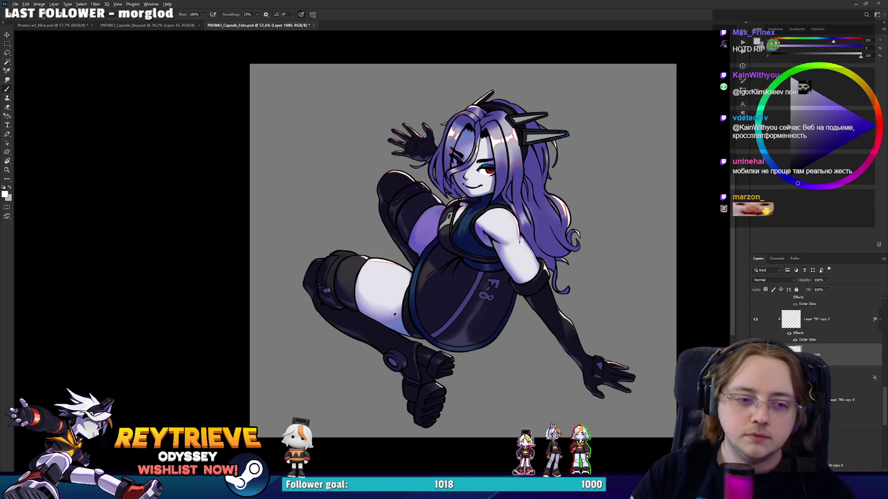
pyautogui.keyDown('alt'); pyautogui.click(394, 301); pyautogui.keyUp('alt')
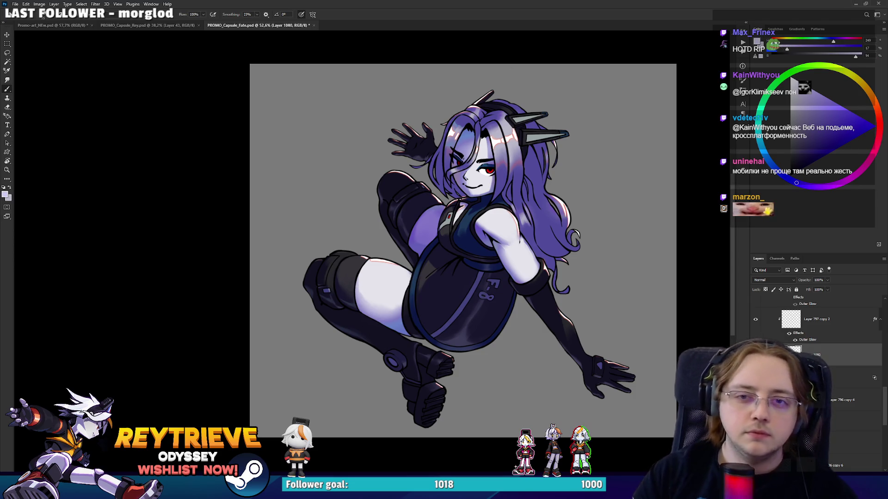
pyautogui.scroll(5, 416, 280)
pyautogui.press('r')
pyautogui.moveTo(458, 83); pyautogui.dragTo(484, 174)
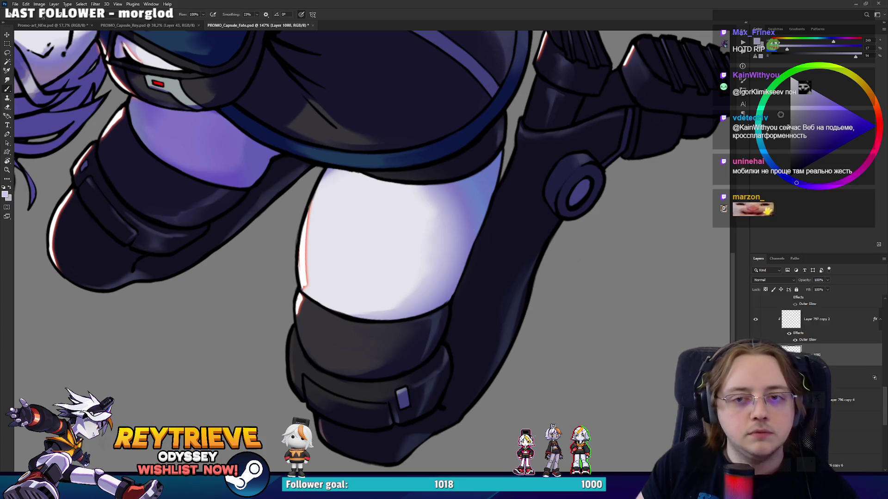
pyautogui.moveTo(484, 175)
pyautogui.mouseDown()
pyautogui.moveTo(495, 166)
pyautogui.moveTo(473, 232)
pyautogui.mouseUp()
# Turn the canvas upside down and trim the thigh shading with the eraser
pyautogui.press('r')
pyautogui.moveTo(512, 179)
pyautogui.mouseDown()
pyautogui.moveTo(270, 339)
pyautogui.moveTo(276, 268)
pyautogui.moveTo(365, 241)
pyautogui.moveTo(322, 319)
pyautogui.mouseUp()
pyautogui.press('e')
pyautogui.press('r')
pyautogui.press('e')
pyautogui.press('b')
# Undo the stray light stroke and paint a lavender highlight along the arm's edge, trimming it
pyautogui.hotkey('ctrl', 'z')
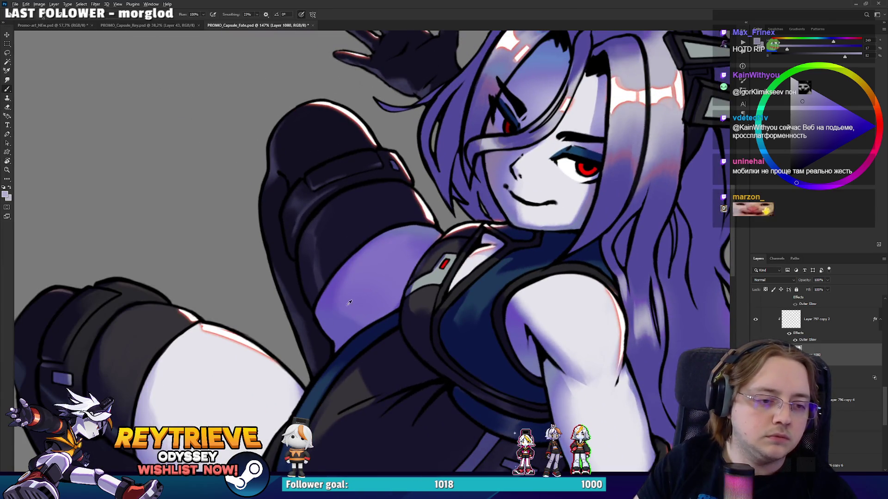
pyautogui.keyDown('alt'); pyautogui.click(380, 287); pyautogui.keyUp('alt')
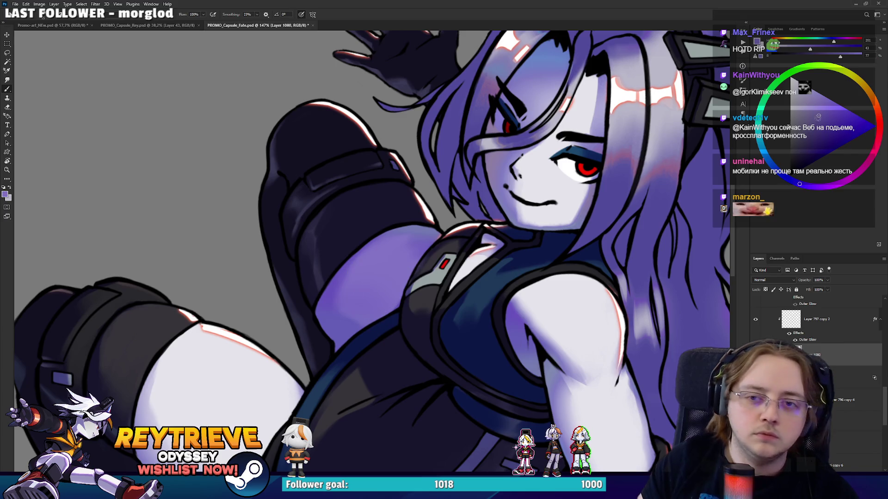
pyautogui.keyDown('alt'); pyautogui.click(371, 295); pyautogui.keyUp('alt')
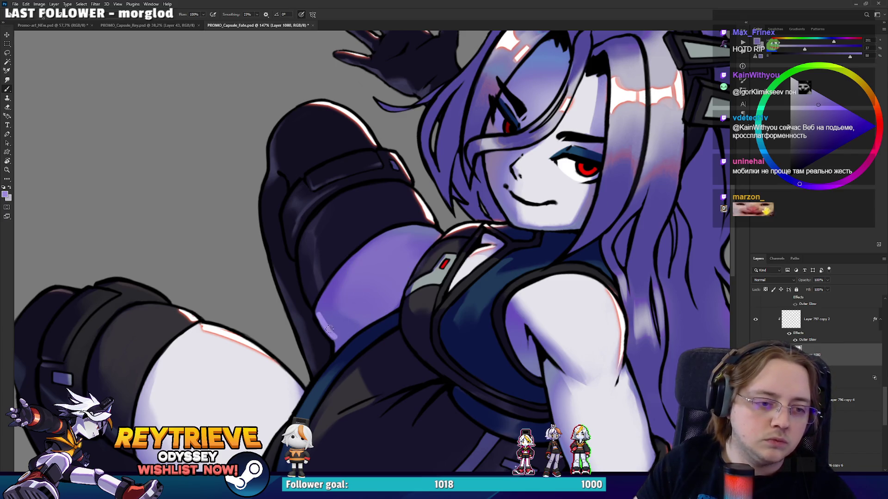
pyautogui.moveTo(317, 309)
pyautogui.mouseDown()
pyautogui.moveTo(331, 336)
pyautogui.moveTo(326, 311)
pyautogui.moveTo(358, 324)
pyautogui.moveTo(347, 335)
pyautogui.moveTo(390, 245)
pyautogui.moveTo(347, 115)
pyautogui.moveTo(430, 190)
pyautogui.mouseUp()
pyautogui.press('e')
pyautogui.press('b')
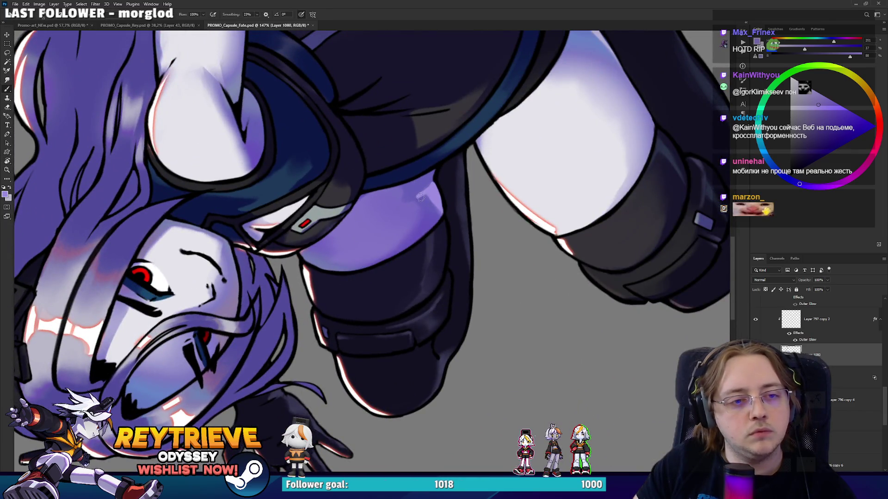
pyautogui.press('e')
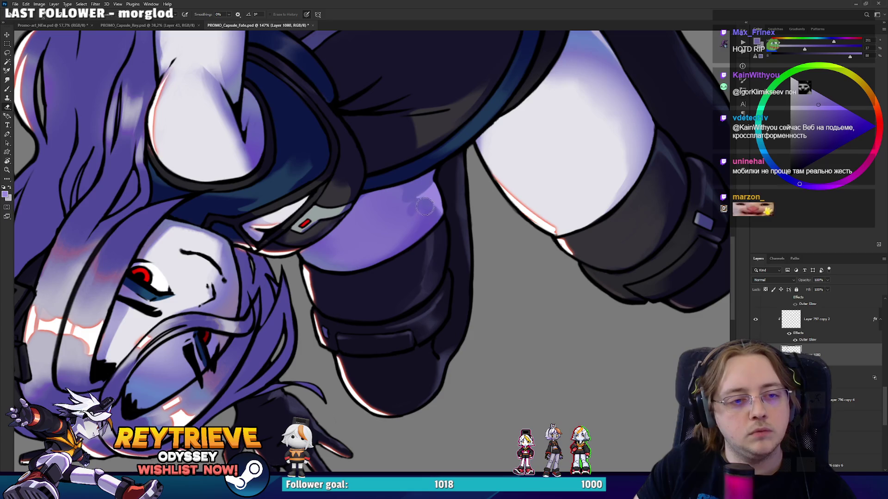
# Switch to a different brush preset, fit the artwork upright on screen, and save it
pyautogui.rightClick(409, 188)
pyautogui.doubleClick(501, 329)
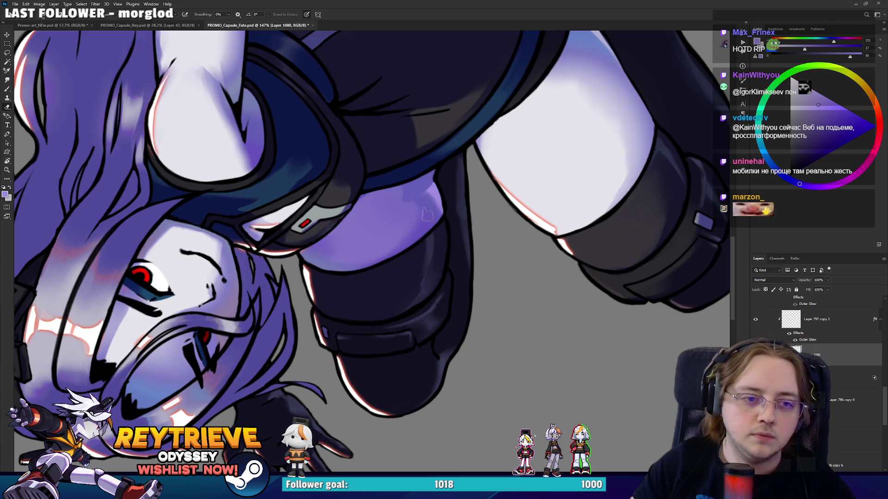
pyautogui.hotkey('ctrl', '0')
pyautogui.moveTo(533, 148)
pyautogui.mouseDown()
pyautogui.moveTo(500, 351)
pyautogui.moveTo(449, 395)
pyautogui.moveTo(476, 333)
pyautogui.mouseUp()
pyautogui.hotkey('ctrl', 's')
pyautogui.scroll(-2, 465, 270)
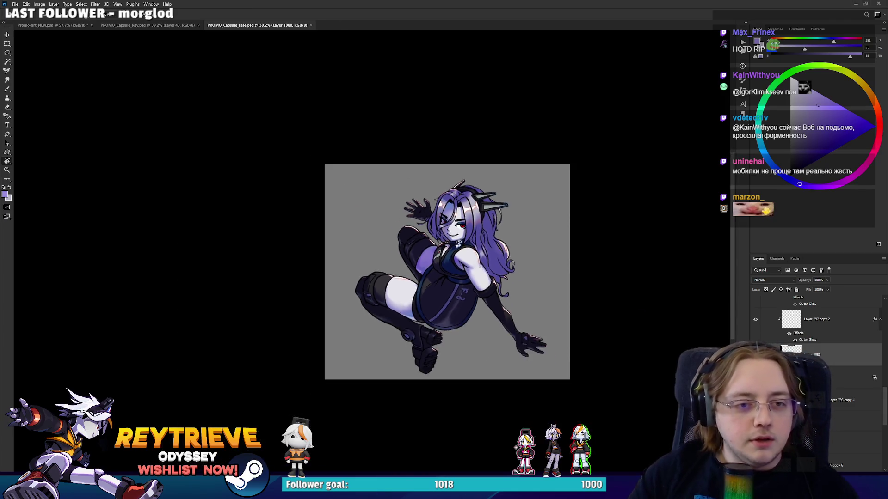
pyautogui.scroll(3, 457, 240)
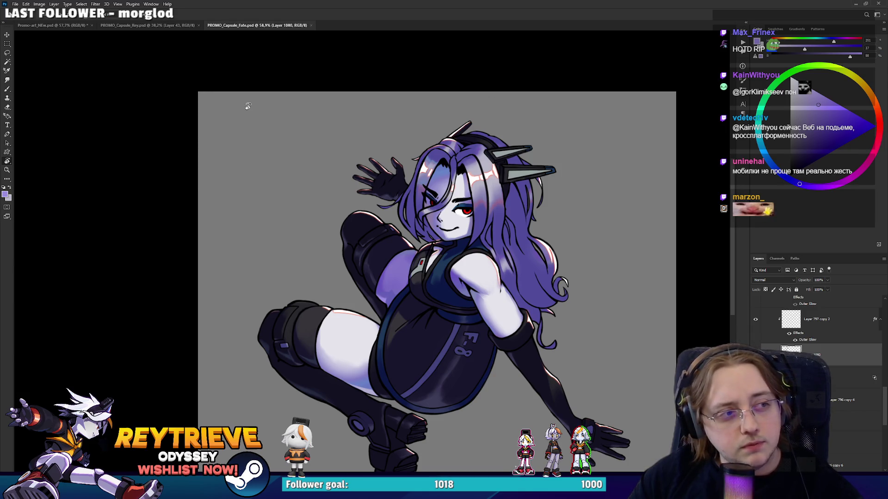
pyautogui.click(151, 26)
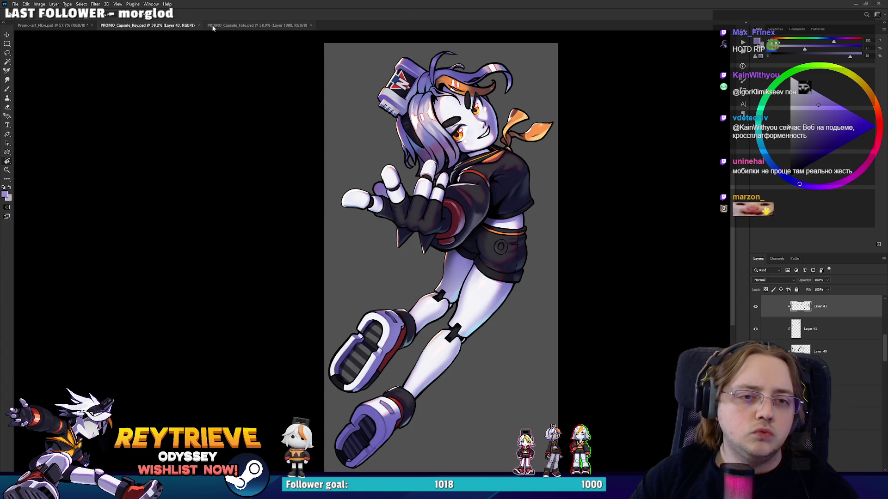
pyautogui.click(231, 26)
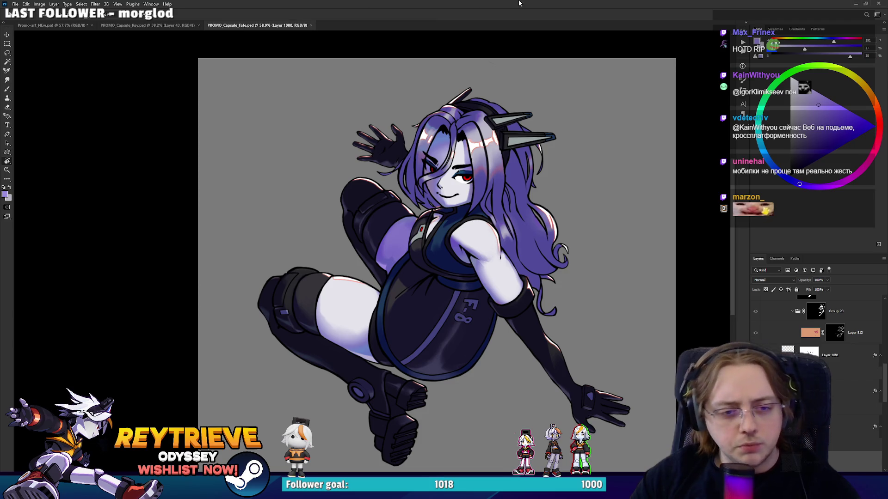
pyautogui.scroll(3, 483, 252)
pyautogui.scroll(1, 845, 394)
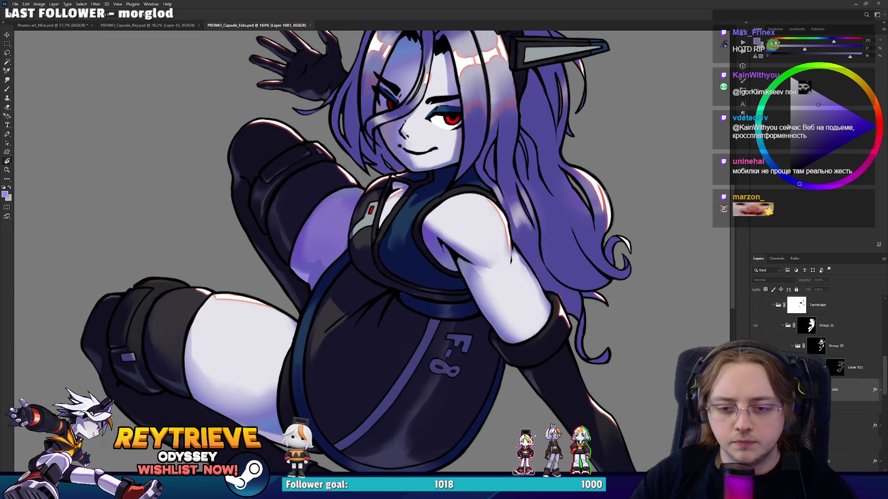
# Target Layer 797 copy 2's mask and set up a much larger eraser brush
pyautogui.scroll(-1, 842, 426)
pyautogui.click(835, 448)
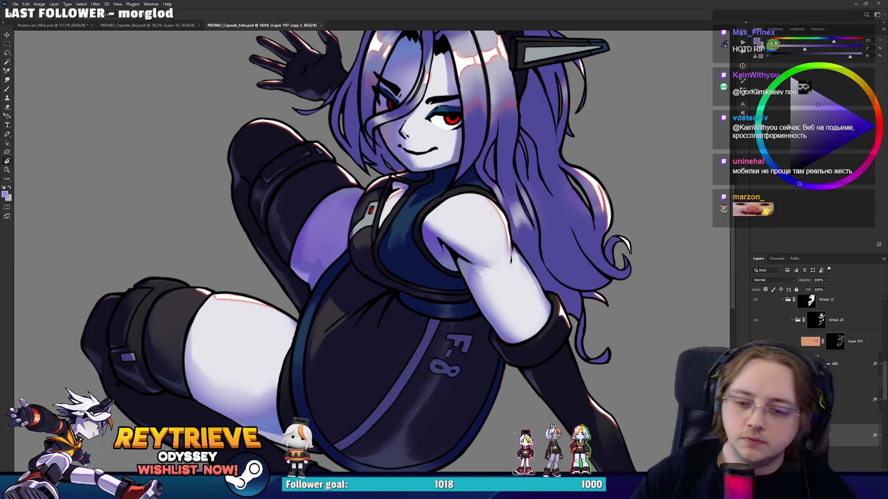
pyautogui.click(817, 435)
pyautogui.scroll(2, 555, 306)
pyautogui.press('e')
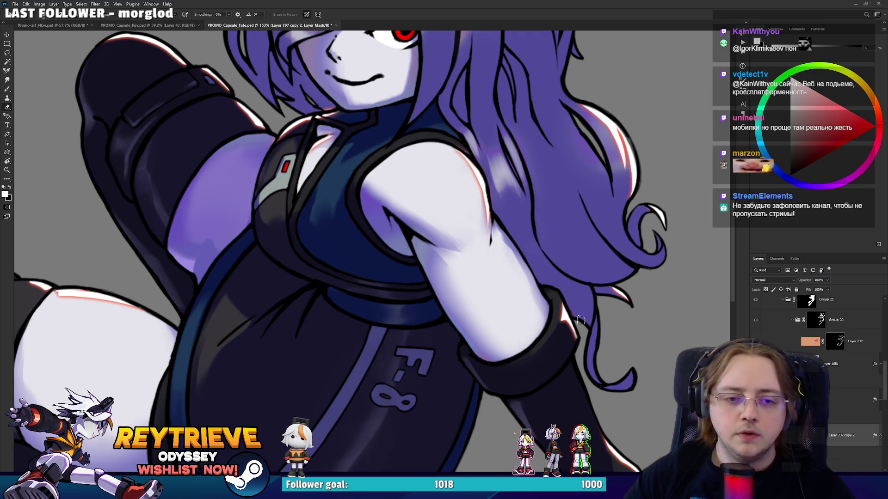
pyautogui.press(']')
pyautogui.press(']')
pyautogui.press(']')
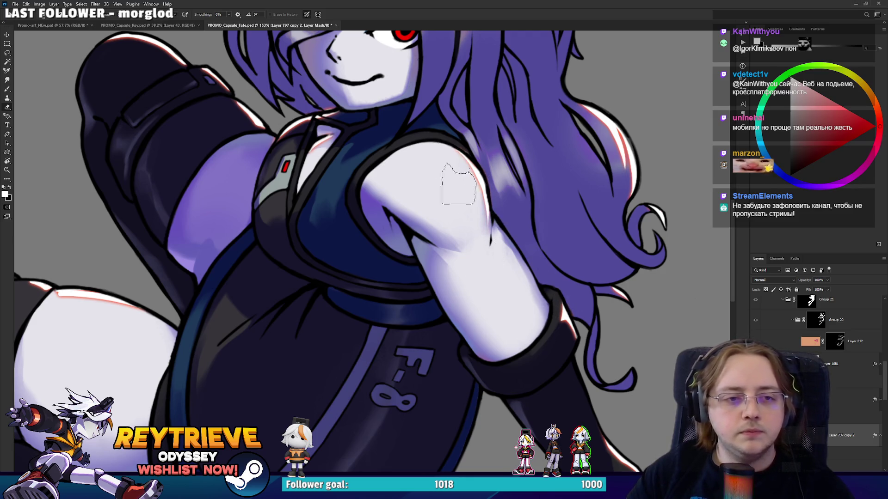
# Pan around the face, raised hand, hair ornament and torso
pyautogui.moveTo(490, 229); pyautogui.dragTo(437, 336)
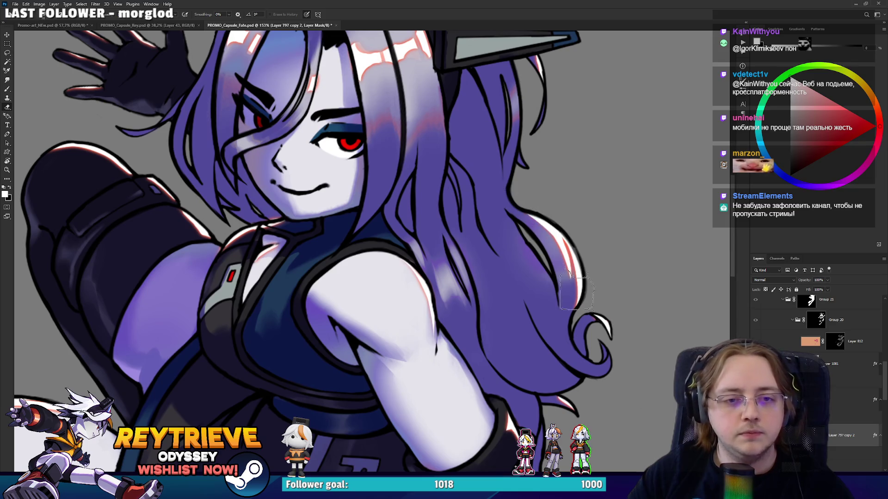
pyautogui.moveTo(569, 351); pyautogui.dragTo(549, 253)
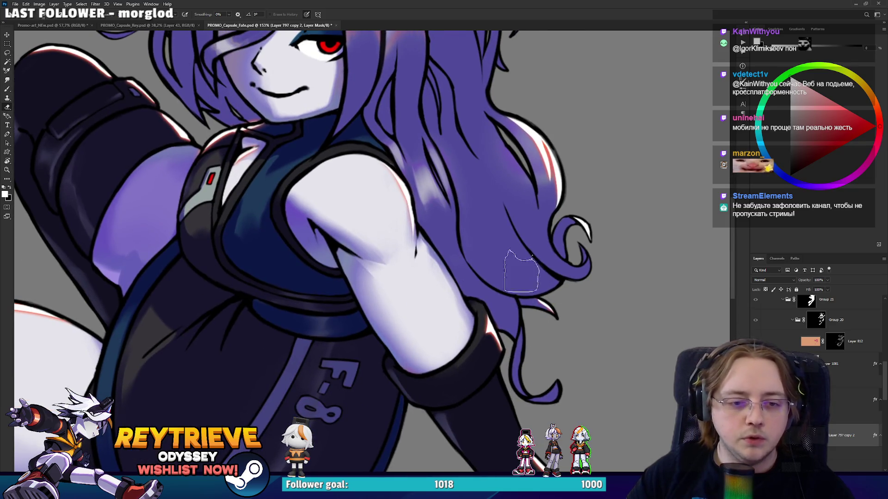
pyautogui.moveTo(520, 280)
pyautogui.mouseDown()
pyautogui.moveTo(562, 462)
pyautogui.moveTo(615, 456)
pyautogui.mouseUp()
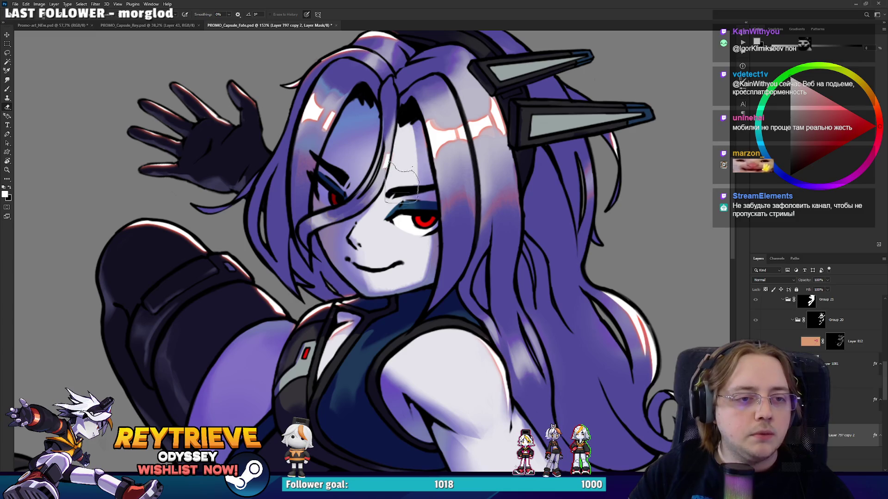
pyautogui.moveTo(399, 161); pyautogui.dragTo(416, 250)
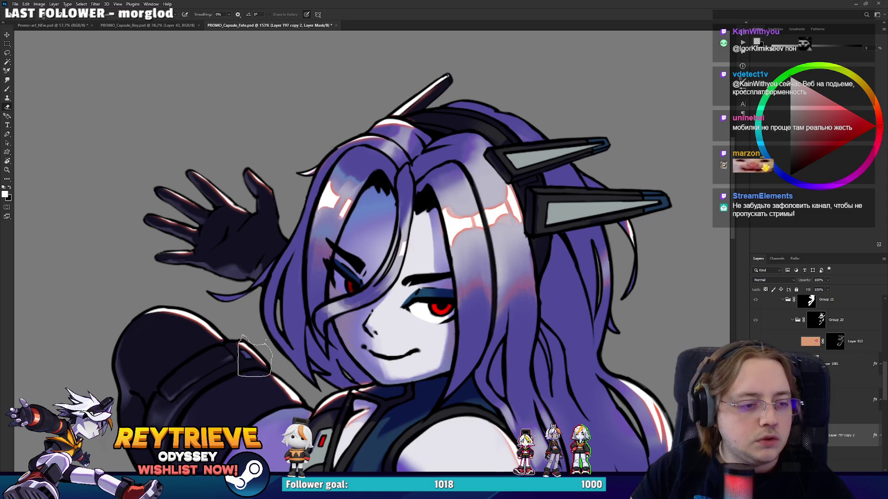
pyautogui.moveTo(286, 407)
pyautogui.mouseDown()
pyautogui.moveTo(296, 354)
pyautogui.moveTo(403, 158)
pyautogui.mouseUp()
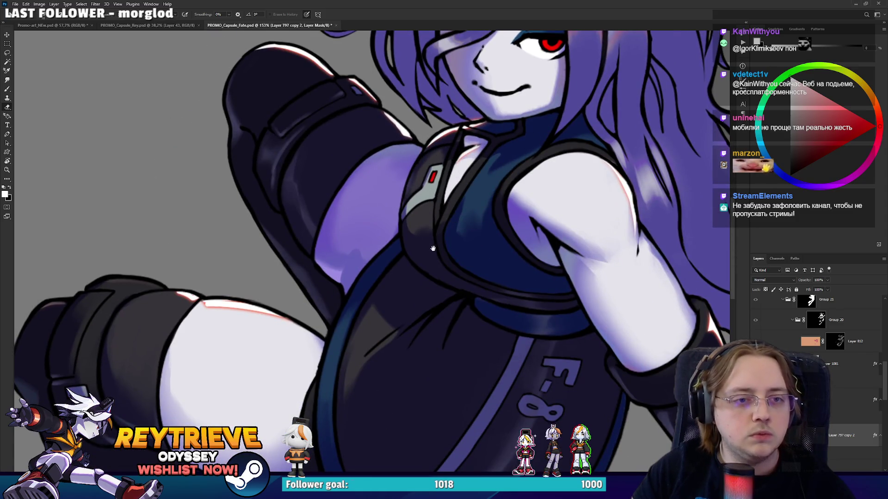
pyautogui.moveTo(433, 248)
pyautogui.mouseDown()
pyautogui.moveTo(430, 258)
pyautogui.moveTo(415, 190)
pyautogui.moveTo(388, 270)
pyautogui.mouseUp()
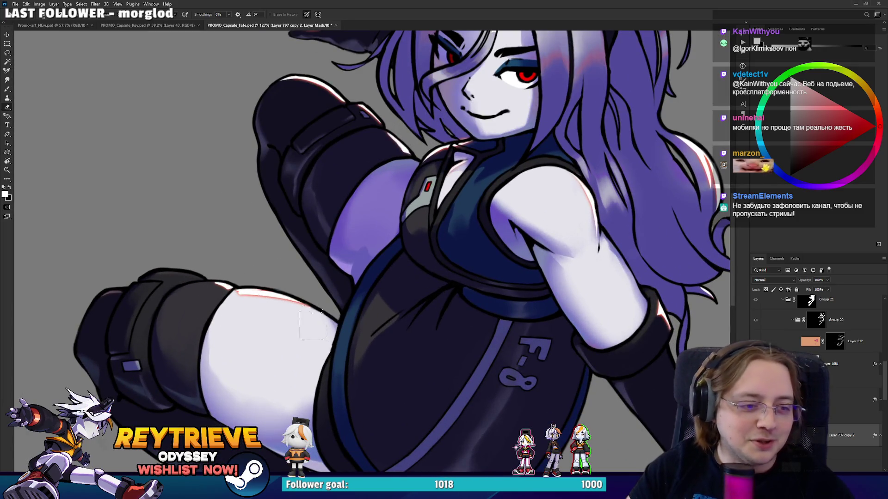
# Pan over the lower leg, boot, arm and gloved hand, then sample a light purple on Layer 797 copy
pyautogui.moveTo(377, 314)
pyautogui.mouseDown()
pyautogui.moveTo(416, 340)
pyautogui.moveTo(411, 351)
pyautogui.moveTo(447, 261)
pyautogui.mouseUp()
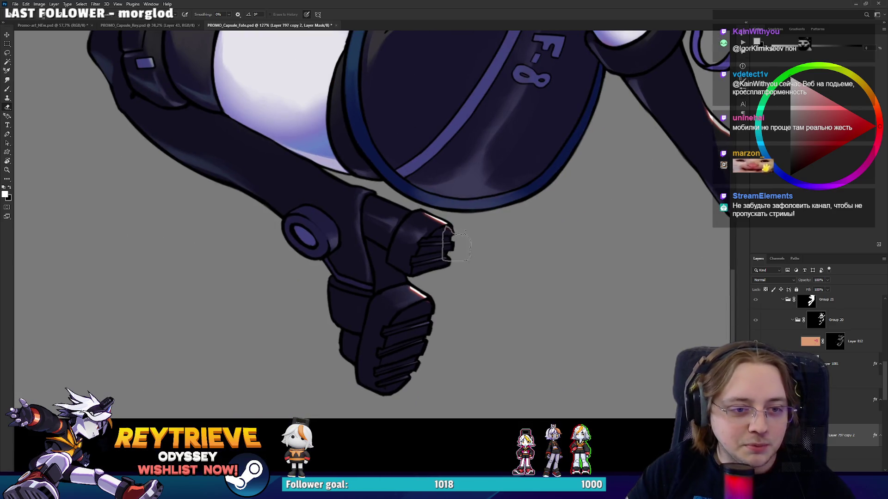
pyautogui.moveTo(436, 317); pyautogui.dragTo(393, 416)
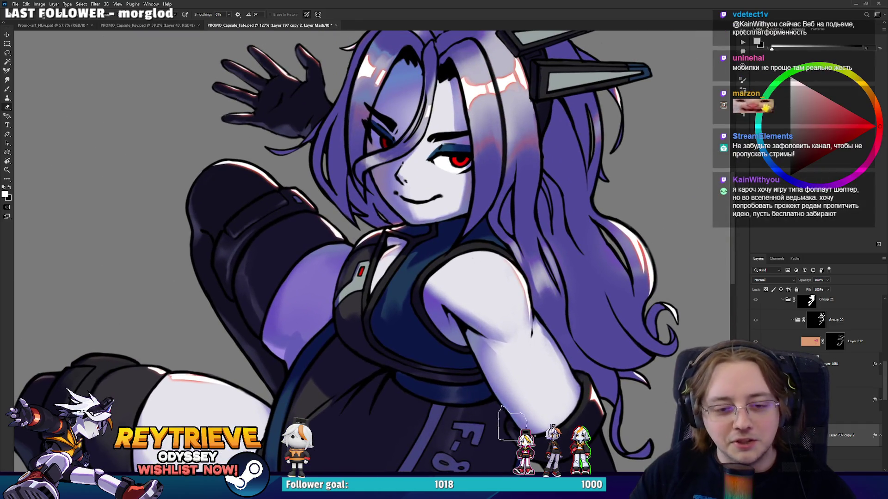
pyautogui.moveTo(512, 423); pyautogui.dragTo(490, 295)
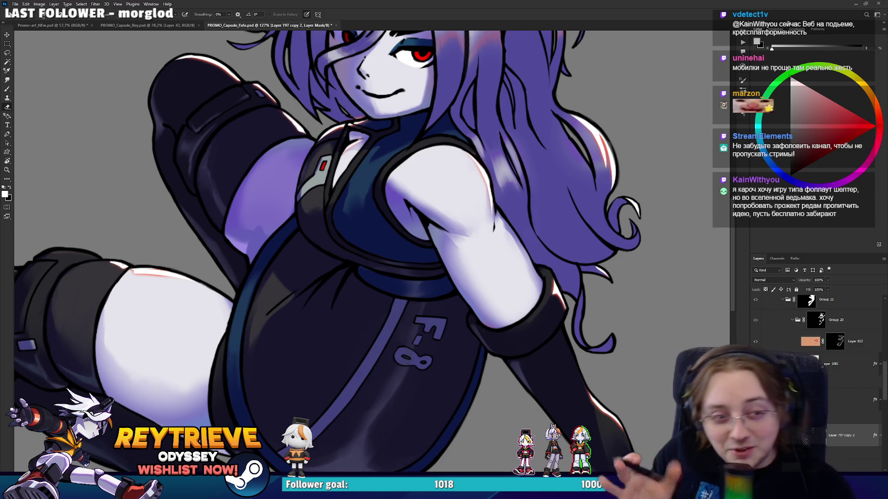
pyautogui.moveTo(578, 358); pyautogui.dragTo(492, 277)
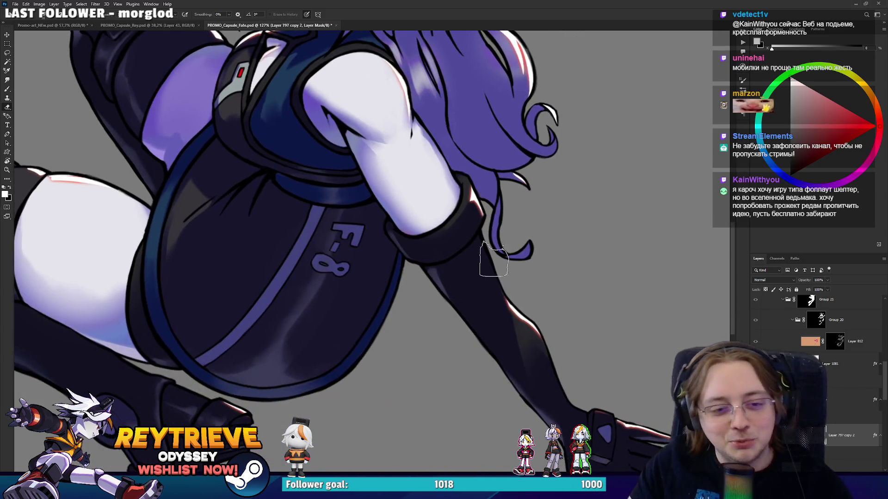
pyautogui.moveTo(555, 370); pyautogui.dragTo(511, 267)
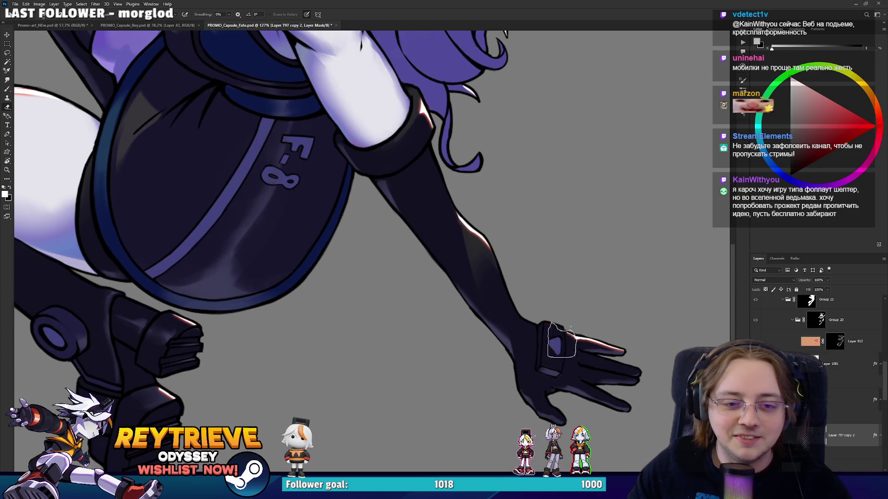
pyautogui.moveTo(436, 54)
pyautogui.mouseDown()
pyautogui.moveTo(416, 183)
pyautogui.moveTo(551, 300)
pyautogui.mouseUp()
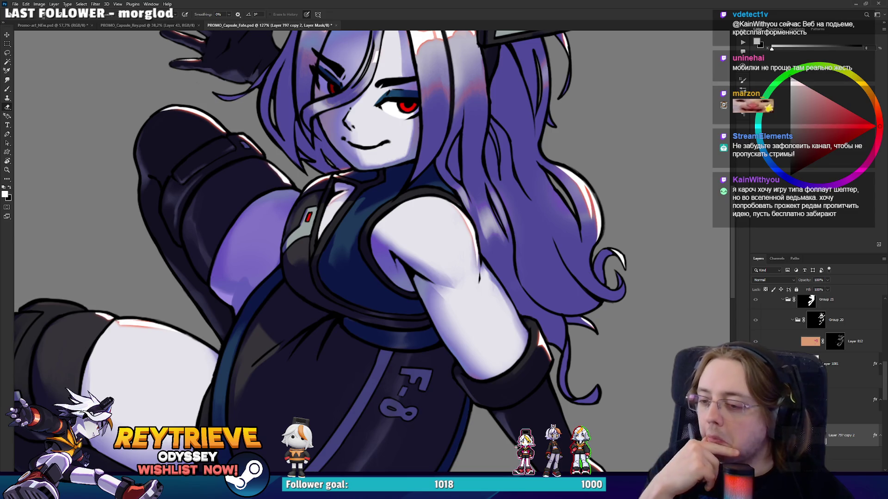
pyautogui.scroll(3, 308, 221)
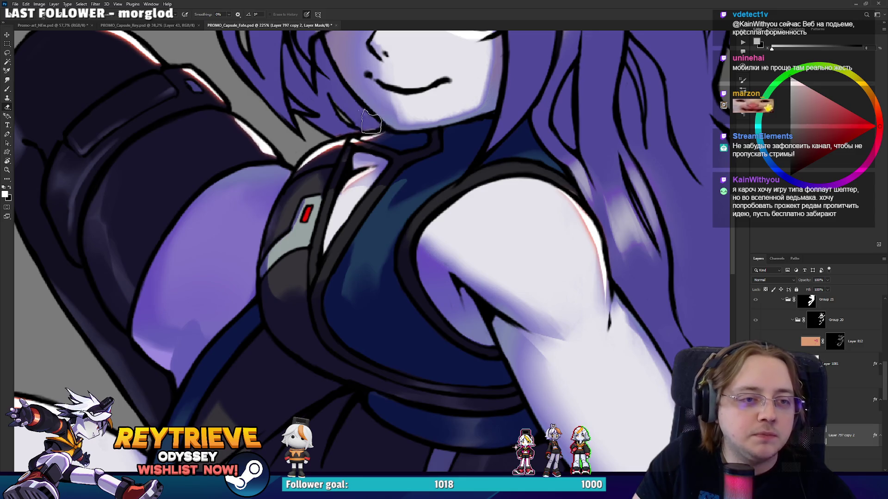
pyautogui.scroll(-4, 675, 325)
pyautogui.scroll(2, 675, 326)
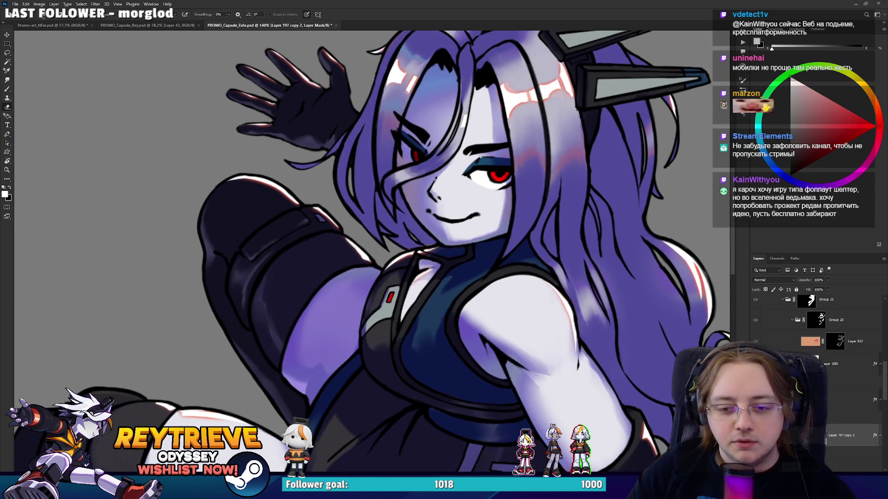
pyautogui.scroll(-2, 844, 425)
pyautogui.click(837, 365)
pyautogui.keyDown('alt'); pyautogui.click(562, 321); pyautogui.keyUp('alt')
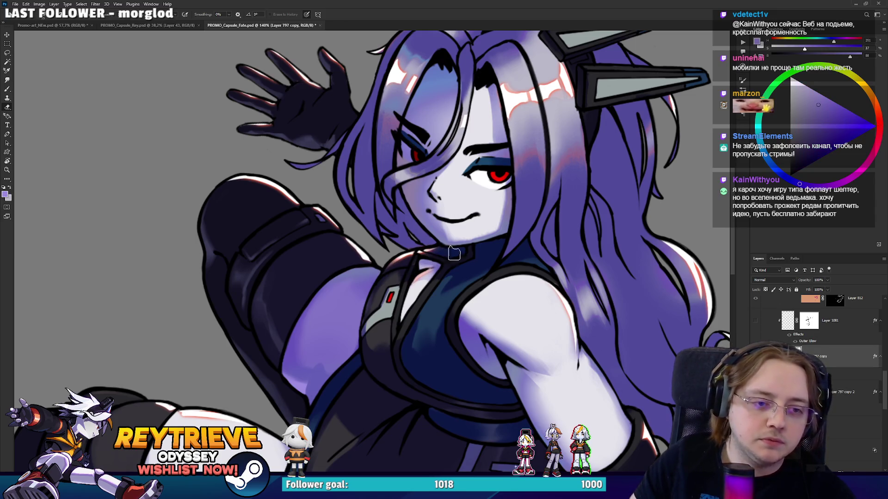
# Return Layer 797 copy 2 to pixel editing and fit the whole artwork on screen
pyautogui.click(809, 392)
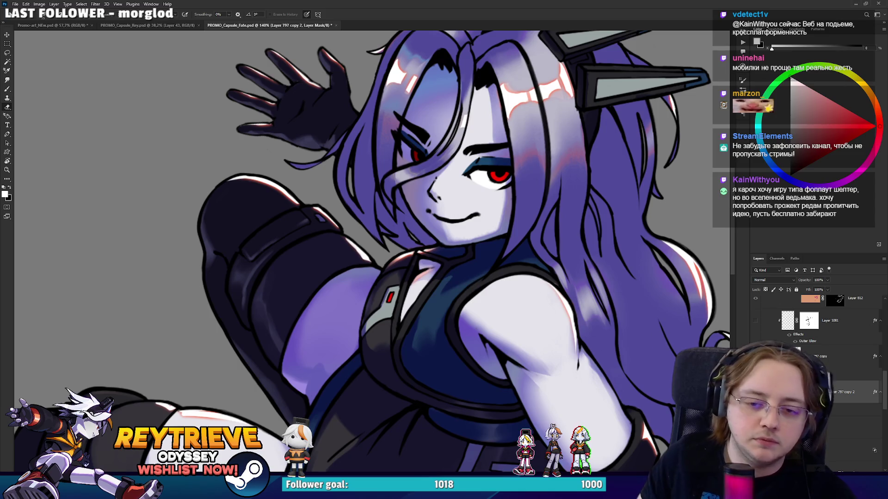
pyautogui.click(788, 393)
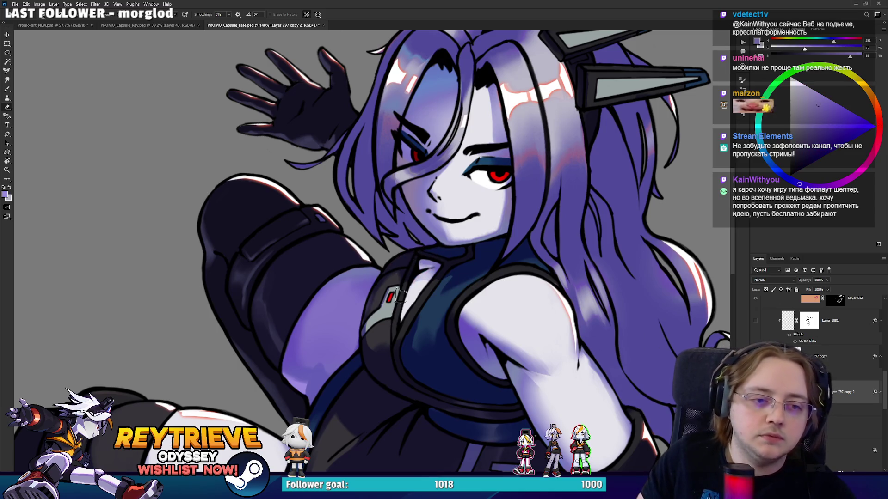
pyautogui.hotkey('ctrl', '0')
pyautogui.scroll(5, 443, 185)
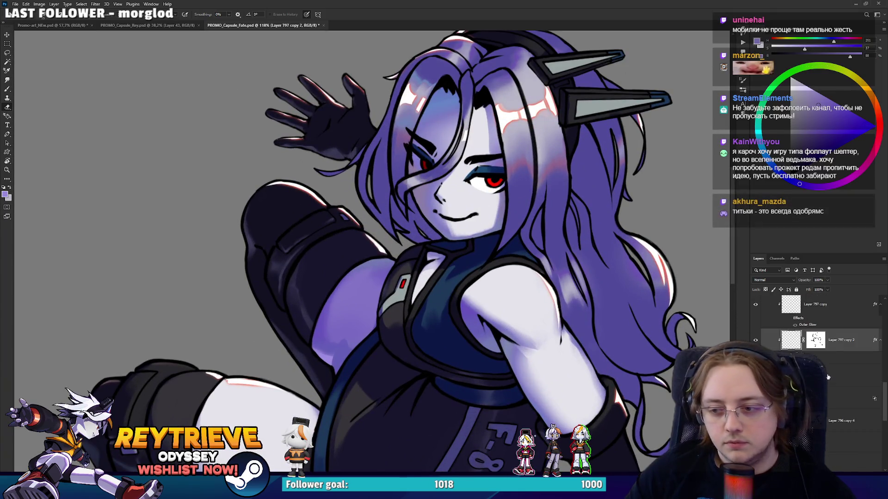
# On Layer 1080, paint a dark line into the arm's highlight and lighten the paint colour
pyautogui.click(827, 377)
pyautogui.press('b')
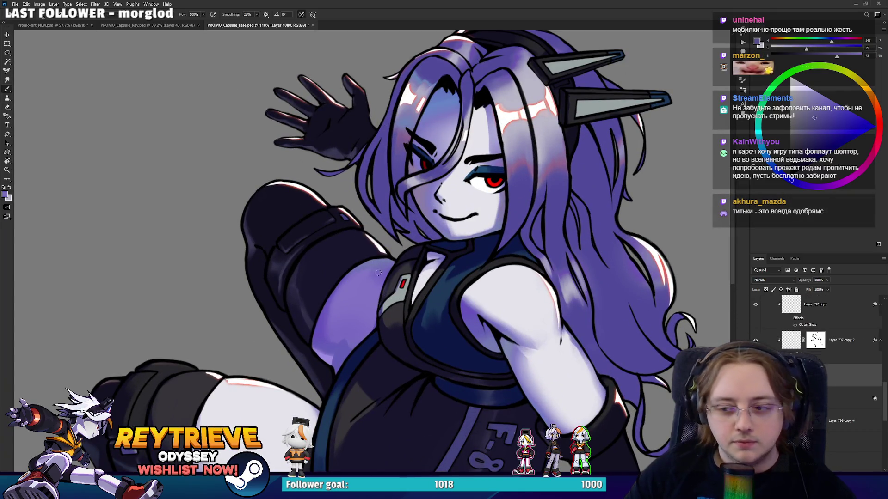
pyautogui.scroll(5, 384, 281)
pyautogui.moveTo(384, 281); pyautogui.dragTo(482, 215)
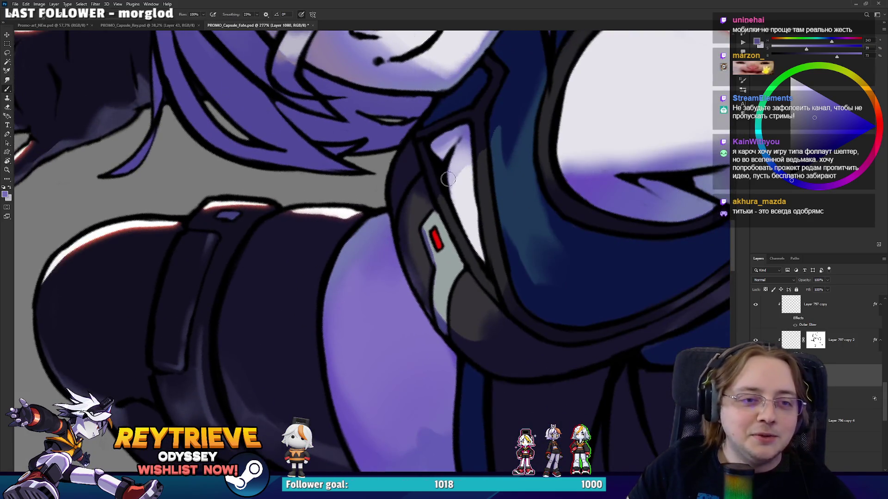
pyautogui.moveTo(447, 179); pyautogui.dragTo(463, 141)
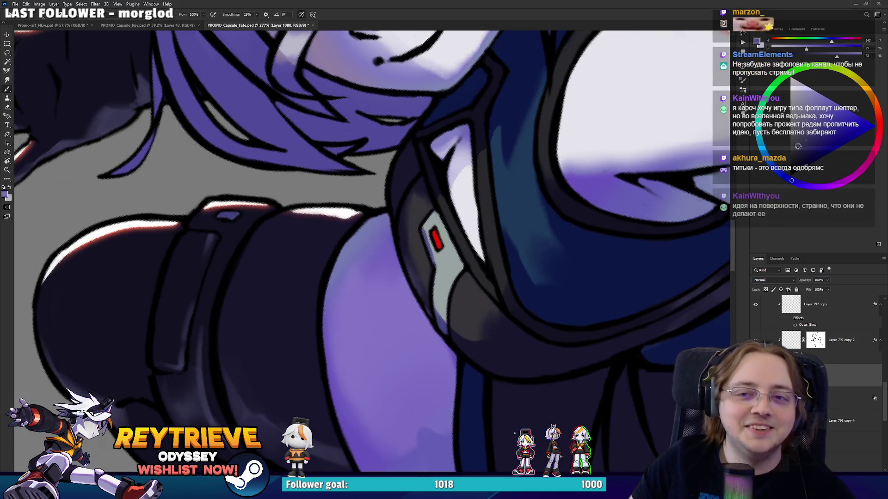
pyautogui.moveTo(806, 89); pyautogui.dragTo(808, 97)
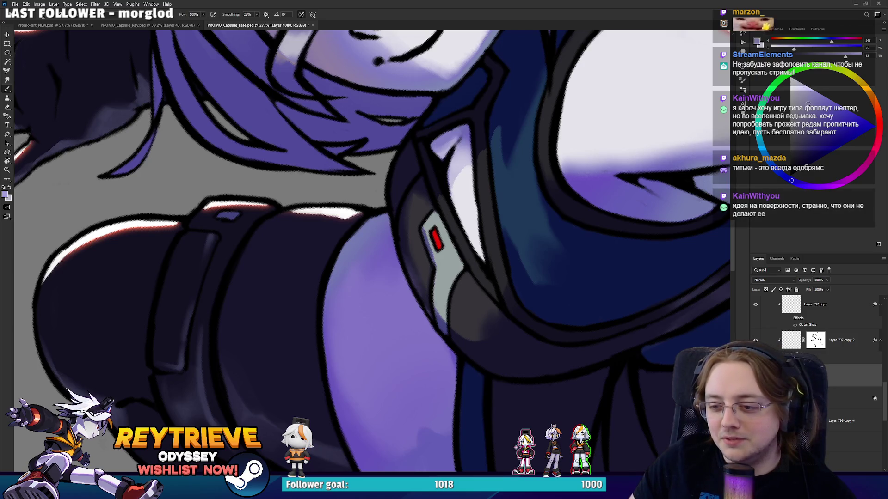
pyautogui.moveTo(429, 161); pyautogui.dragTo(447, 231)
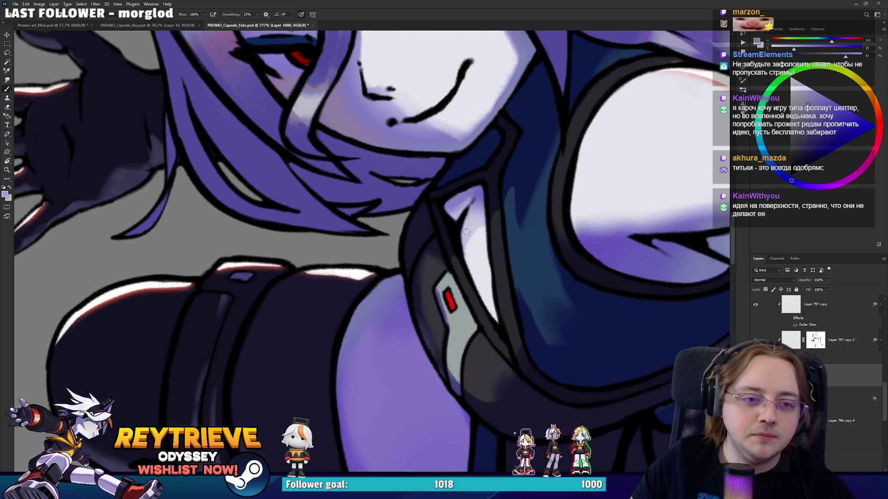
pyautogui.moveTo(807, 93); pyautogui.dragTo(797, 91)
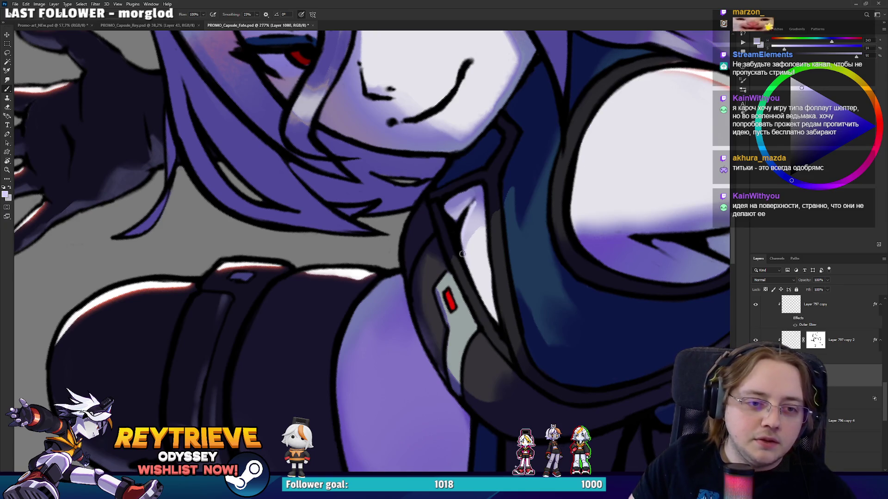
# Sample darker colours from the collar area and surrounding artwork for the edge below the chin
pyautogui.press('e')
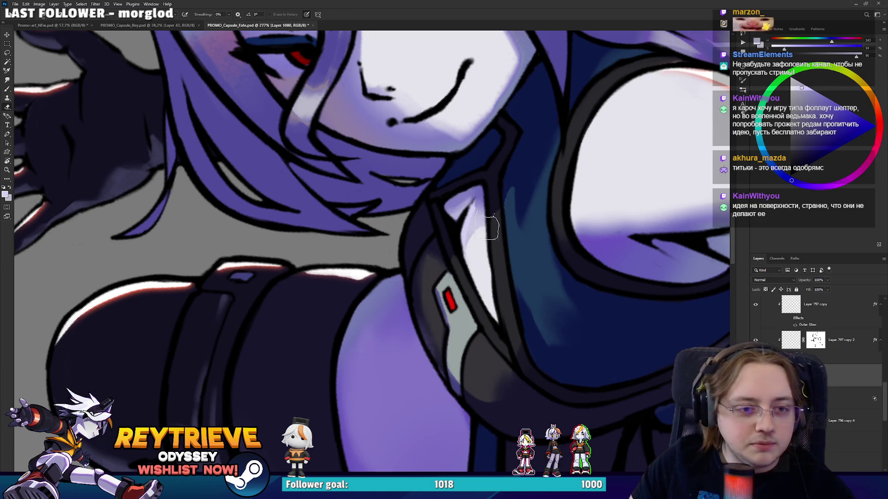
pyautogui.press('b')
pyautogui.scroll(-5, 454, 197)
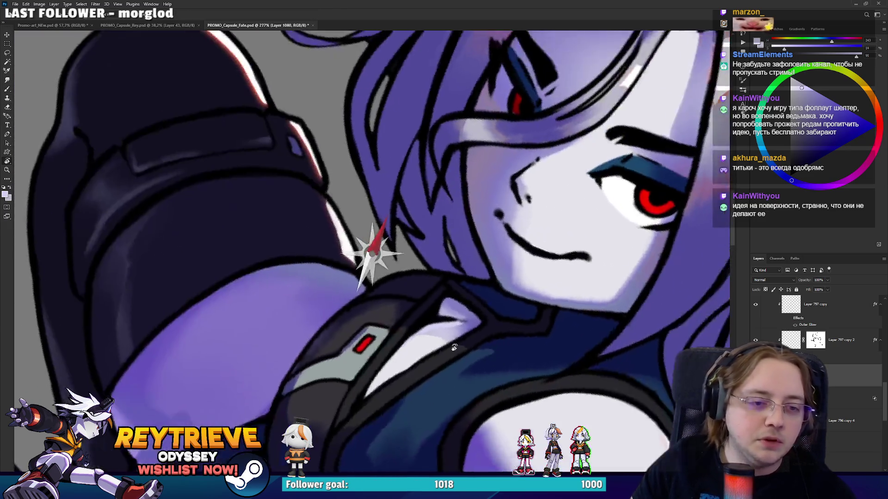
pyautogui.scroll(5, 451, 234)
pyautogui.keyDown('alt'); pyautogui.click(454, 276); pyautogui.keyUp('alt')
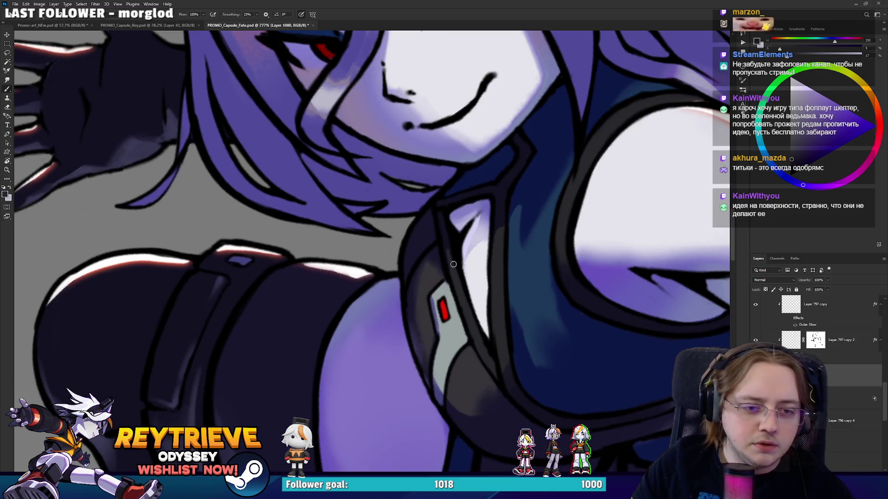
pyautogui.keyDown('alt'); pyautogui.click(481, 224); pyautogui.keyUp('alt')
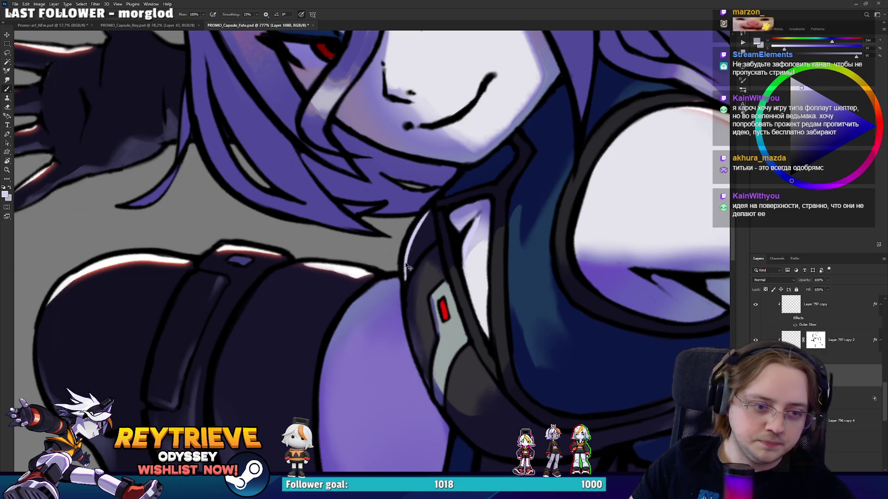
pyautogui.keyDown('alt'); pyautogui.click(232, 421); pyautogui.keyUp('alt')
pyautogui.rightClick(297, 334)
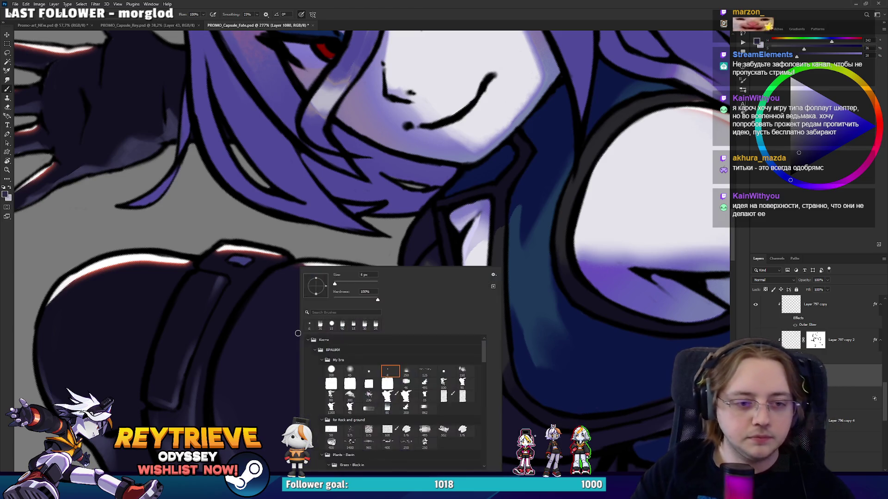
# Pick the 80 brush preset and clean up the collar linework at the neck and shoulder
pyautogui.click(387, 408)
pyautogui.press('Return')
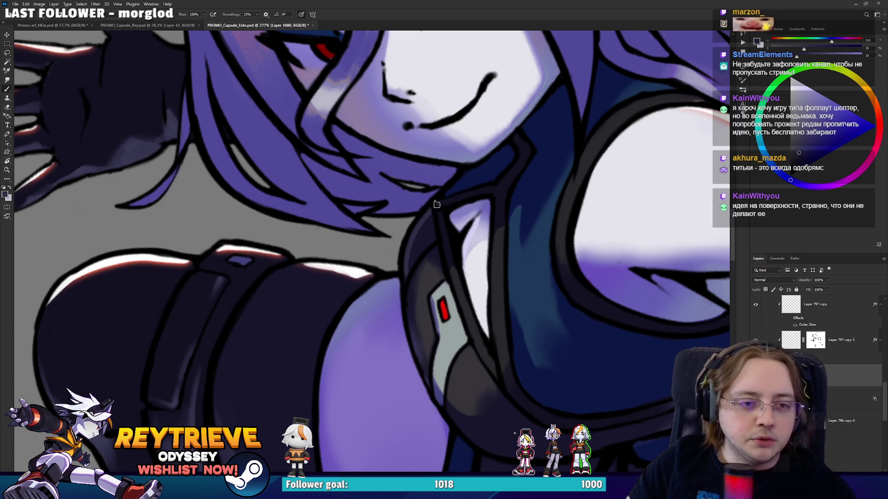
pyautogui.moveTo(586, 138); pyautogui.dragTo(426, 344)
pyautogui.press('e')
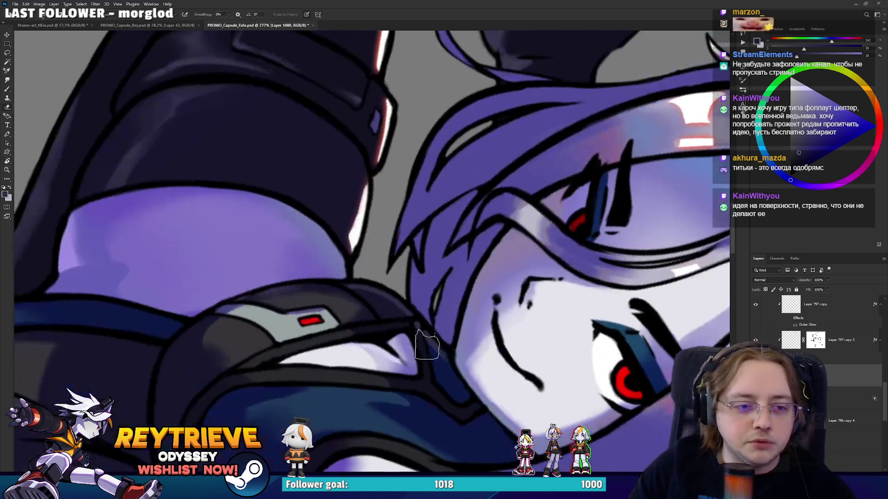
pyautogui.press('b')
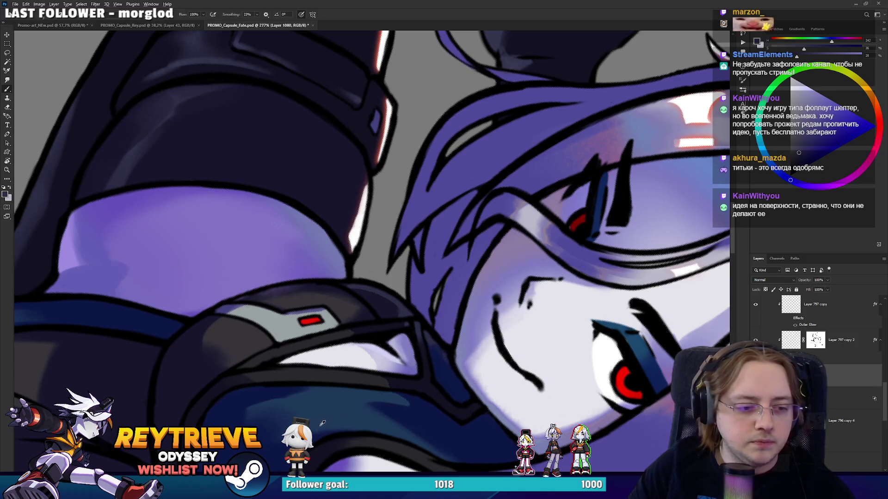
pyautogui.moveTo(323, 423)
pyautogui.mouseDown()
pyautogui.moveTo(439, 182)
pyautogui.moveTo(483, 208)
pyautogui.moveTo(481, 229)
pyautogui.moveTo(423, 164)
pyautogui.moveTo(330, 170)
pyautogui.mouseUp()
pyautogui.press('e')
pyautogui.press('b')
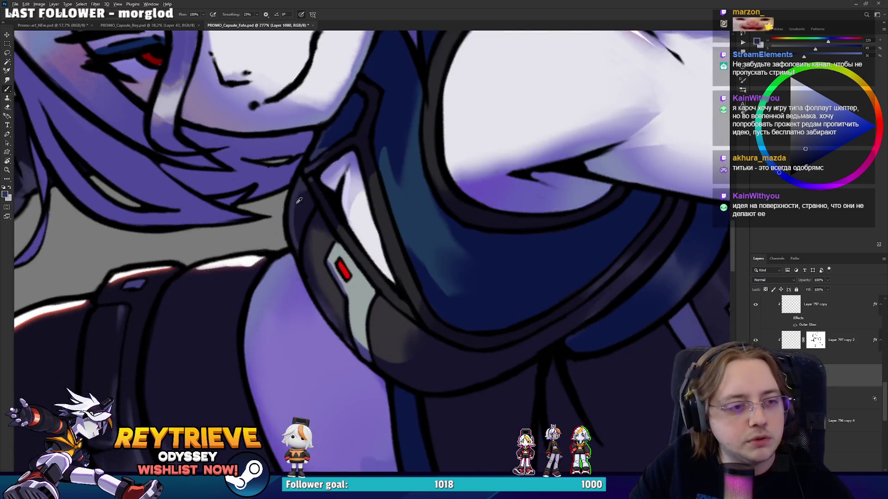
pyautogui.keyDown('alt'); pyautogui.click(299, 200); pyautogui.keyUp('alt')
# Restore the upright full-figure view and select Layer 796 copy 4
pyautogui.hotkey('ctrl', '0')
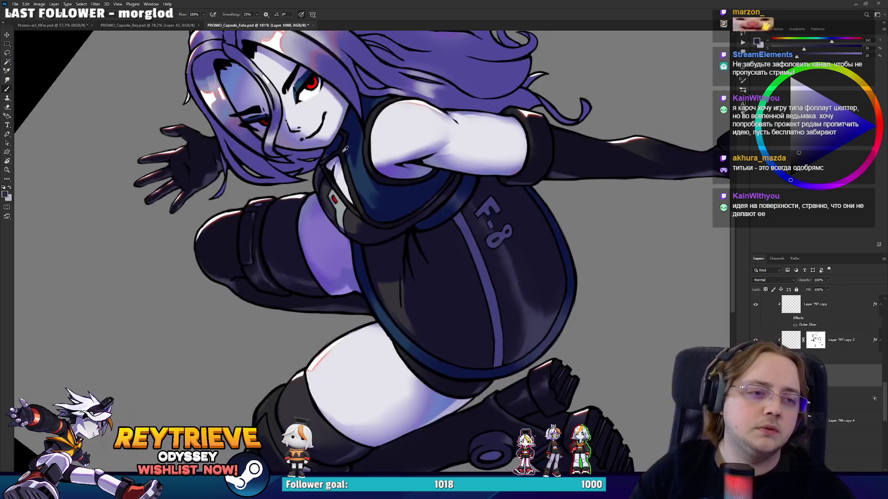
pyautogui.press('r')
pyautogui.press('Escape')
pyautogui.keyDown('alt'); pyautogui.scroll(3, 456, 198); pyautogui.keyUp('alt')
pyautogui.keyDown('alt'); pyautogui.scroll(-2, 456, 197); pyautogui.keyUp('alt')
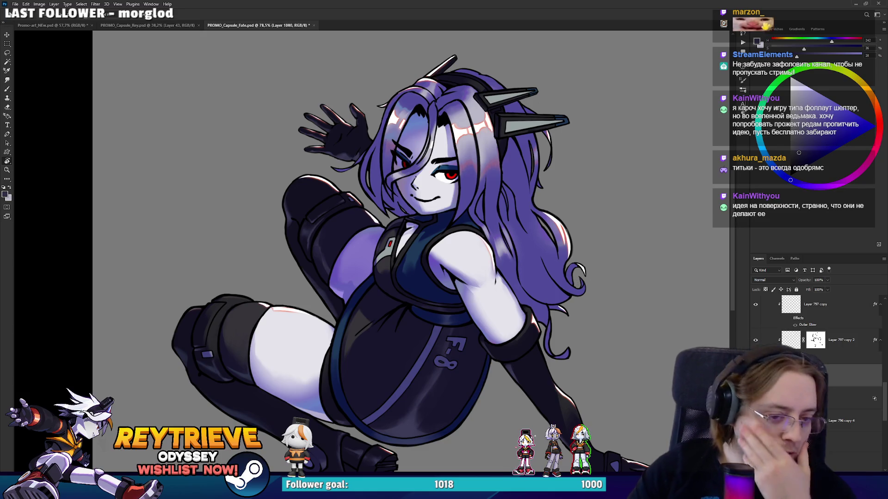
pyautogui.click(840, 420)
pyautogui.scroll(-1, 840, 416)
# Load Layer 796 copy 4's outline, add a new layer, expand the selection, and mask the layer to it
pyautogui.keyDown('ctrl'); pyautogui.click(791, 386); pyautogui.keyUp('ctrl')
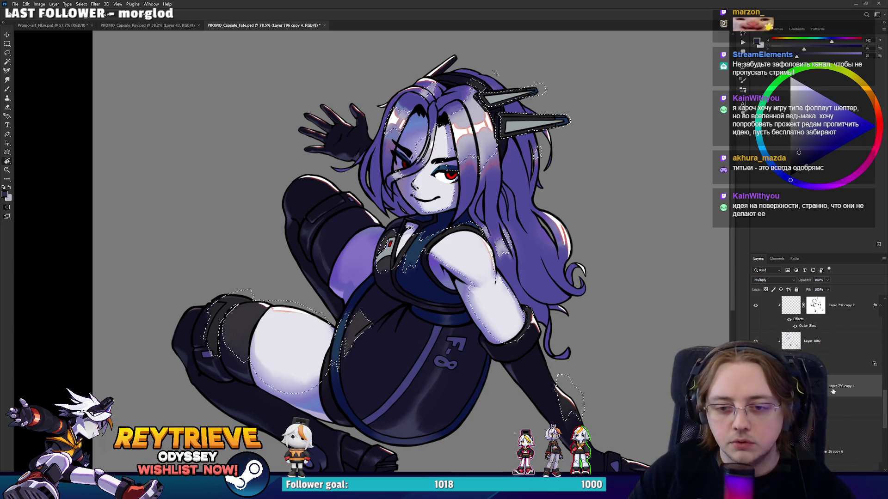
pyautogui.scroll(5, 822, 360)
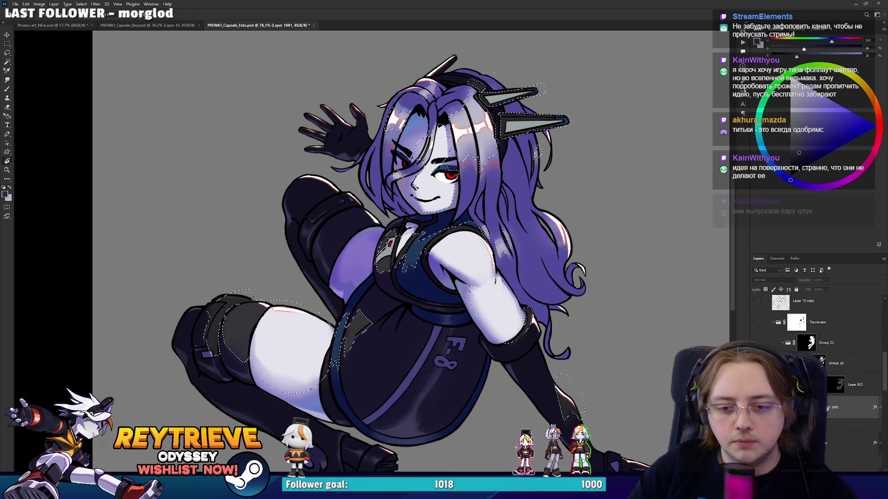
pyautogui.hotkey('ctrl', 'shift', 'alt', 'n')
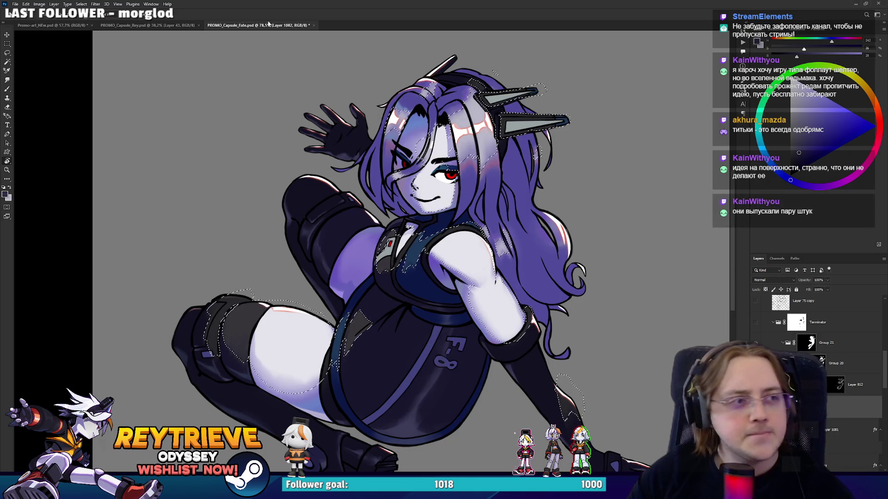
pyautogui.click(95, 4)
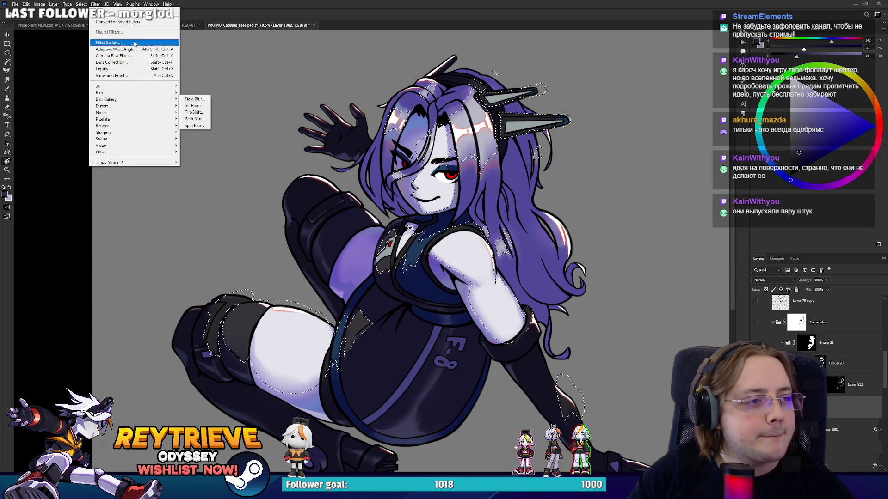
pyautogui.click(81, 4)
pyautogui.moveTo(119, 110)
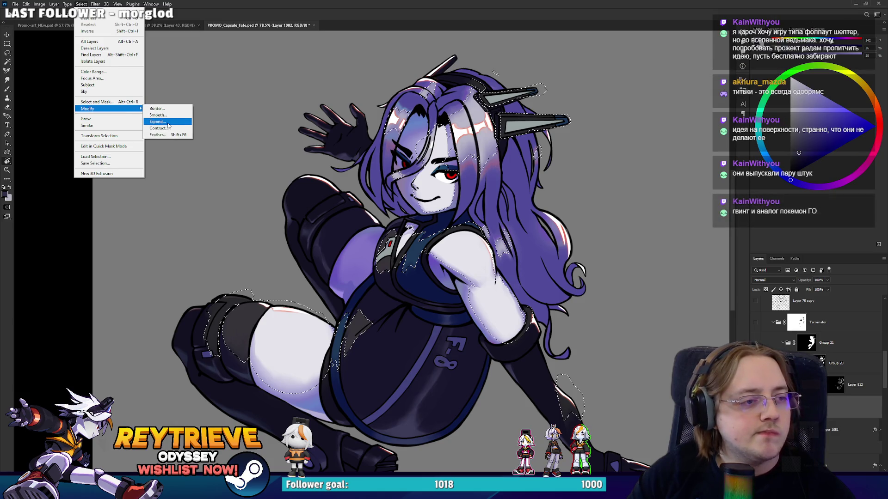
pyautogui.click(172, 114)
pyautogui.press('Return')
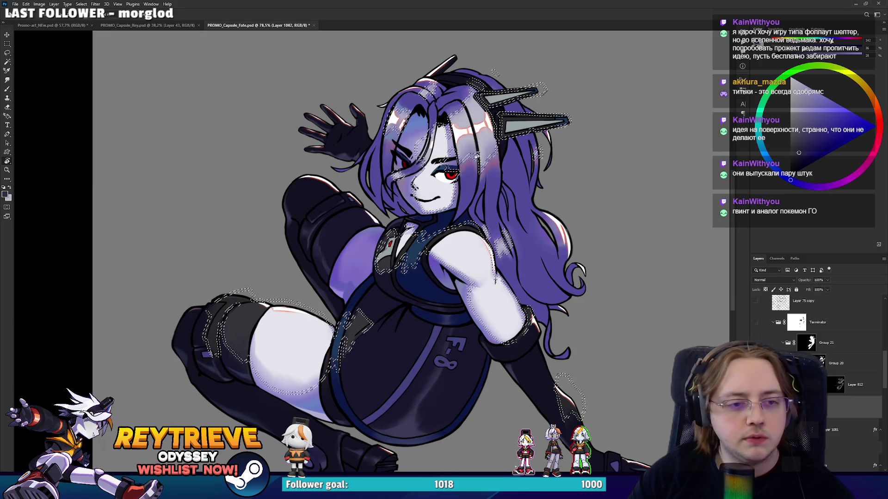
pyautogui.click(834, 465)
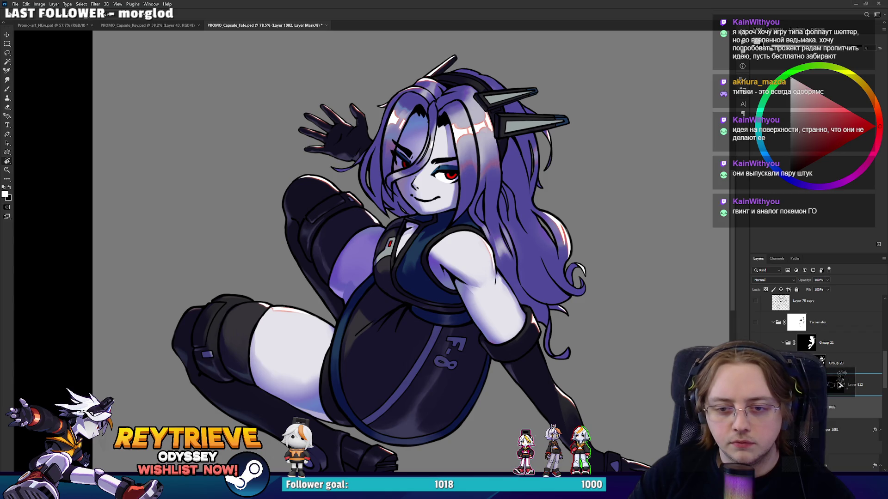
# Drag Layer 812 and two other layers to new spots near the Terminator group and Groups 20–21
pyautogui.moveTo(840, 384); pyautogui.dragTo(840, 386)
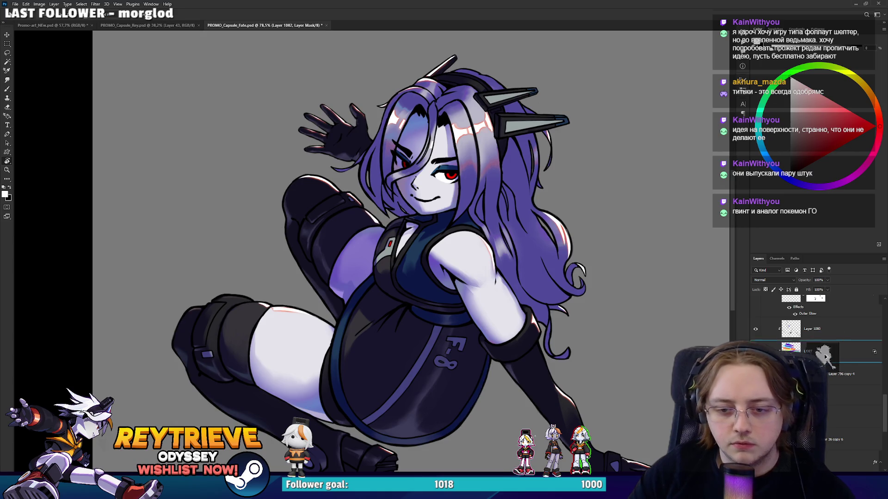
pyautogui.moveTo(825, 357); pyautogui.dragTo(829, 387)
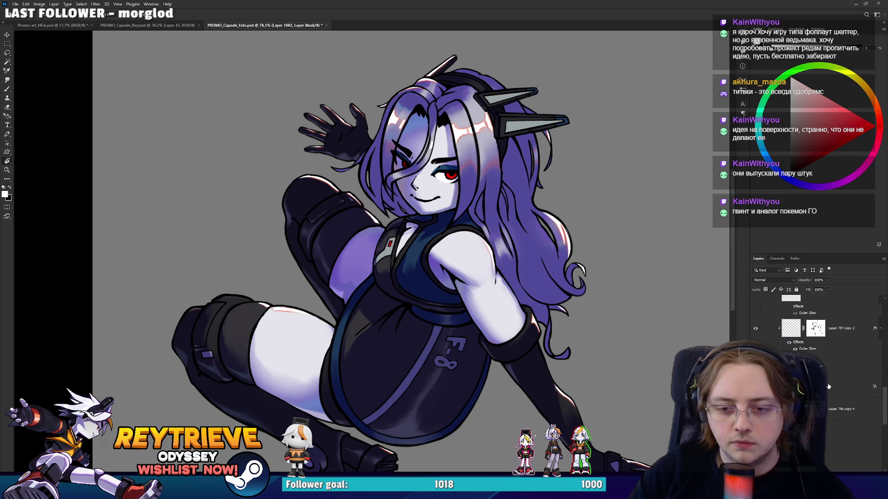
pyautogui.moveTo(828, 326)
pyautogui.mouseDown()
pyautogui.moveTo(833, 255)
pyautogui.moveTo(832, 321)
pyautogui.mouseUp()
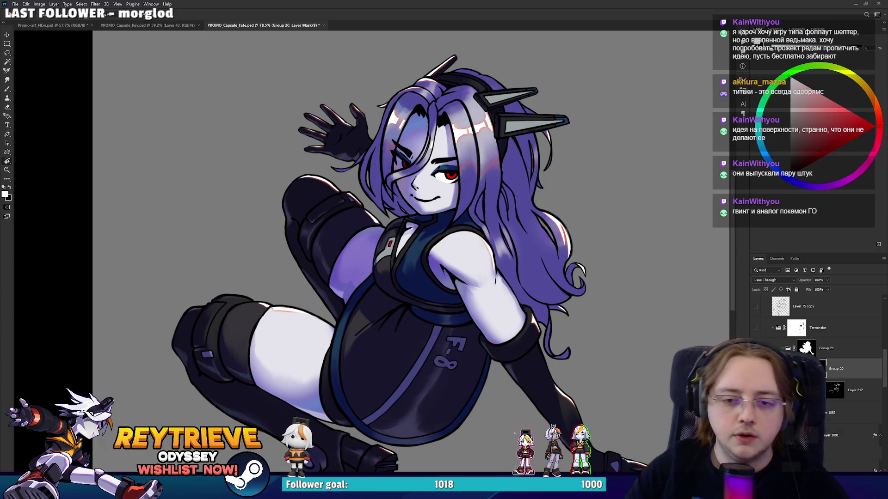
pyautogui.rightClick(797, 331)
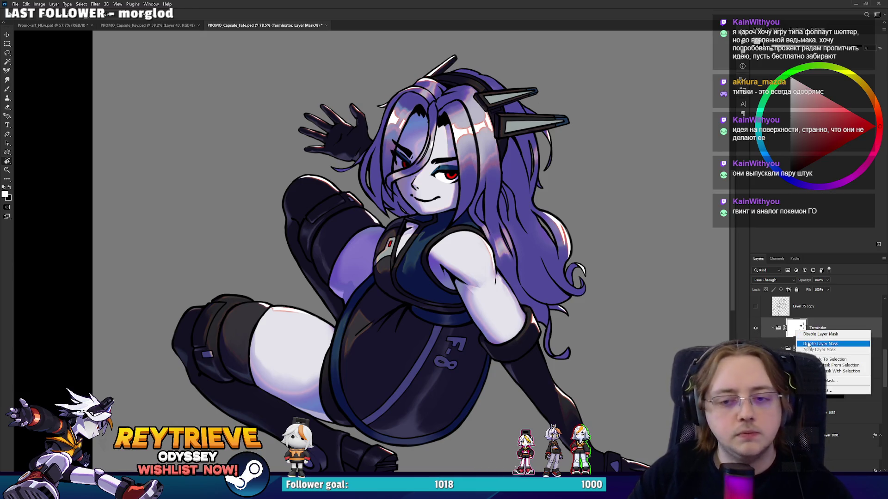
# Restore the Terminator mask, then ready a larger bright red brush on Layer 812
pyautogui.click(817, 344)
pyautogui.hotkey('ctrl', 'z')
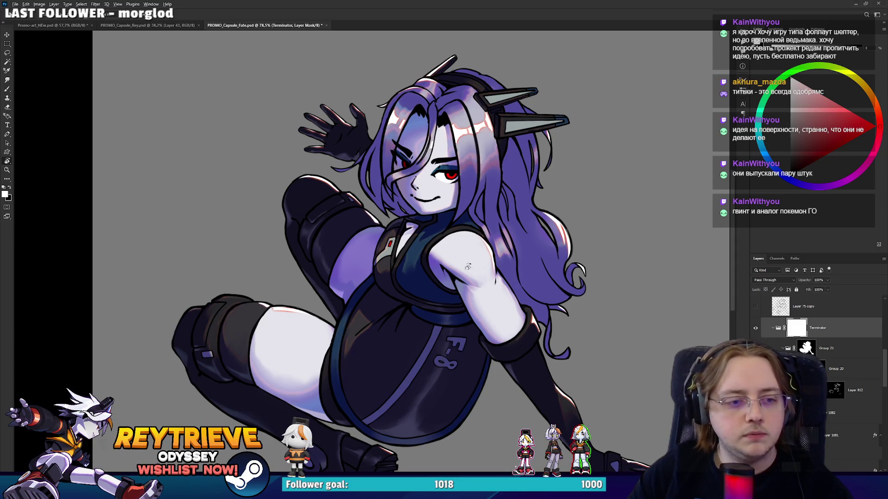
pyautogui.moveTo(467, 267); pyautogui.dragTo(506, 302)
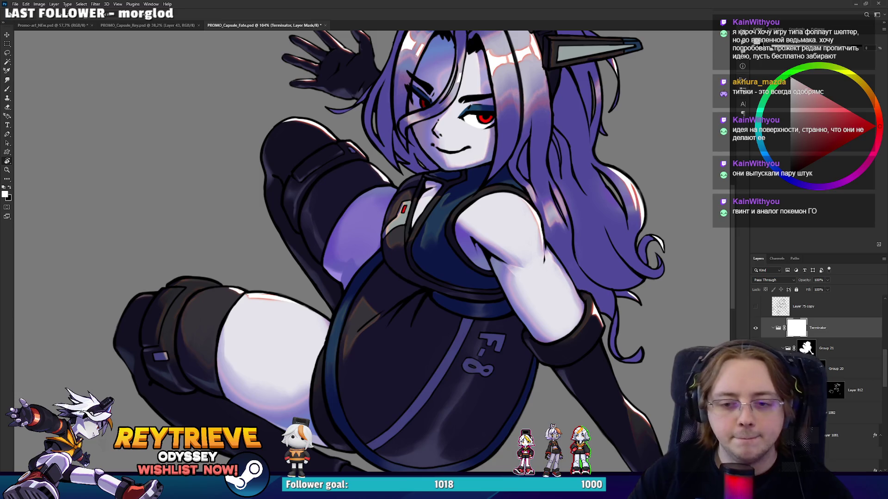
pyautogui.click(855, 390)
pyautogui.press('b')
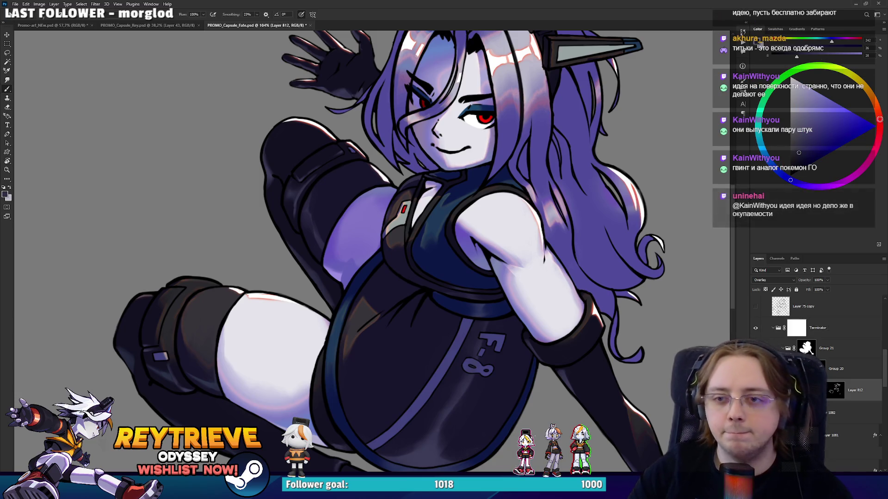
pyautogui.click(879, 119)
pyautogui.click(818, 144)
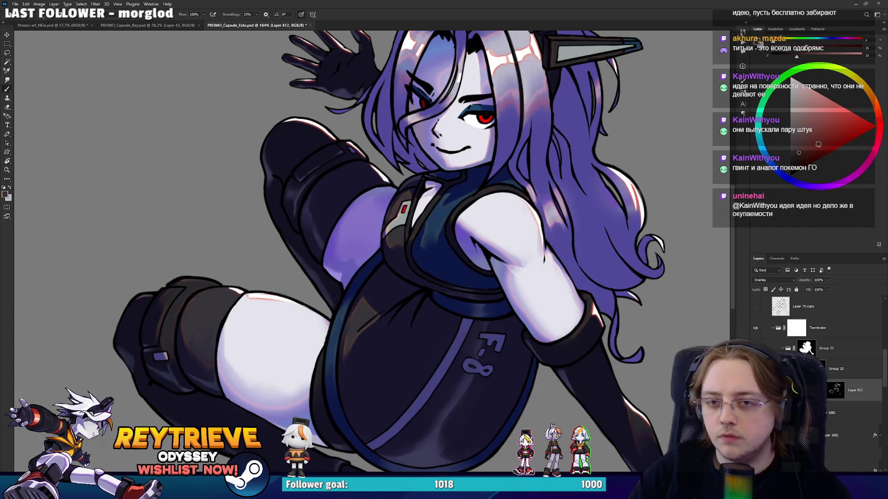
pyautogui.click(833, 128)
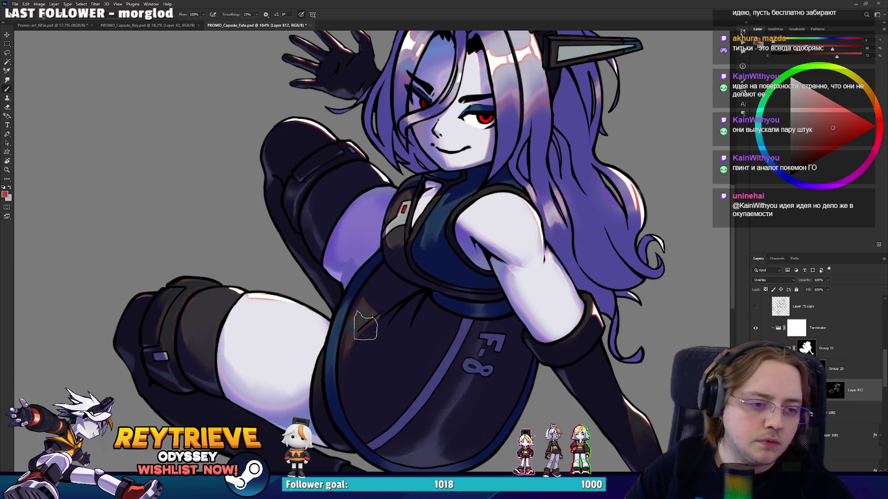
pyautogui.press(']')
pyautogui.press(']')
pyautogui.press(']')
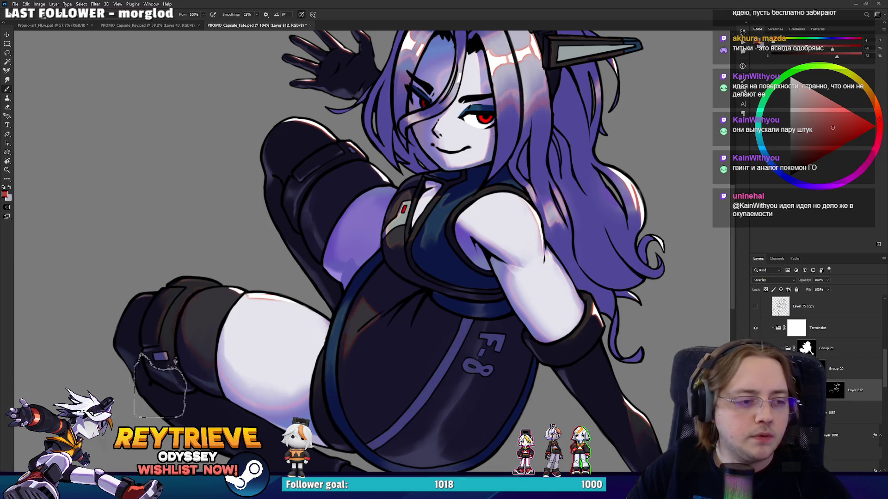
# Erase the Terminator group's mask near the girl's arm
pyautogui.moveTo(477, 196); pyautogui.dragTo(456, 262)
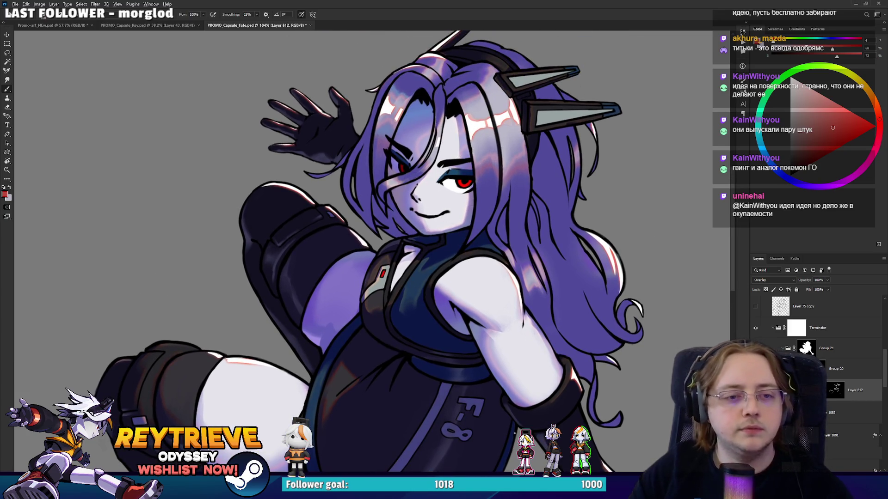
pyautogui.scroll(-1, 527, 278)
pyautogui.moveTo(528, 360)
pyautogui.mouseDown()
pyautogui.moveTo(528, 263)
pyautogui.moveTo(502, 211)
pyautogui.mouseUp()
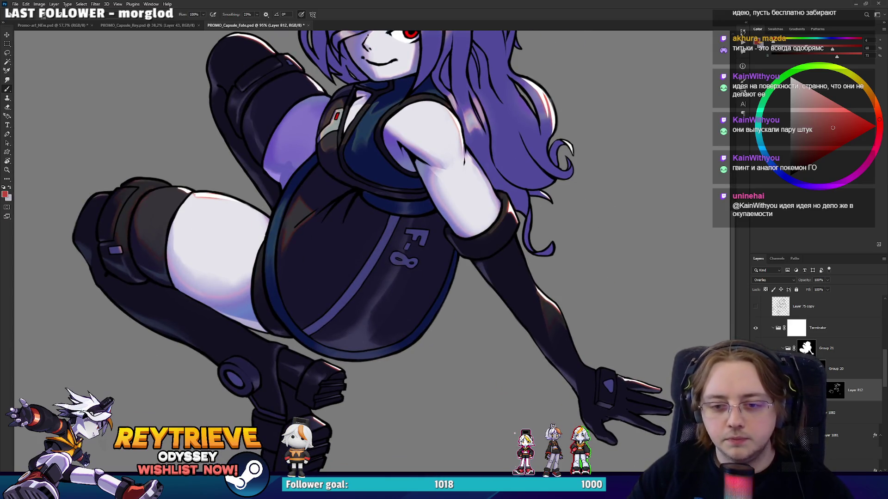
pyautogui.click(796, 327)
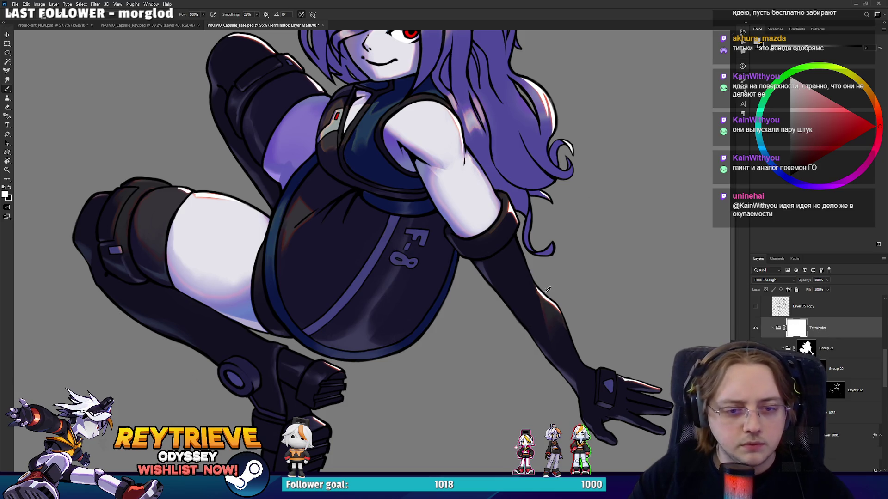
pyautogui.scroll(6, 530, 193)
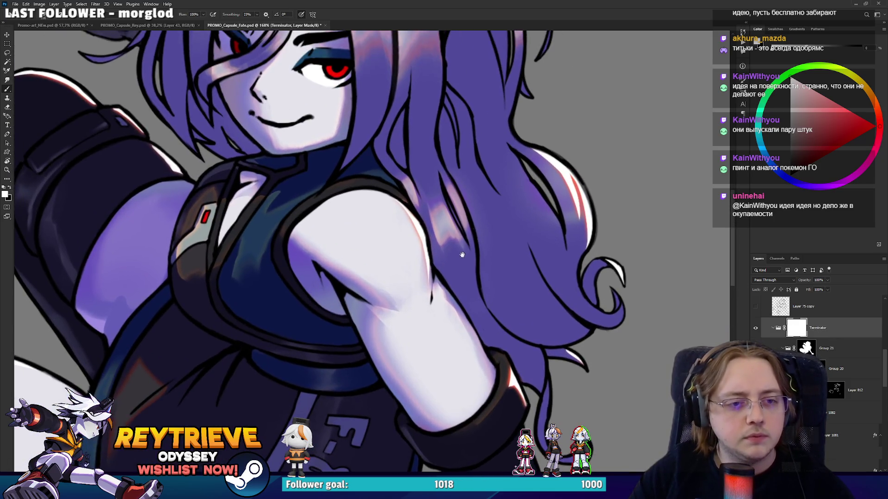
pyautogui.press('e')
pyautogui.moveTo(455, 252); pyautogui.dragTo(474, 226)
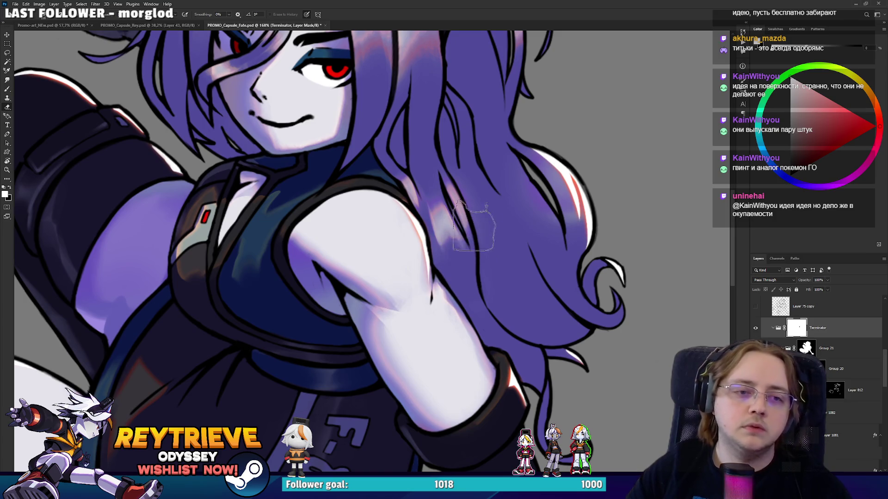
# Move to the girl's thigh and ready a white brush on Layer 797 copy
pyautogui.moveTo(436, 107); pyautogui.dragTo(491, 281)
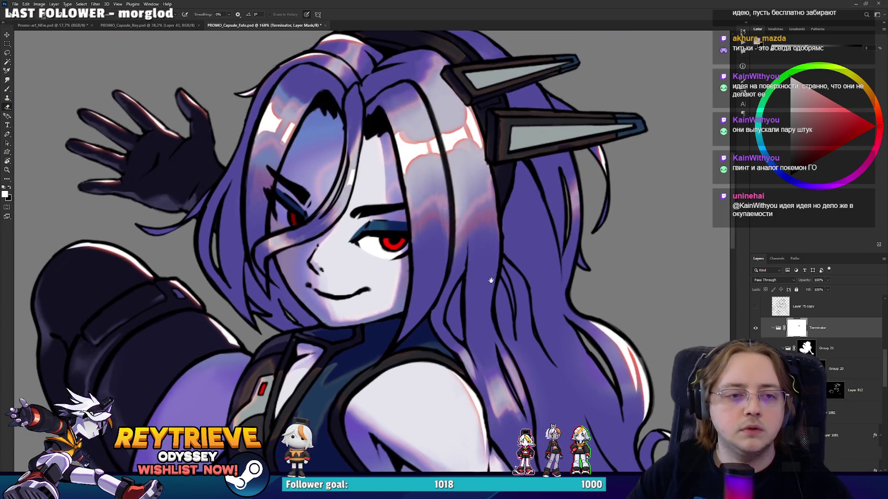
pyautogui.moveTo(560, 194); pyautogui.dragTo(615, 296)
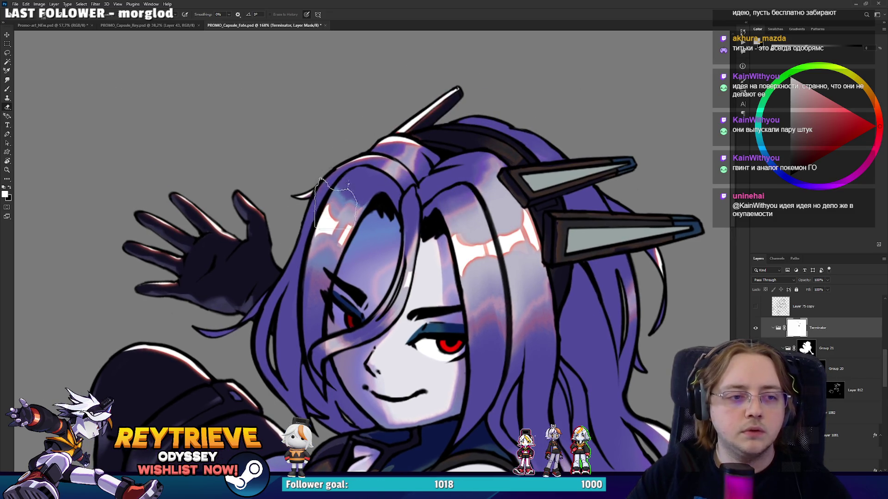
pyautogui.moveTo(335, 204); pyautogui.dragTo(471, 157)
pyautogui.moveTo(353, 396)
pyautogui.mouseDown()
pyautogui.moveTo(353, 192)
pyautogui.moveTo(393, 141)
pyautogui.mouseUp()
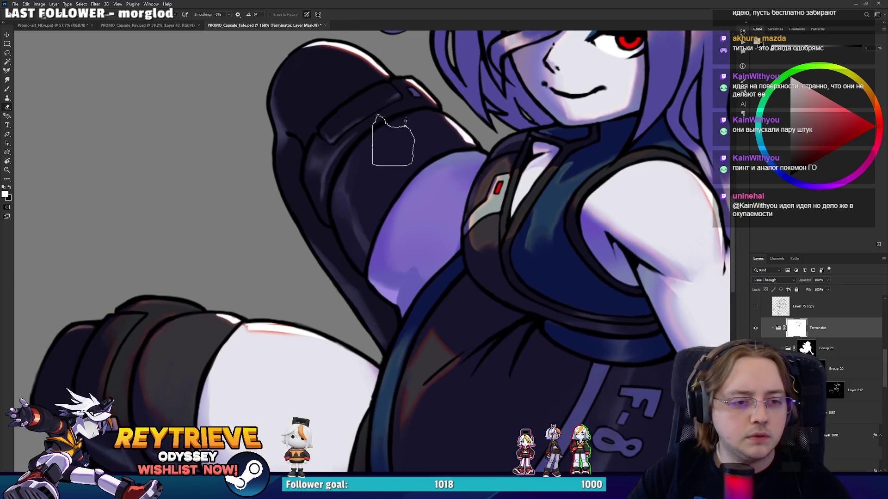
pyautogui.moveTo(206, 468); pyautogui.dragTo(257, 301)
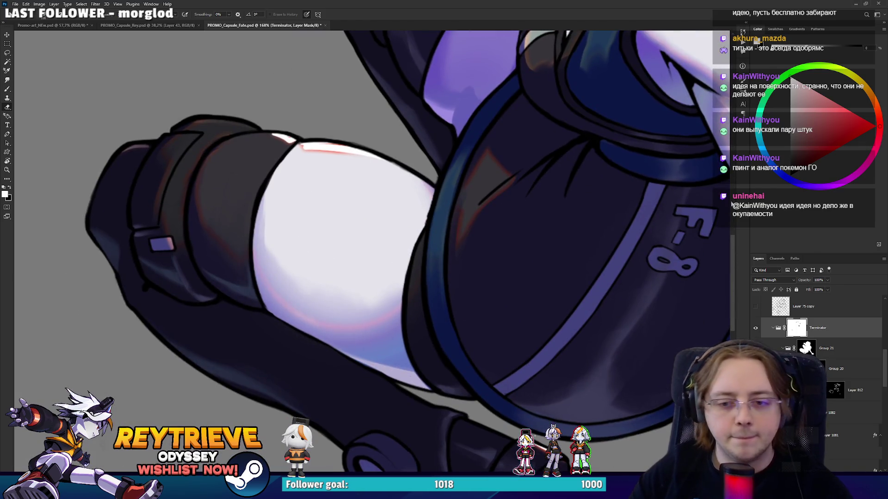
pyautogui.scroll(-2, 845, 413)
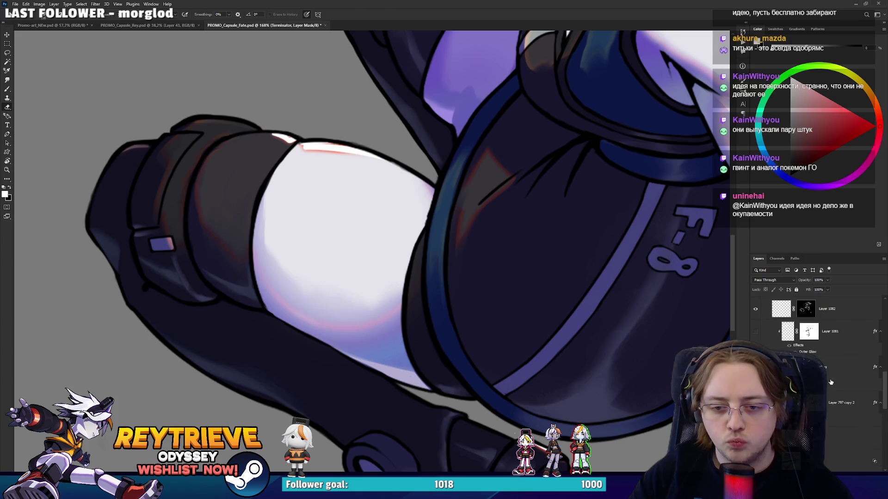
pyautogui.click(830, 375)
pyautogui.press('b')
pyautogui.keyDown('alt'); pyautogui.click(316, 144); pyautogui.keyUp('alt')
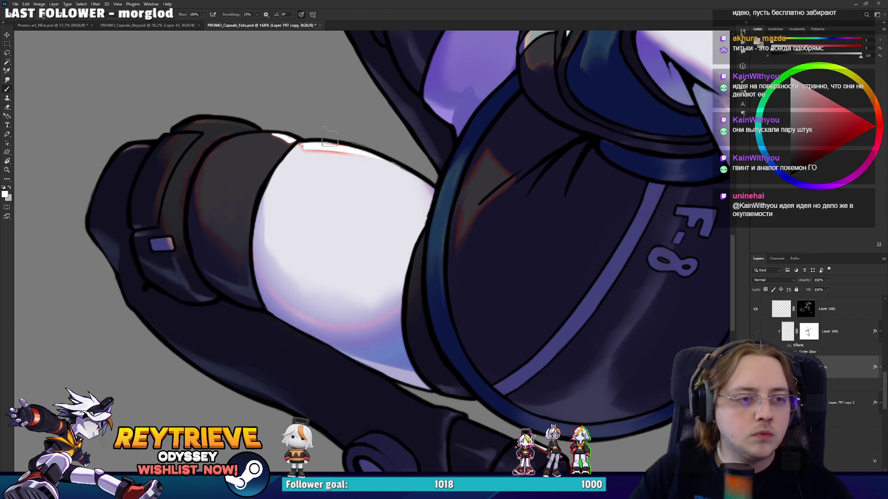
# Switch to the Eraser on Layer 797 copy 2's mask
pyautogui.moveTo(499, 233); pyautogui.dragTo(499, 244)
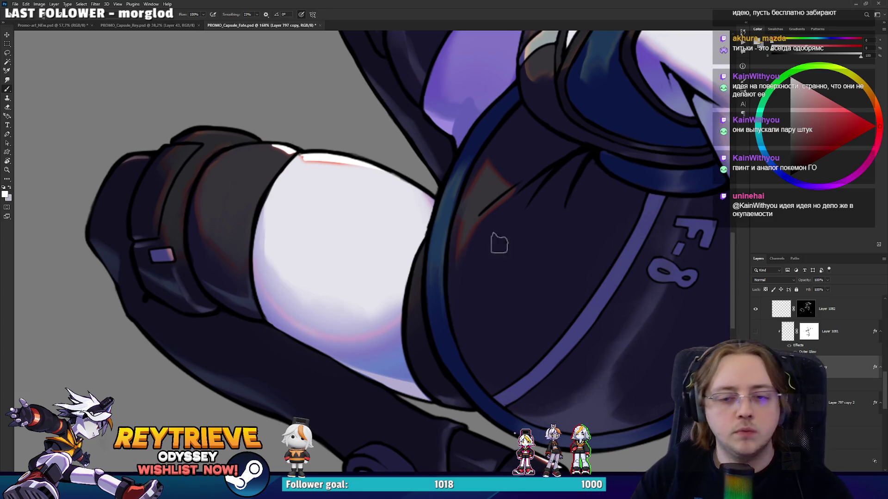
pyautogui.click(826, 403)
pyautogui.press('e')
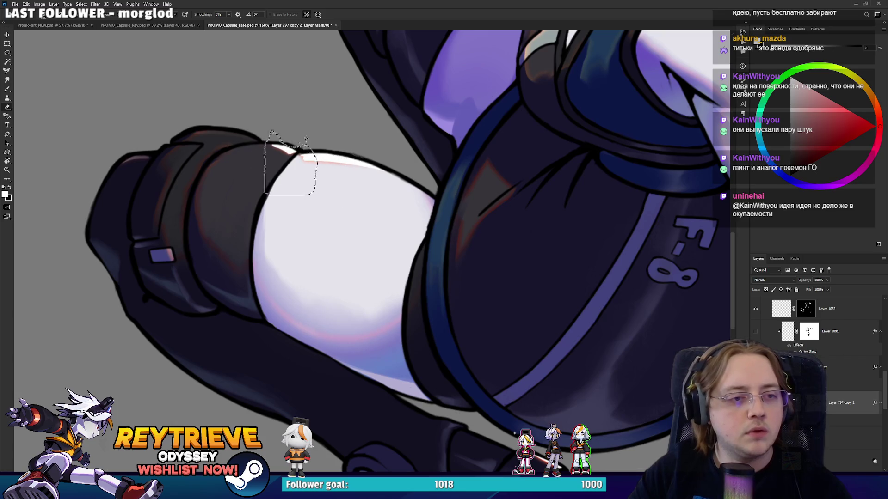
pyautogui.scroll(-5, 481, 86)
# Save the capsule document
pyautogui.scroll(5, 481, 86)
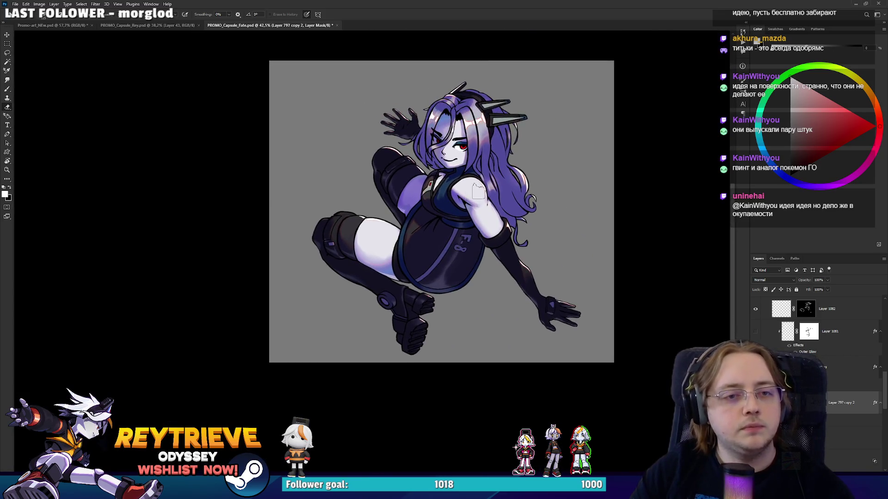
pyautogui.hotkey('ctrl', 's')
pyautogui.scroll(-4, 457, 253)
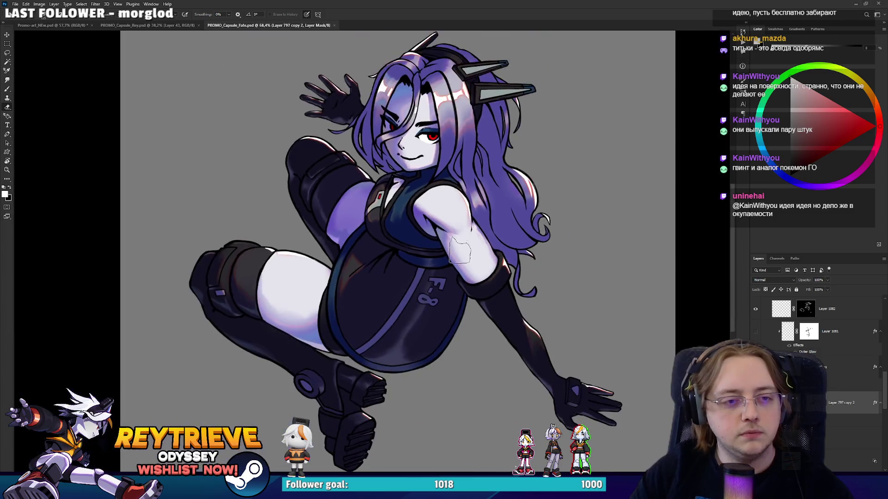
pyautogui.scroll(2, 463, 249)
pyautogui.scroll(-10, 772, 317)
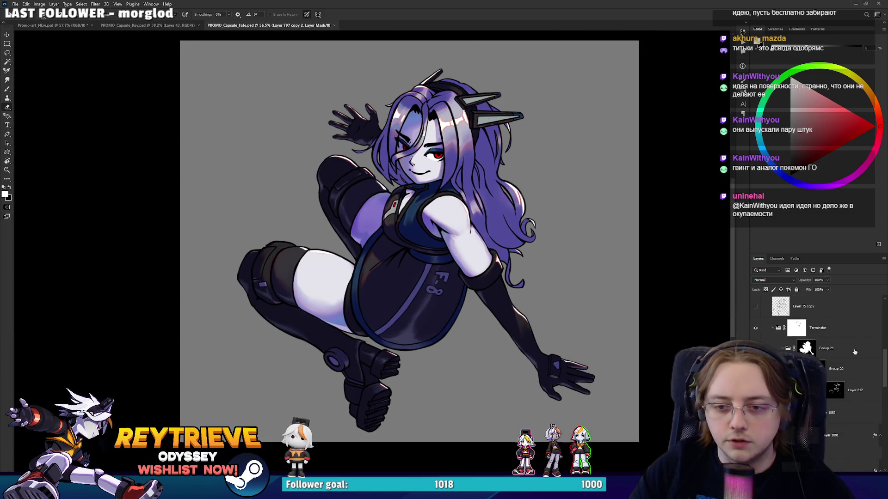
# Merge Group 2 copy into one layer and drag it into the promo banner
pyautogui.click(764, 300)
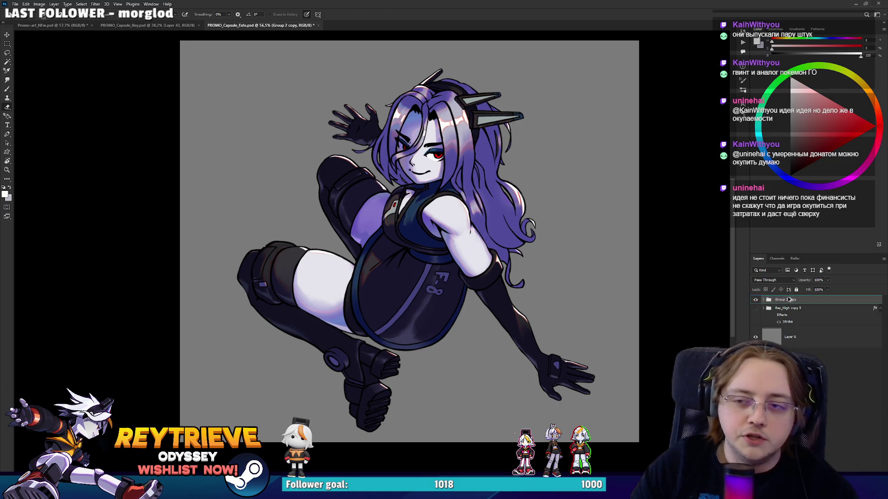
pyautogui.hotkey('ctrl', 'e')
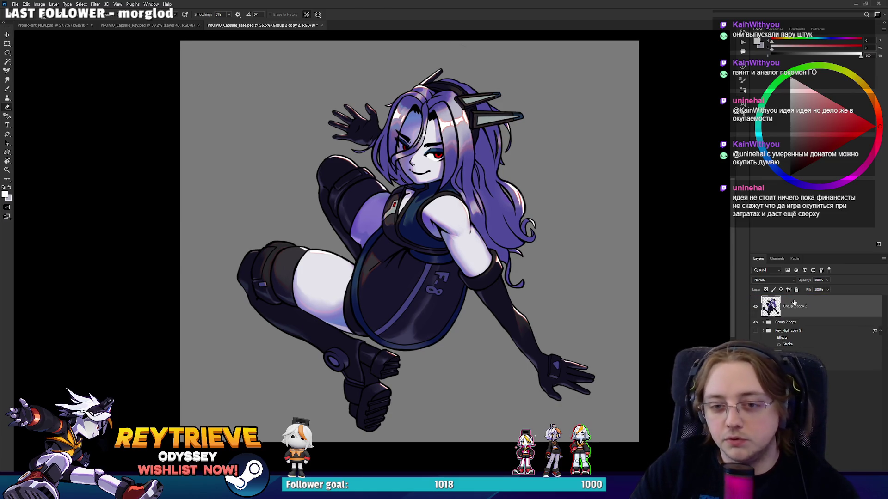
pyautogui.moveTo(813, 317)
pyautogui.mouseDown()
pyautogui.moveTo(340, 139)
pyautogui.moveTo(88, 26)
pyautogui.moveTo(347, 202)
pyautogui.mouseUp()
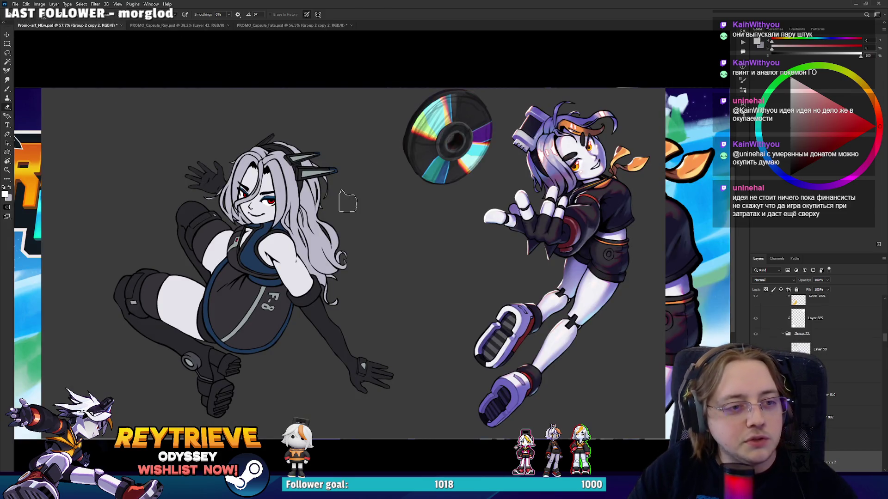
# Drop the merged girl layer into Group 6, then switch to PROMO_Capsule_Rey.psd
pyautogui.moveTo(828, 459)
pyautogui.mouseDown()
pyautogui.moveTo(831, 210)
pyautogui.moveTo(827, 425)
pyautogui.moveTo(820, 310)
pyautogui.mouseUp()
pyautogui.click(777, 340)
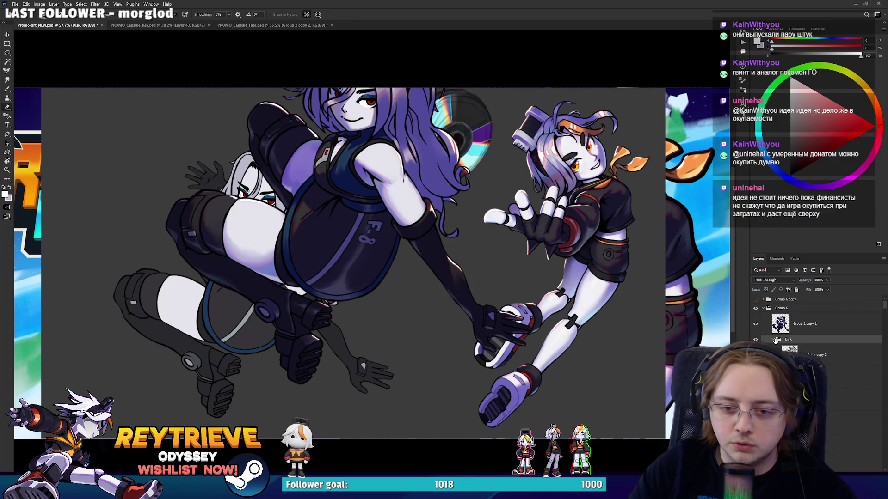
pyautogui.click(828, 323)
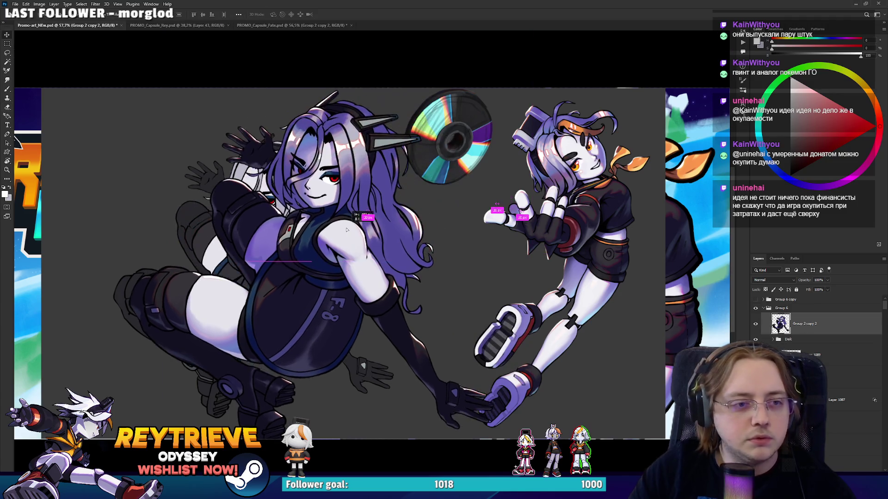
pyautogui.rightClick(831, 322)
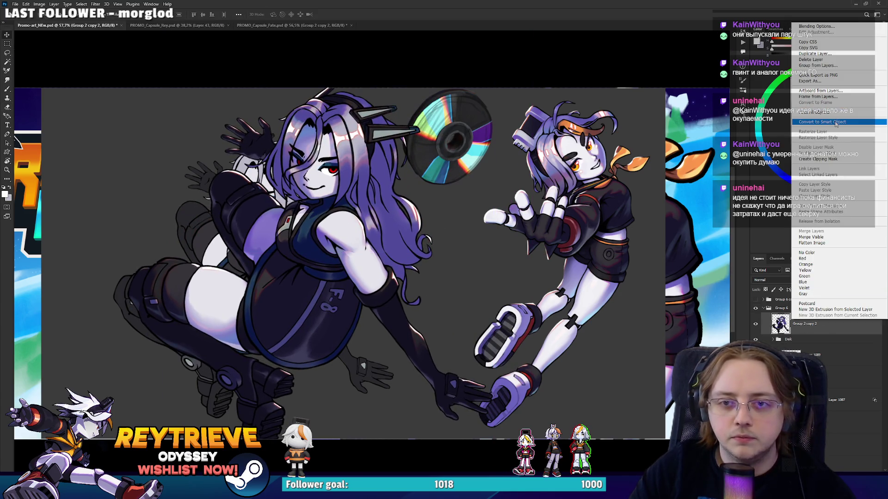
pyautogui.click(837, 122)
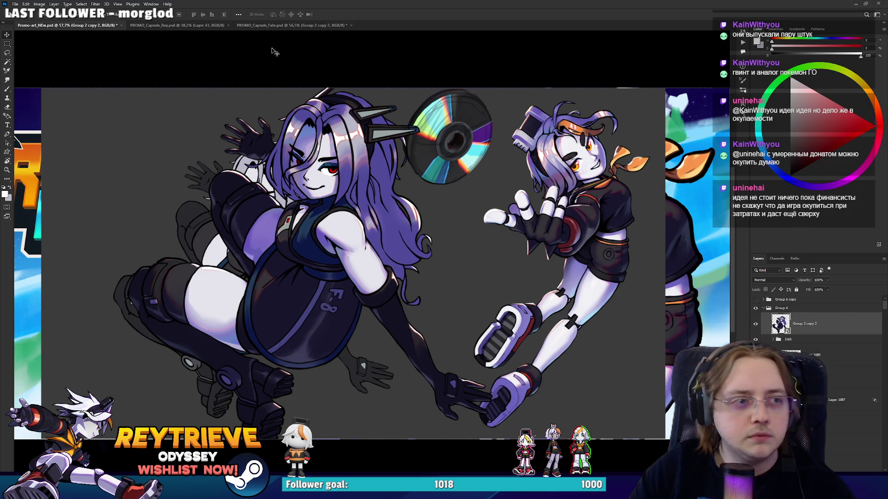
pyautogui.click(185, 25)
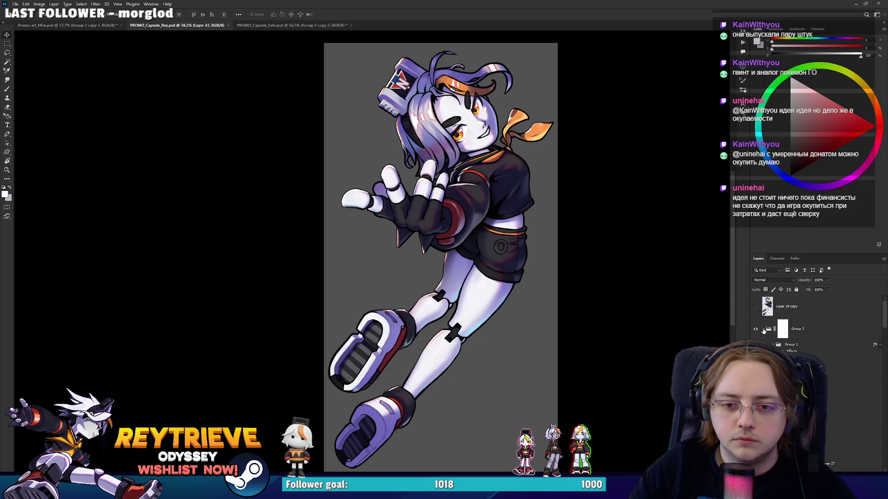
# Duplicate and merge Rey's Group 2, apply its mask, and drag it into the banner
pyautogui.click(763, 329)
pyautogui.click(776, 330)
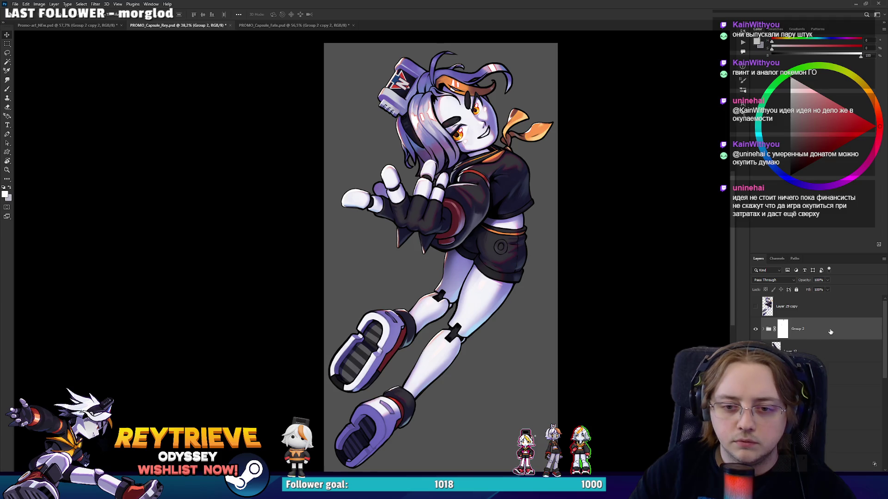
pyautogui.hotkey('ctrl', 'j')
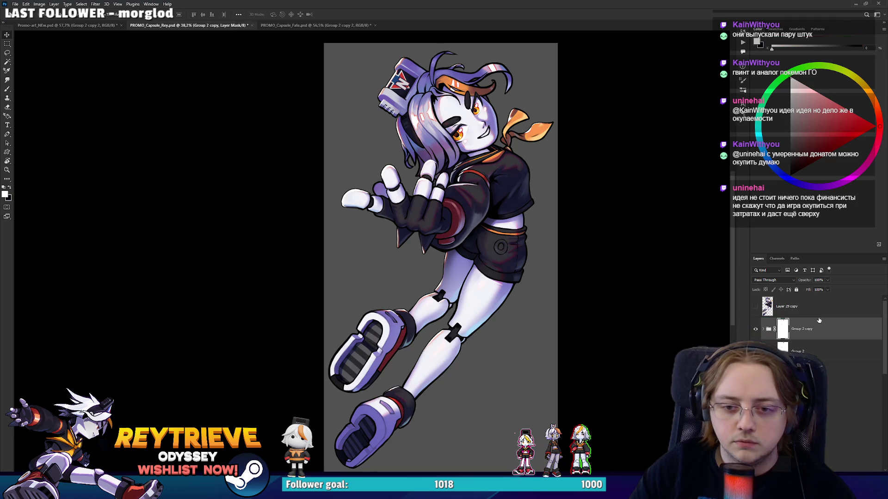
pyautogui.hotkey('ctrl', 'e')
pyautogui.rightClick(785, 329)
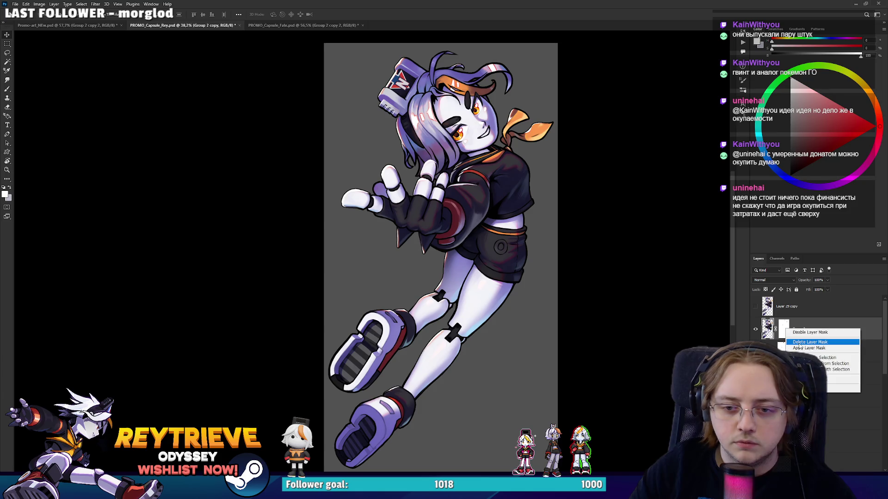
pyautogui.click(800, 349)
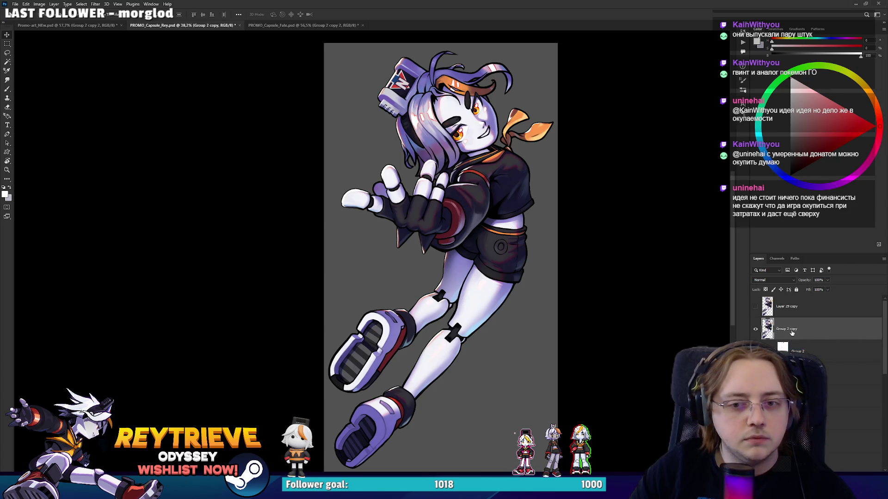
pyautogui.moveTo(792, 333)
pyautogui.mouseDown()
pyautogui.moveTo(324, 148)
pyautogui.moveTo(65, 25)
pyautogui.moveTo(353, 172)
pyautogui.mouseUp()
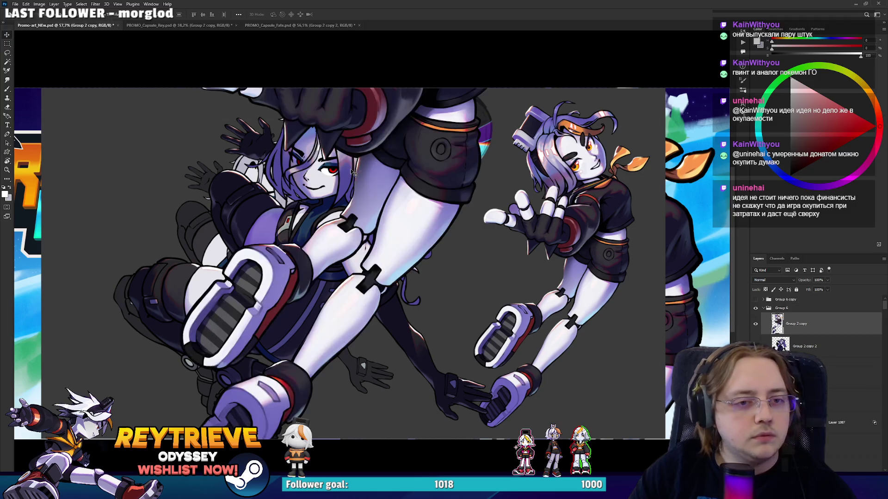
# Convert Rey to a Smart Object and scale her beside the girl, below the disc
pyautogui.rightClick(832, 328)
pyautogui.click(825, 129)
pyautogui.hotkey('ctrl', 't')
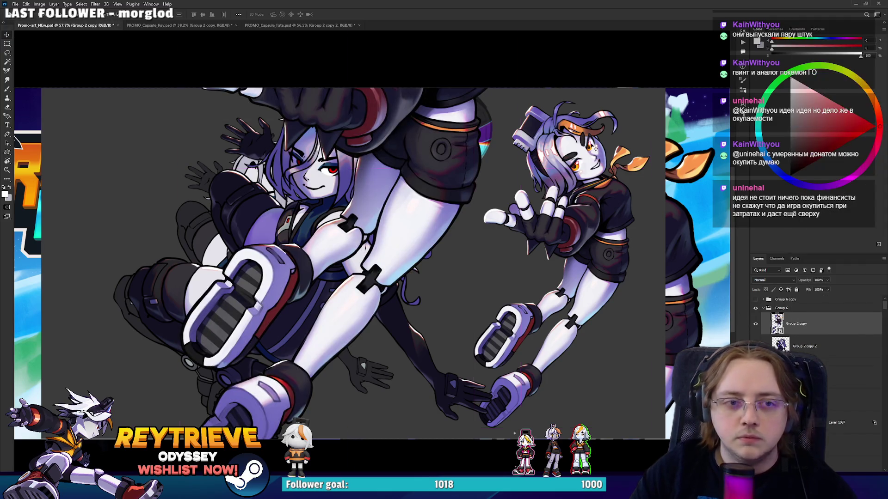
pyautogui.moveTo(518, 446); pyautogui.dragTo(433, 324)
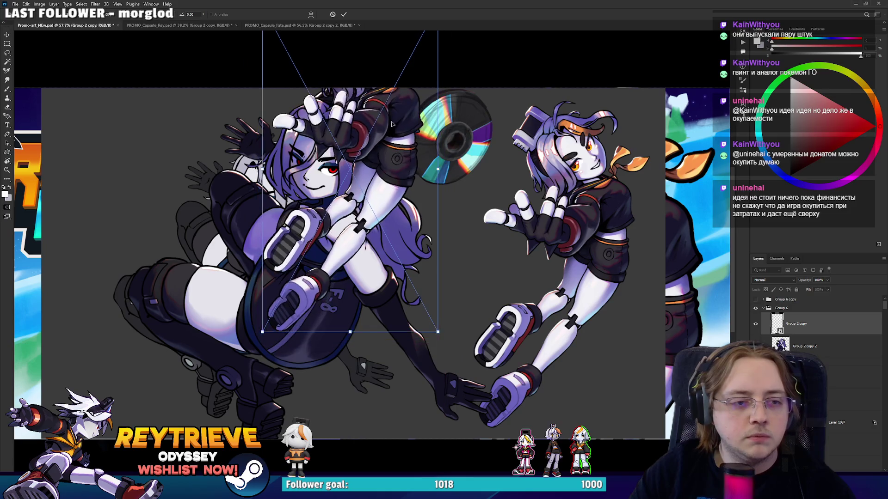
pyautogui.moveTo(388, 218); pyautogui.dragTo(474, 229)
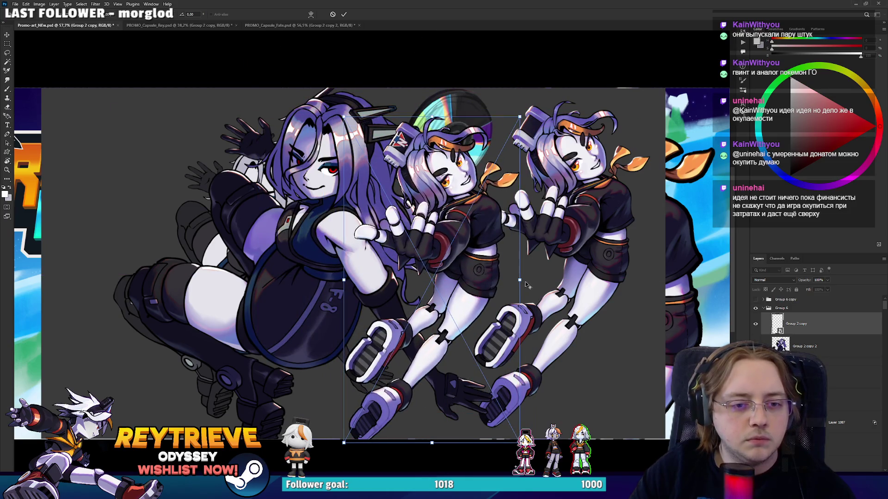
pyautogui.moveTo(526, 285)
pyautogui.mouseDown()
pyautogui.moveTo(532, 273)
pyautogui.moveTo(575, 254)
pyautogui.mouseUp()
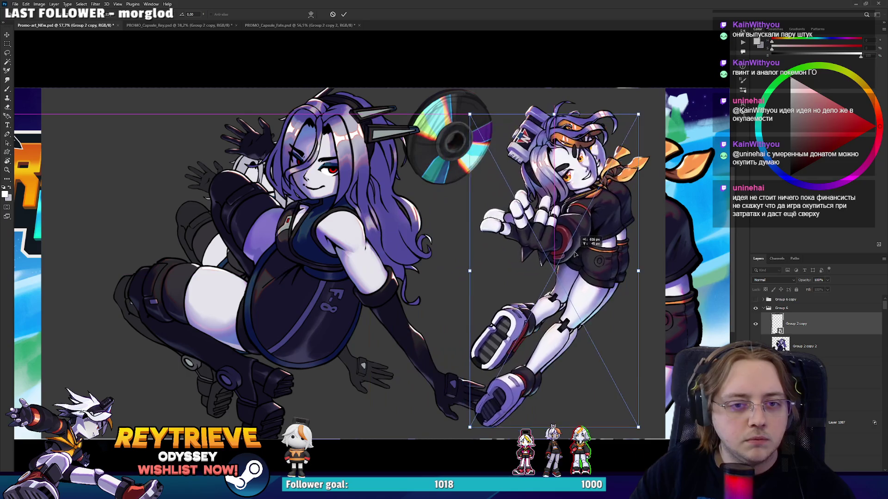
pyautogui.press('Return')
# Ungroup Group 6 holding both characters
pyautogui.keyDown('shift'); pyautogui.click(794, 344); pyautogui.keyUp('shift')
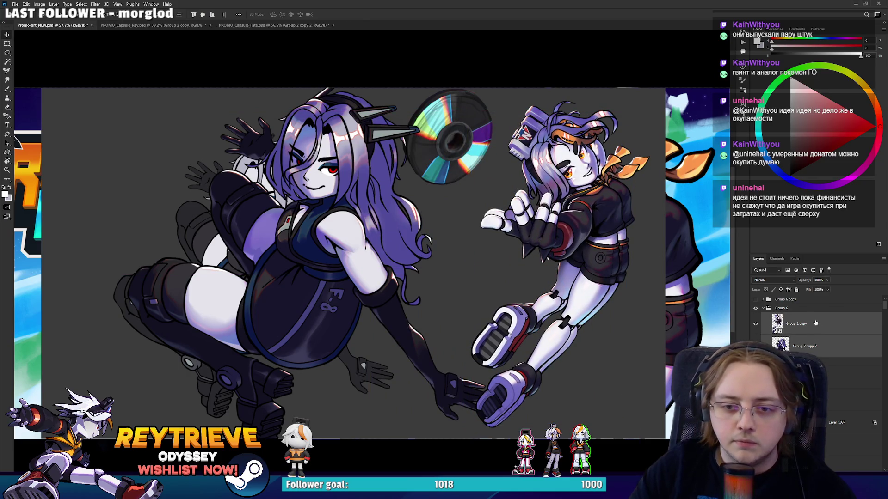
pyautogui.hotkey('ctrl', 'shift', 'g')
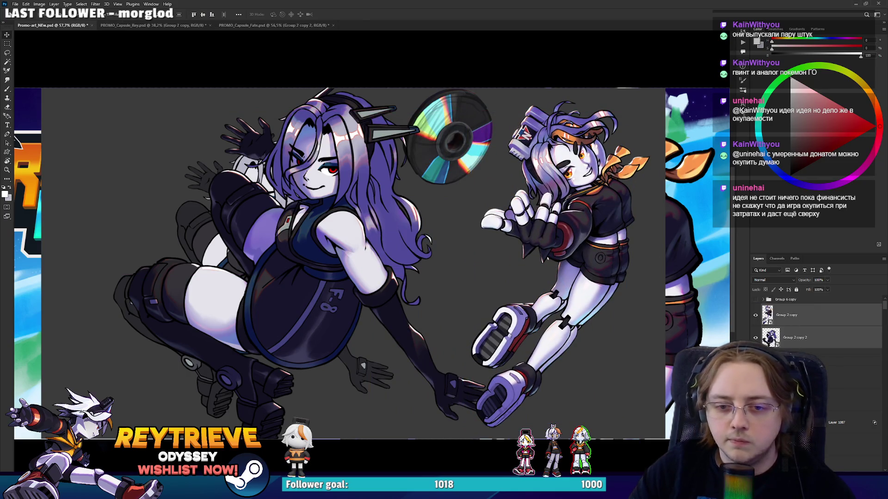
pyautogui.scroll(-3, 808, 344)
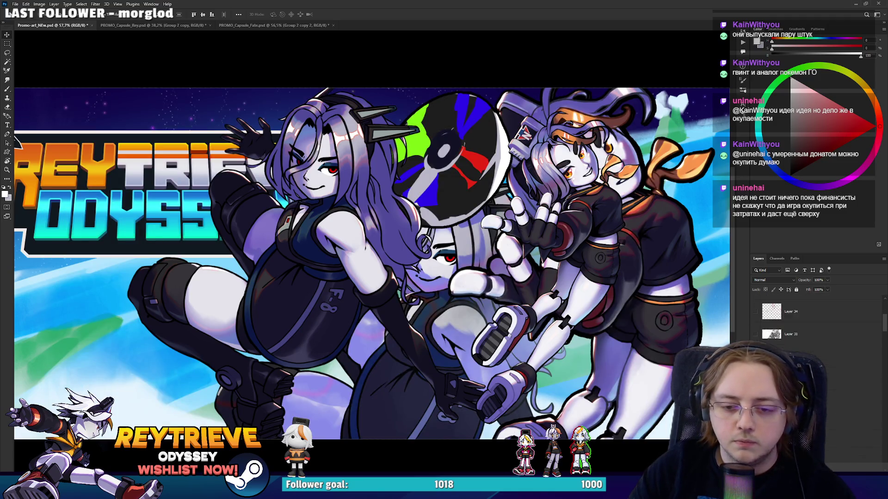
# Reorder the layers so the logo sits in front of the girl
pyautogui.scroll(-5, 814, 324)
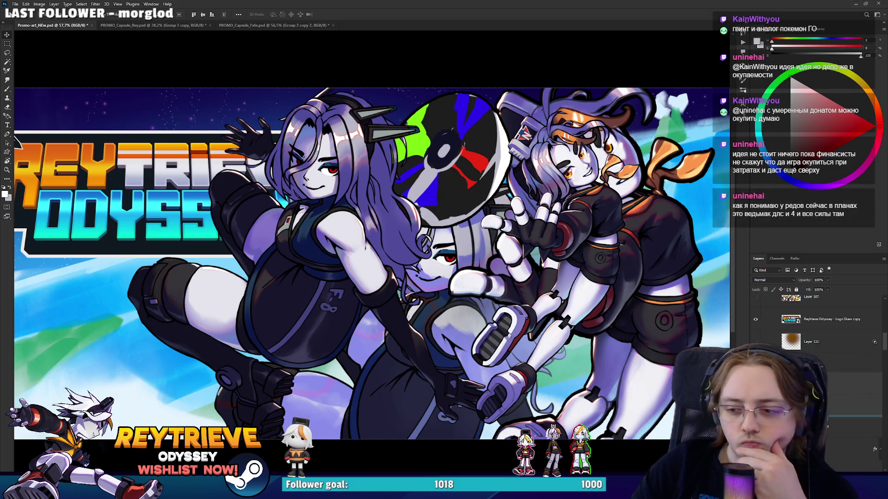
pyautogui.moveTo(814, 409); pyautogui.dragTo(814, 364)
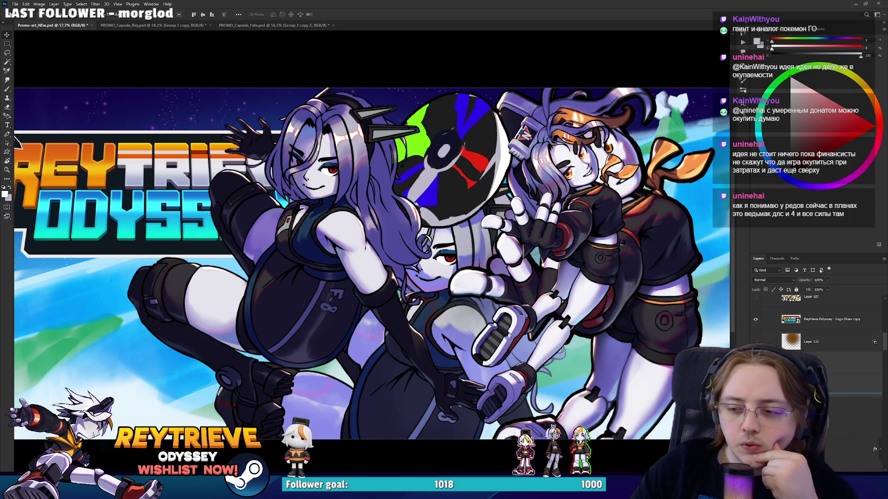
pyautogui.scroll(-3, 813, 324)
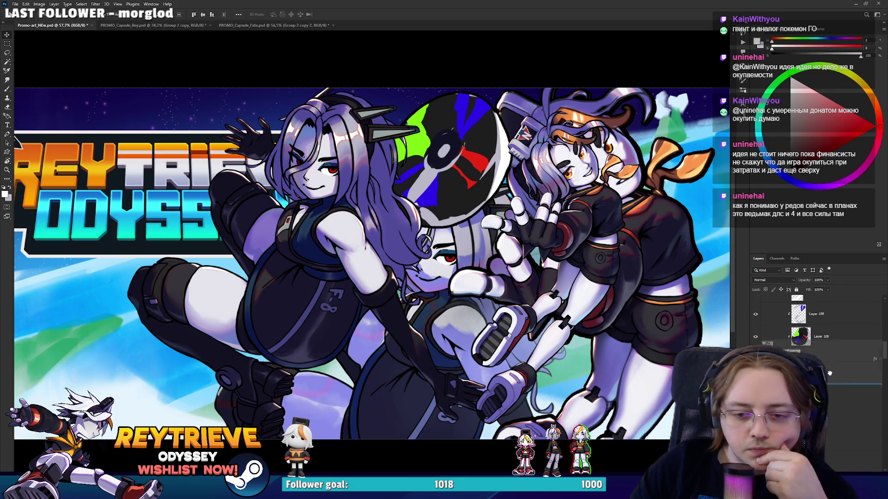
# Move Rey lower, tilt her about 4 degrees, and shift her slightly right
pyautogui.click(825, 350)
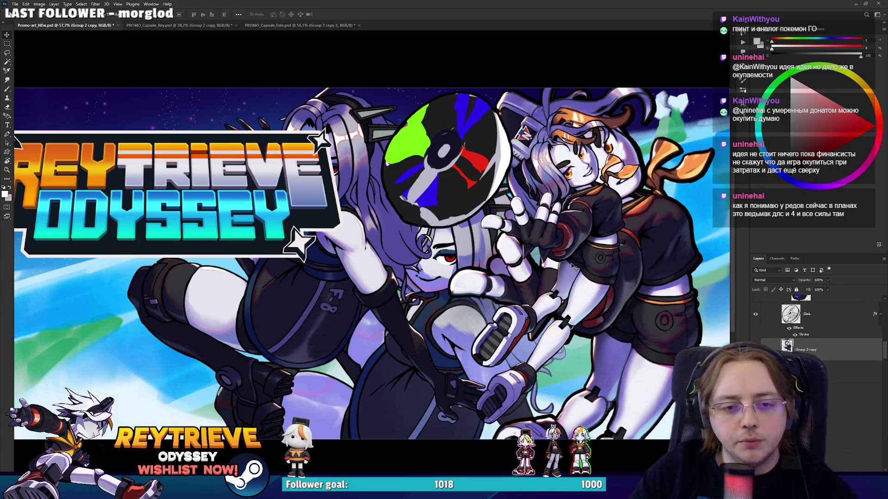
pyautogui.hotkey('ctrl', 't')
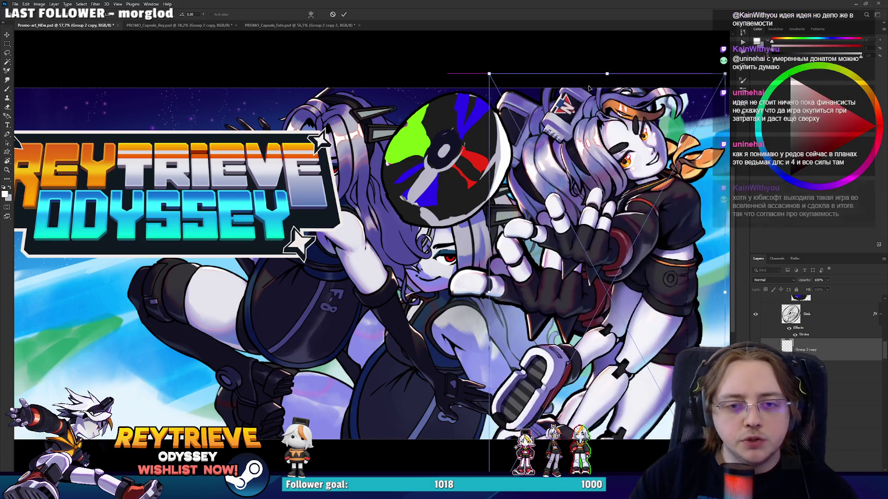
pyautogui.moveTo(588, 87)
pyautogui.mouseDown()
pyautogui.moveTo(591, 163)
pyautogui.moveTo(601, 99)
pyautogui.moveTo(595, 109)
pyautogui.mouseUp()
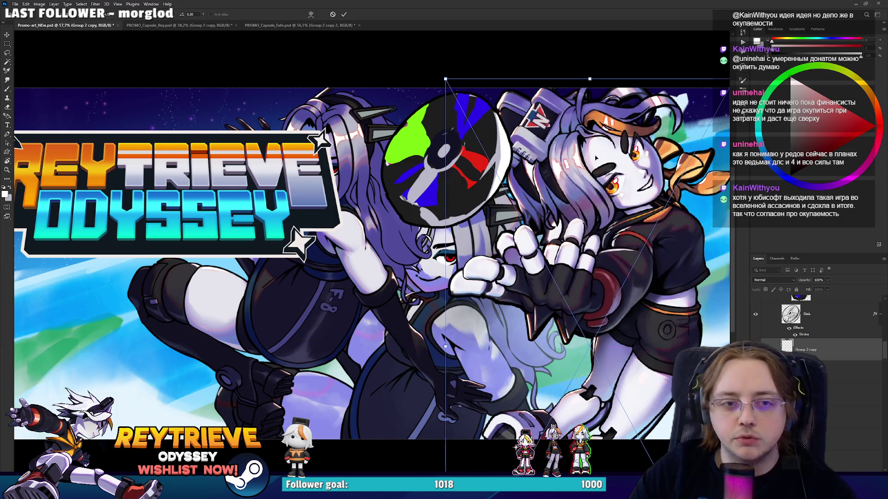
pyautogui.moveTo(625, 172)
pyautogui.mouseDown()
pyautogui.moveTo(586, 200)
pyautogui.moveTo(596, 217)
pyautogui.mouseUp()
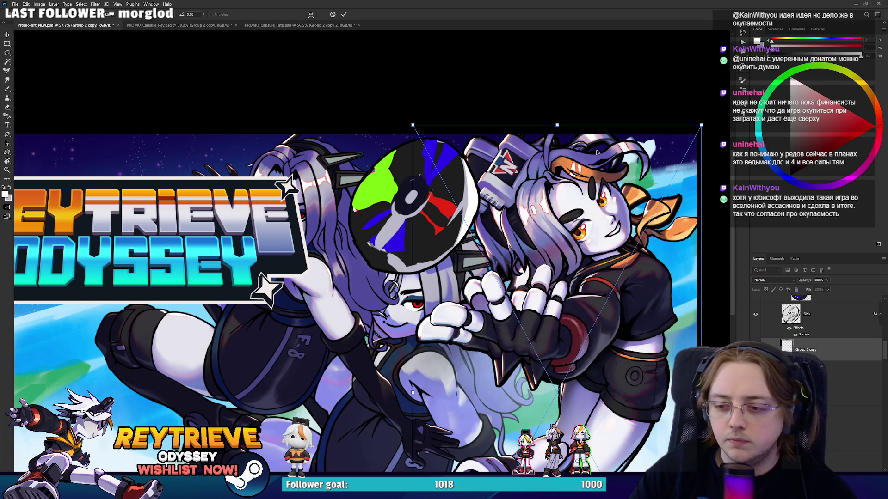
pyautogui.moveTo(577, 122)
pyautogui.mouseDown()
pyautogui.moveTo(574, 93)
pyautogui.moveTo(540, 82)
pyautogui.moveTo(523, 168)
pyautogui.mouseUp()
pyautogui.moveTo(532, 213); pyautogui.dragTo(545, 213)
pyautogui.press('Return')
pyautogui.scroll(-1, 590, 227)
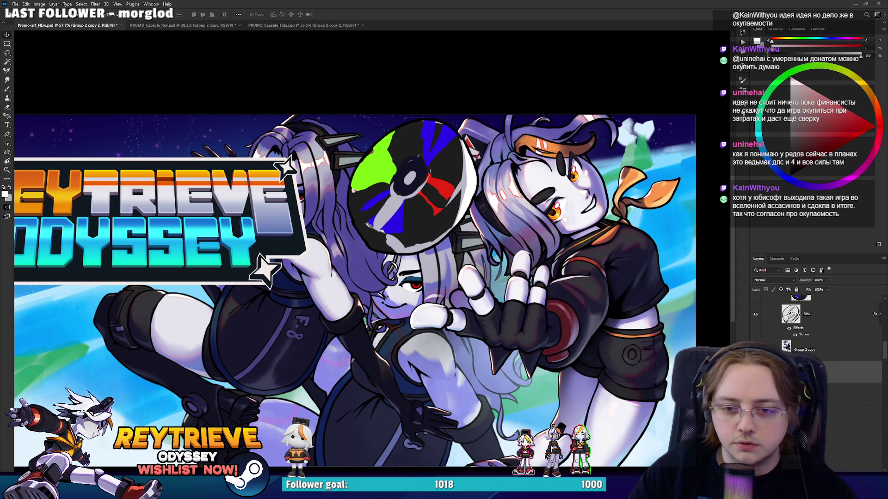
# Bring in the girl's new pose, enlarge it and raise it beside Rey
pyautogui.scroll(-1, 814, 323)
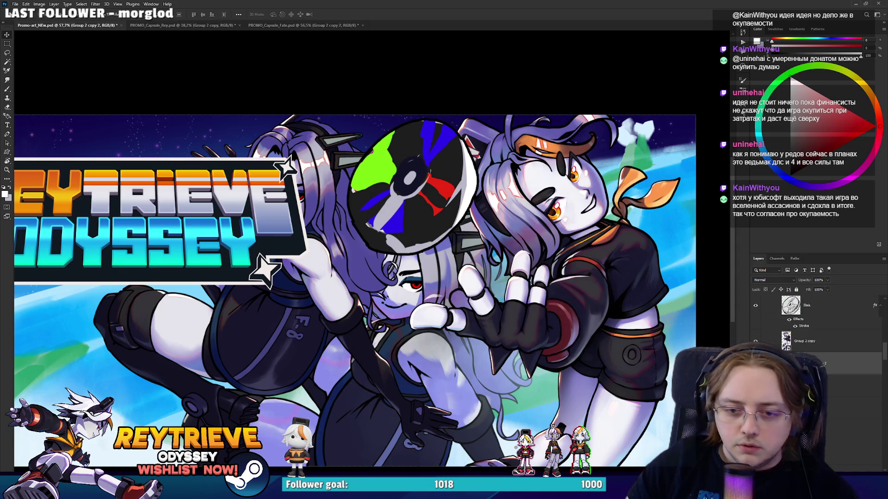
pyautogui.scroll(-5, 814, 347)
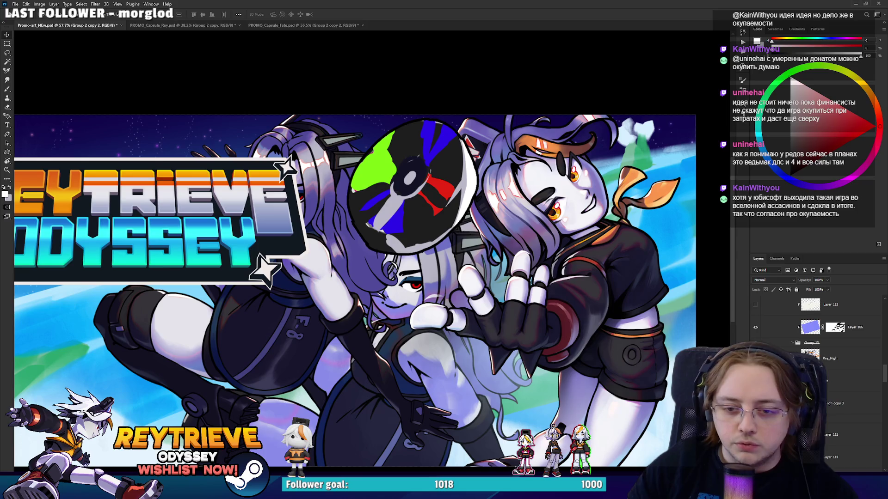
pyautogui.scroll(1, 814, 333)
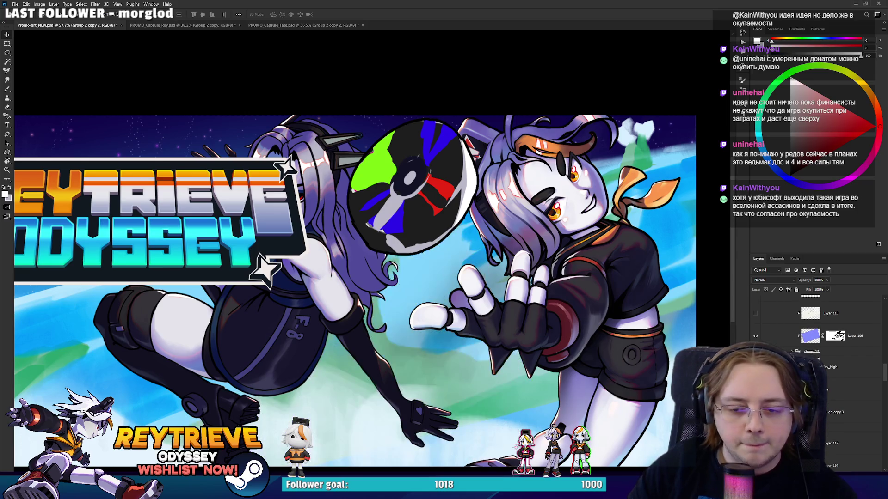
pyautogui.scroll(5, 827, 386)
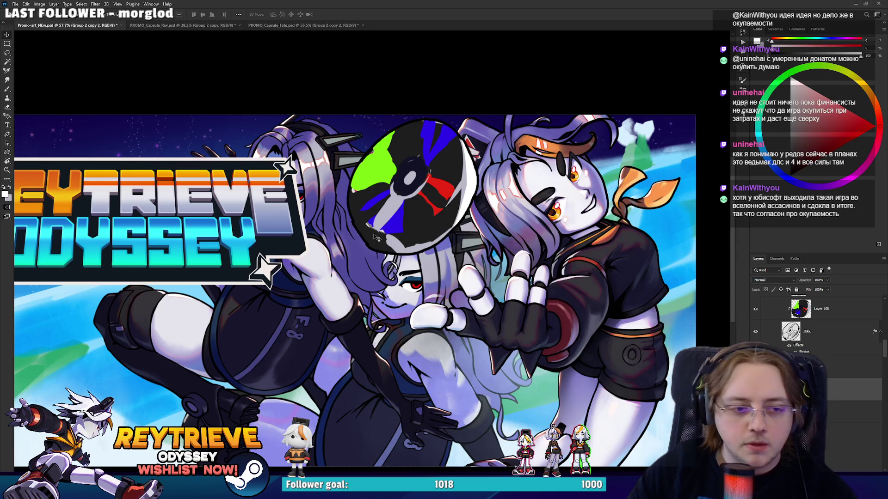
pyautogui.hotkey('ctrl', 'z')
pyautogui.hotkey('ctrl', 't')
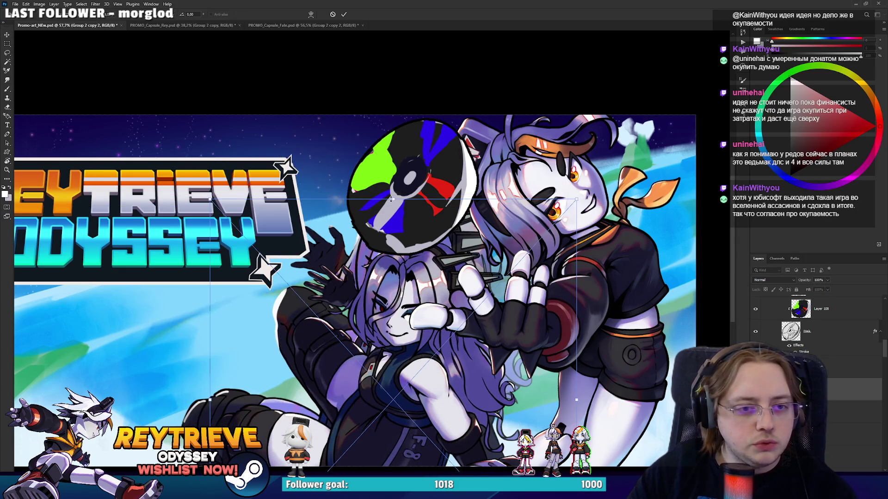
pyautogui.moveTo(391, 199)
pyautogui.mouseDown()
pyautogui.moveTo(393, 134)
pyautogui.moveTo(394, 149)
pyautogui.mouseUp()
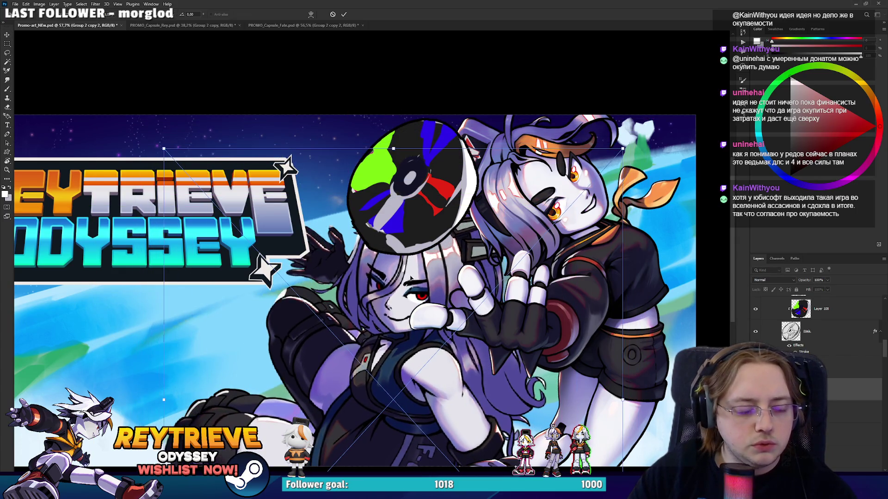
pyautogui.moveTo(410, 278); pyautogui.dragTo(418, 262)
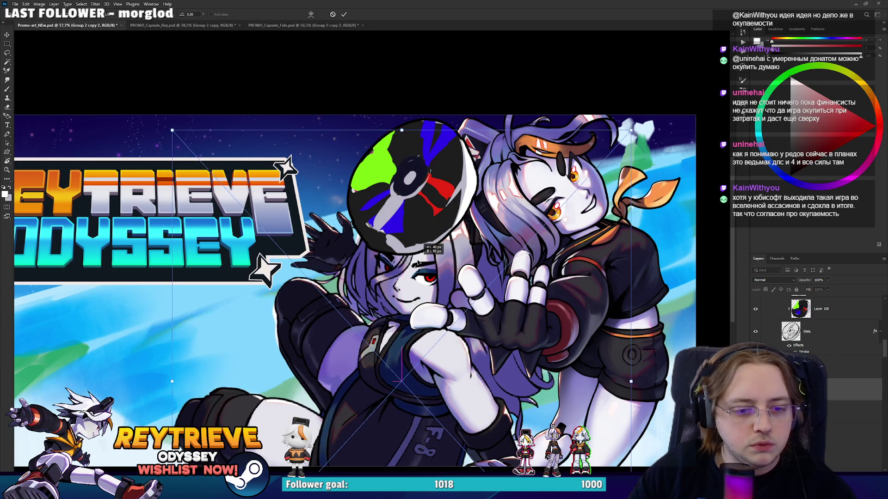
pyautogui.moveTo(630, 131); pyautogui.dragTo(618, 147)
pyautogui.moveTo(568, 241); pyautogui.dragTo(566, 229)
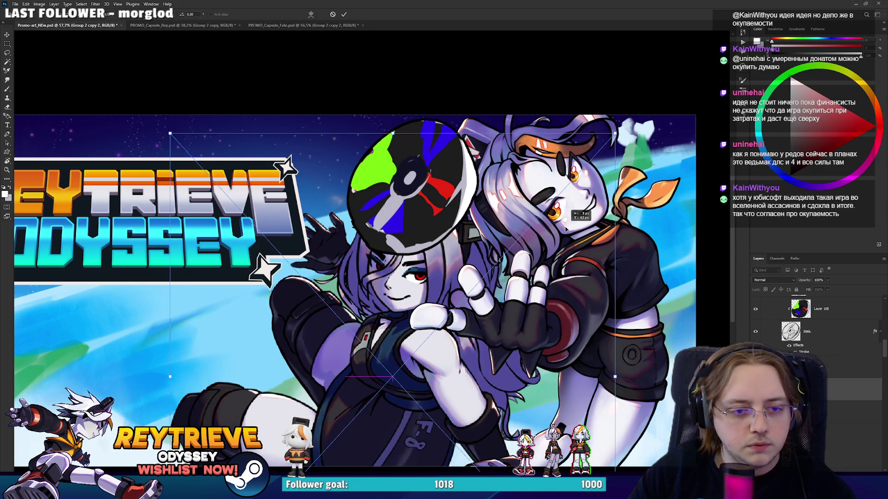
pyautogui.press('Return')
# Nudge the girl into final position, save the banner, and switch to the browser
pyautogui.scroll(-5, 551, 238)
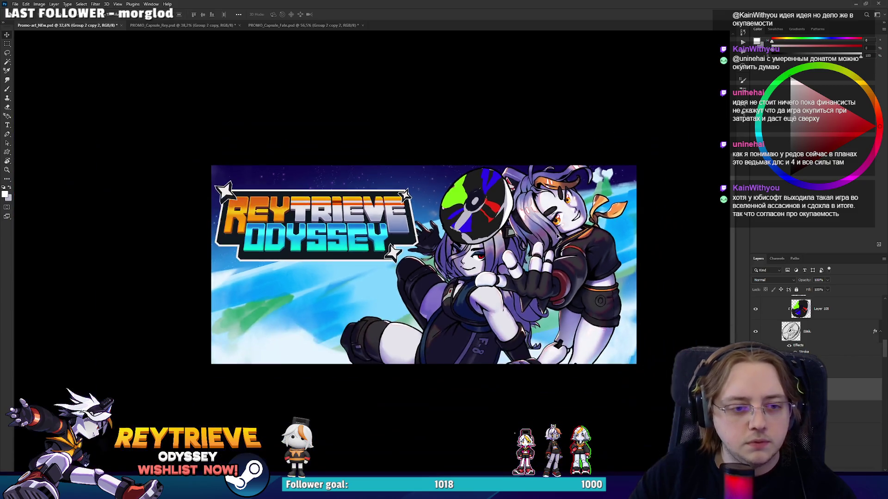
pyautogui.scroll(3, 535, 250)
pyautogui.moveTo(535, 249); pyautogui.dragTo(524, 259)
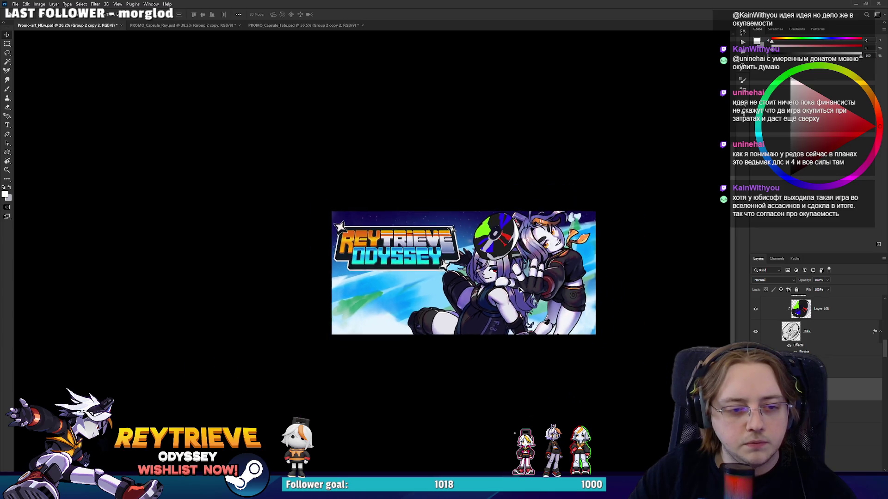
pyautogui.scroll(-3, 832, 384)
pyautogui.scroll(-1, 814, 324)
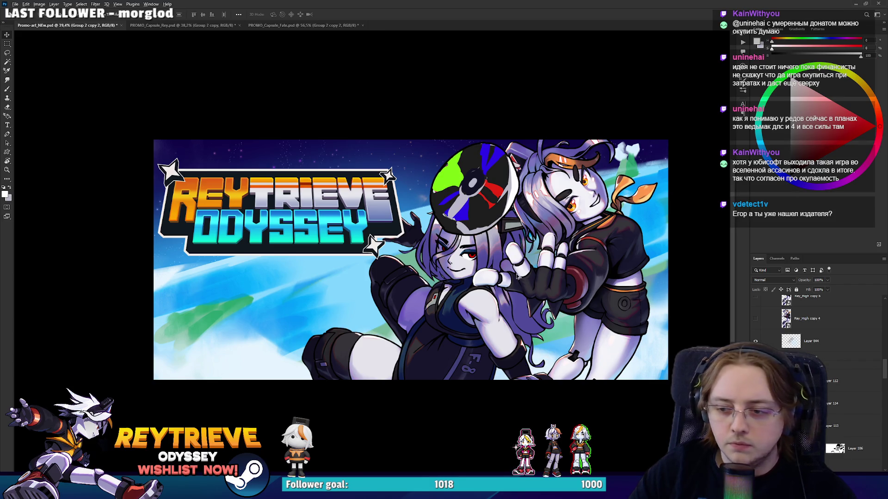
pyautogui.scroll(2, 517, 276)
pyautogui.hotkey('ctrl', 's')
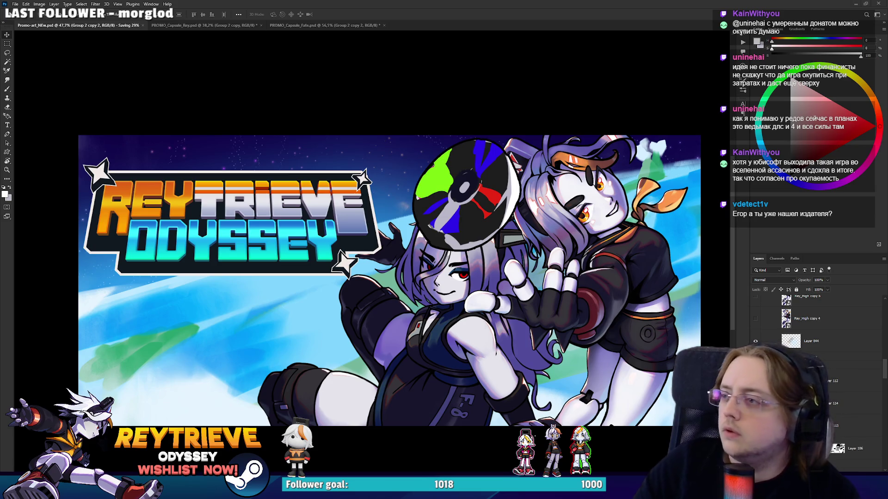
pyautogui.hotkey('alt', 'Tab')
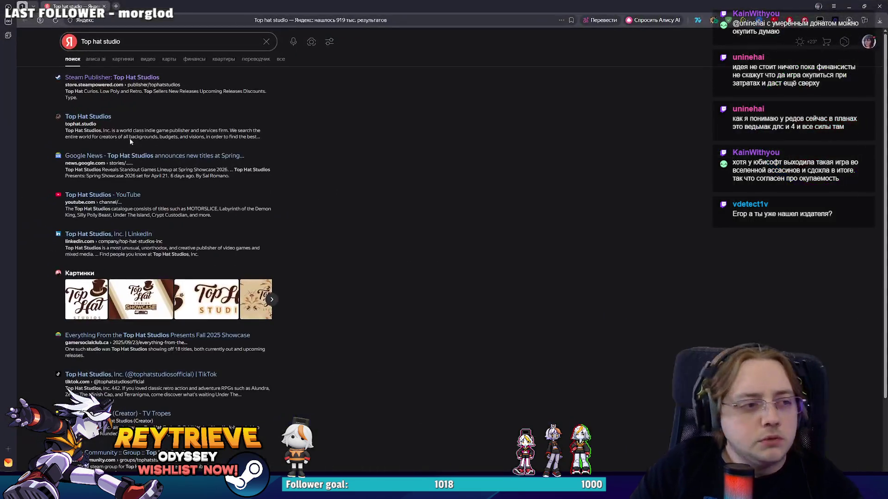
# Open the Top Hat Studios site and preview Twinkle's Galactic Tour in a new tab
pyautogui.click(130, 137)
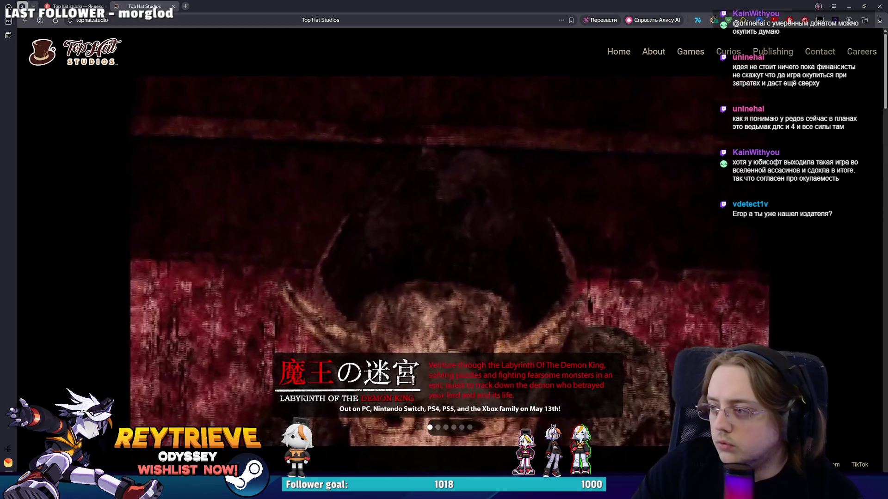
pyautogui.scroll(-4, 563, 233)
pyautogui.scroll(-10, 564, 233)
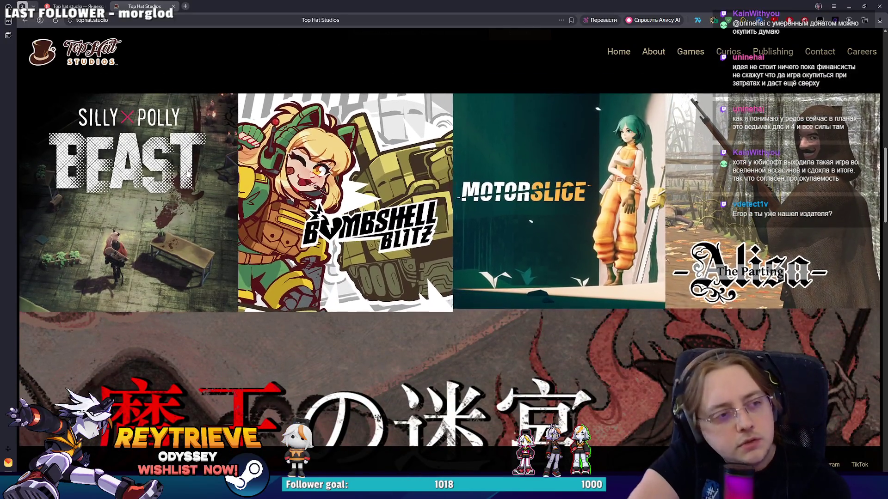
pyautogui.scroll(-10, 499, 236)
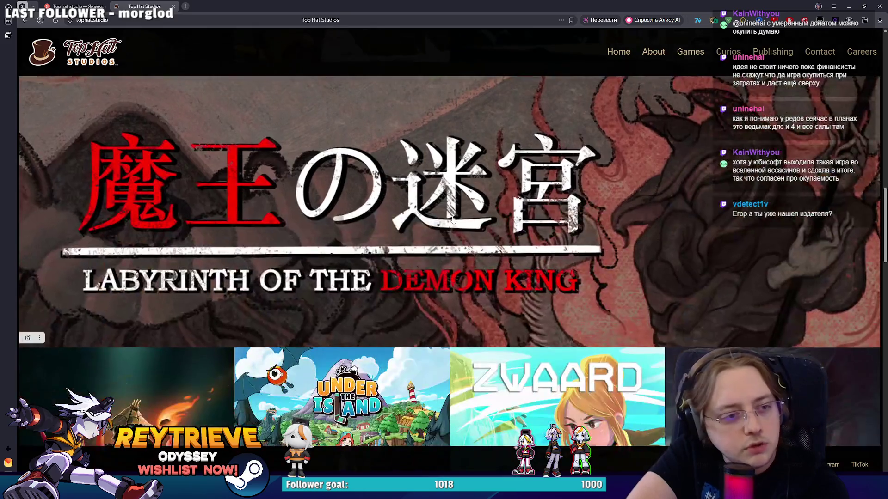
pyautogui.scroll(-7, 446, 231)
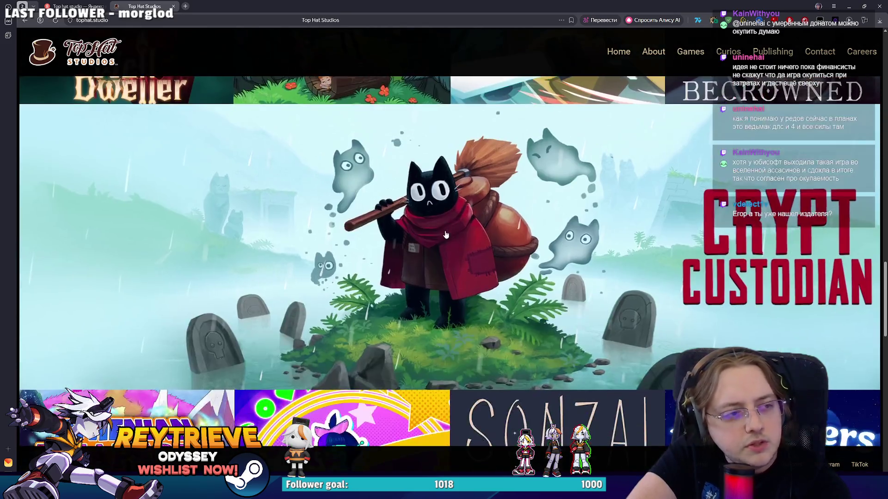
pyautogui.scroll(-2, 451, 226)
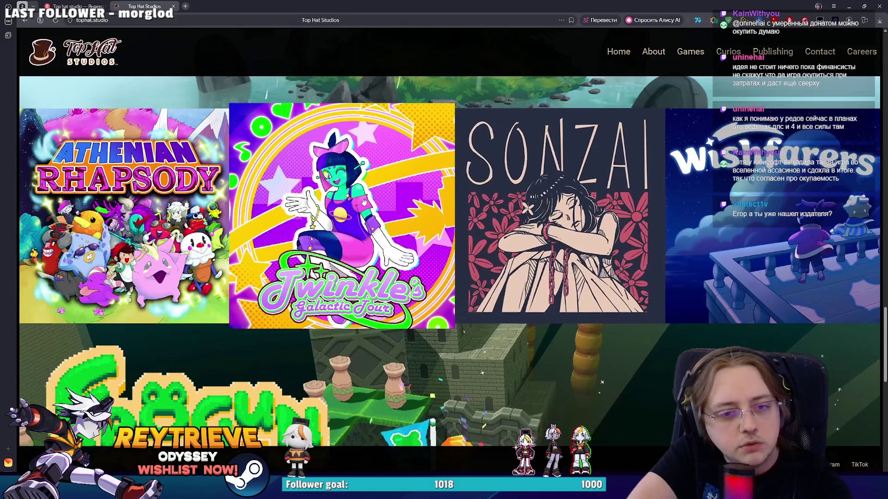
pyautogui.middleClick(434, 217)
pyautogui.click(185, 6)
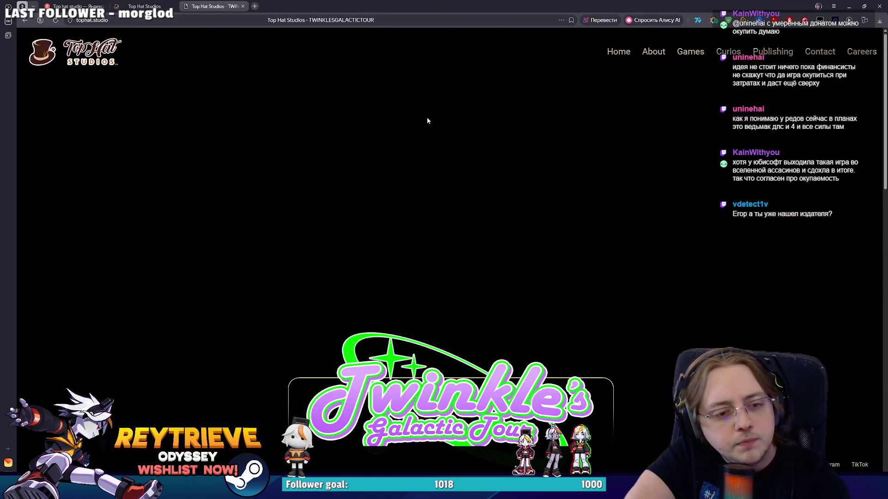
pyautogui.scroll(-3, 508, 170)
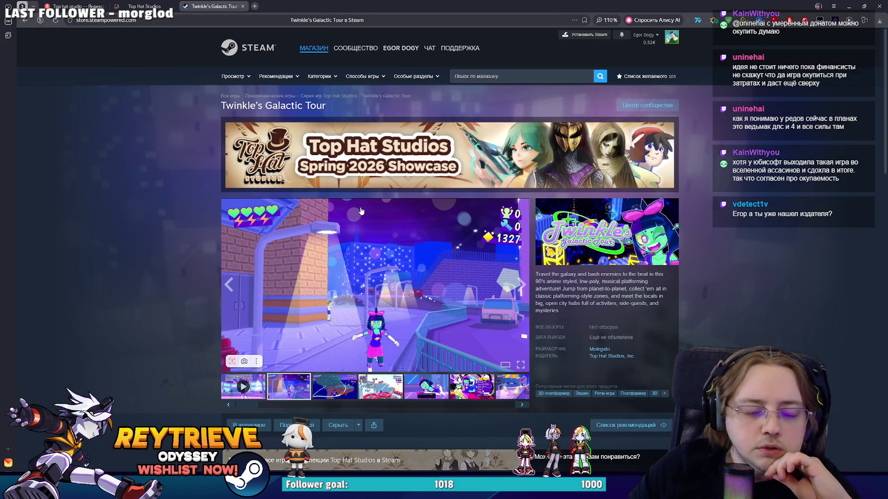
pyautogui.click(144, 6)
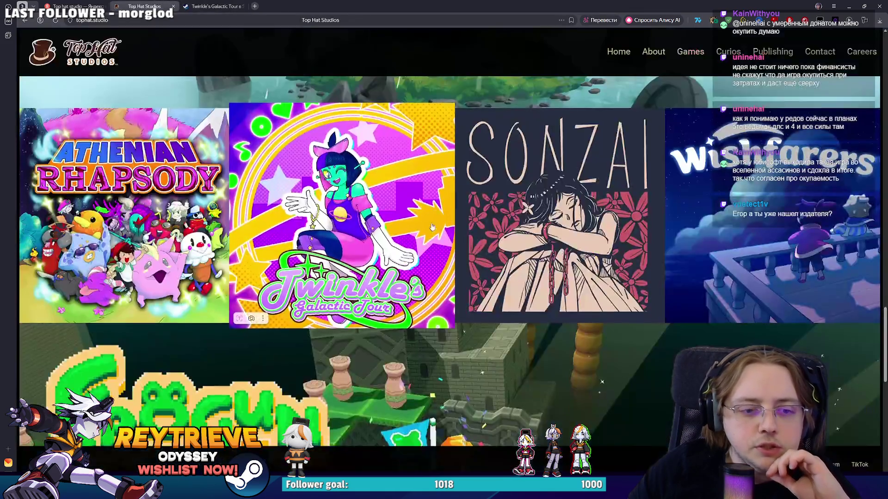
# Open Frogun's store choices and go to its Steam store page
pyautogui.scroll(-5, 434, 226)
pyautogui.scroll(3, 432, 229)
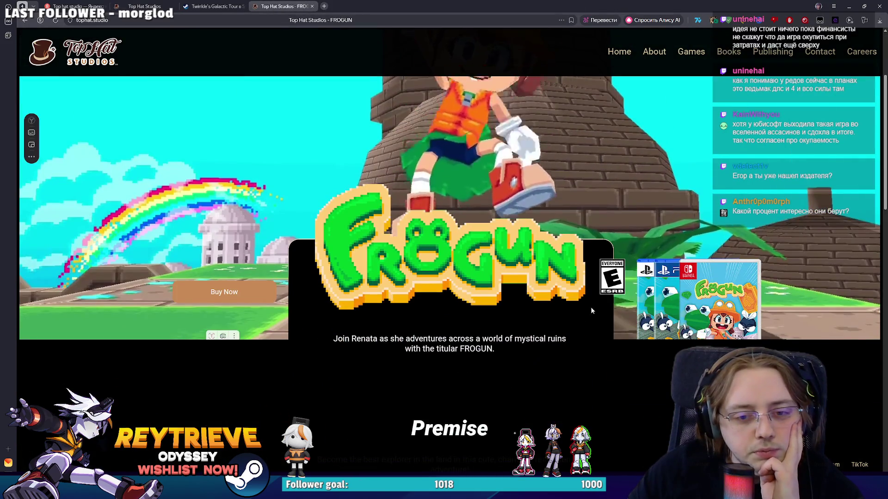
pyautogui.scroll(-6, 452, 280)
pyautogui.scroll(5, 453, 280)
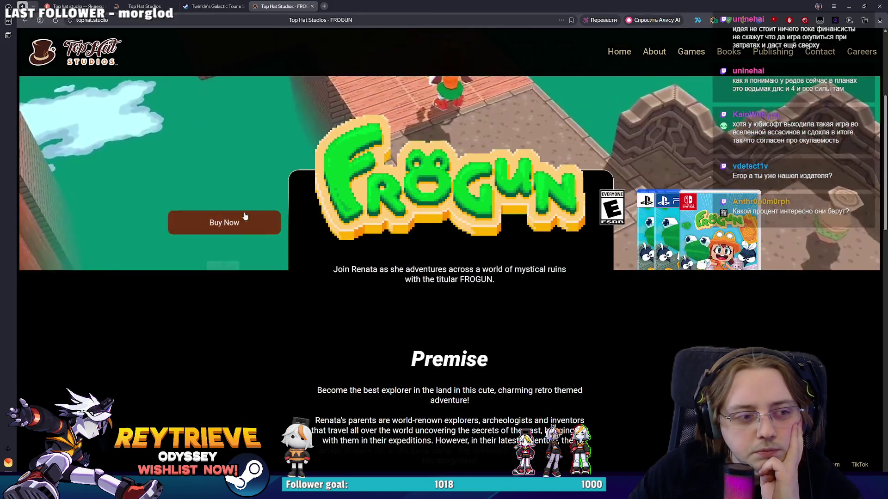
pyautogui.click(269, 226)
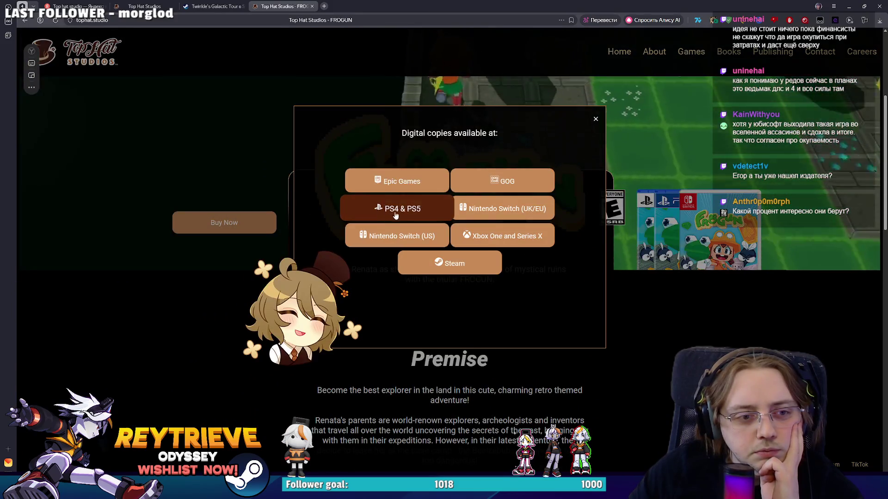
pyautogui.click(454, 273)
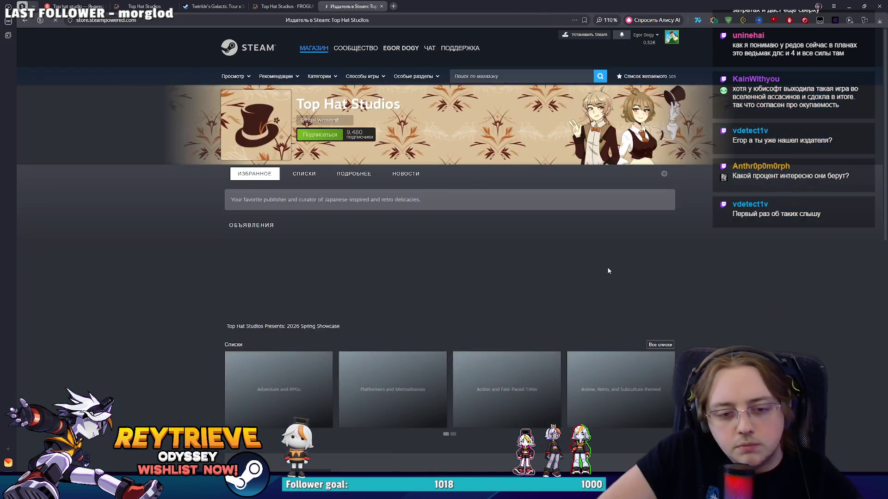
# Browse the publisher's game list, open Synergia, and view several of its screenshots
pyautogui.scroll(-6, 590, 250)
pyautogui.scroll(3, 589, 256)
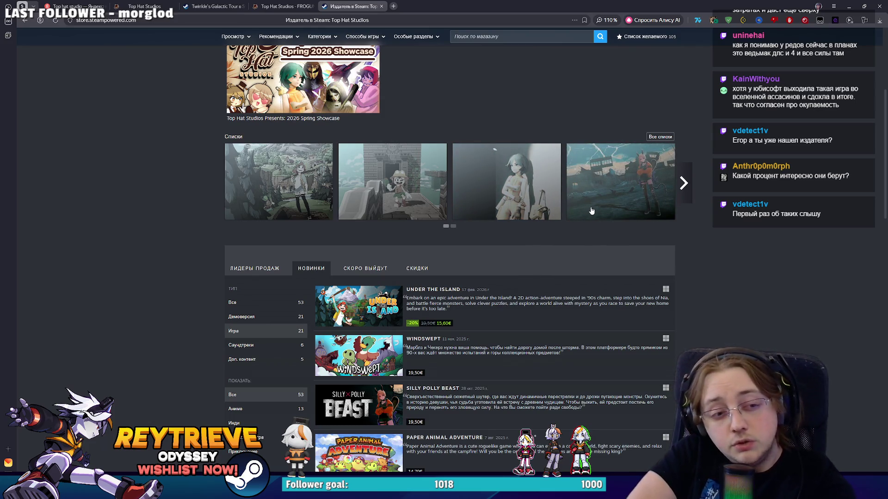
pyautogui.scroll(-3, 591, 211)
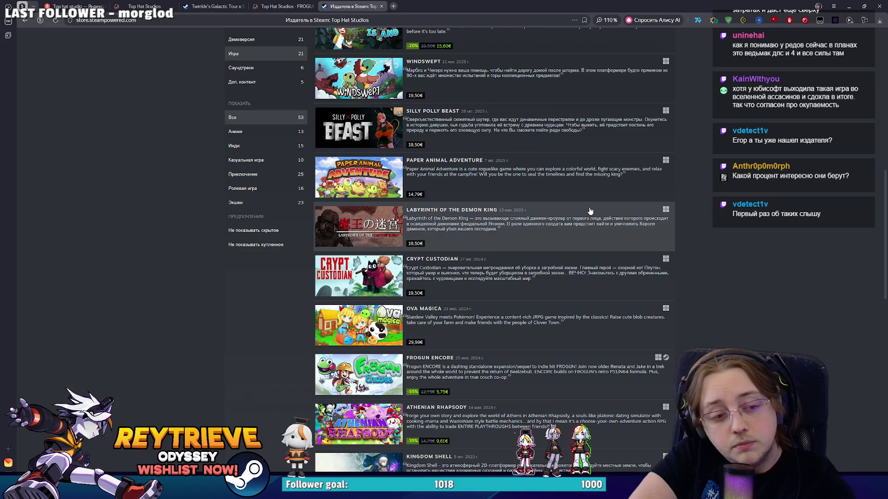
pyautogui.scroll(-3, 590, 211)
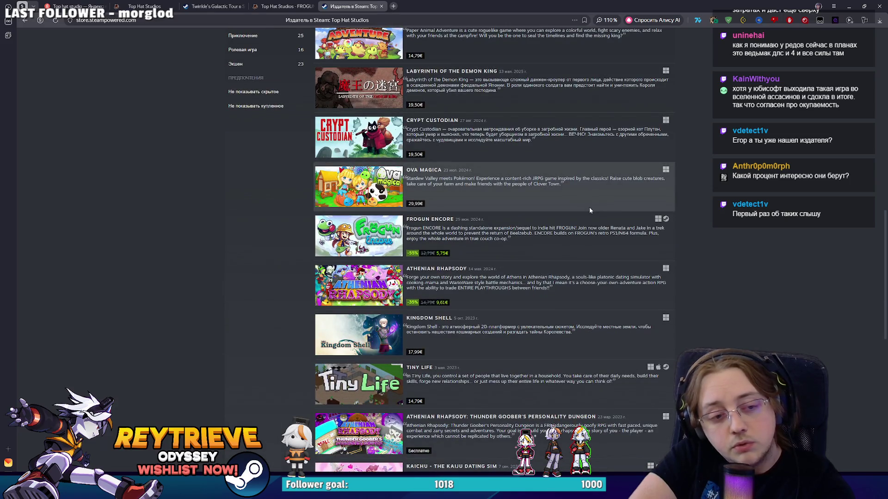
pyautogui.scroll(-2, 590, 208)
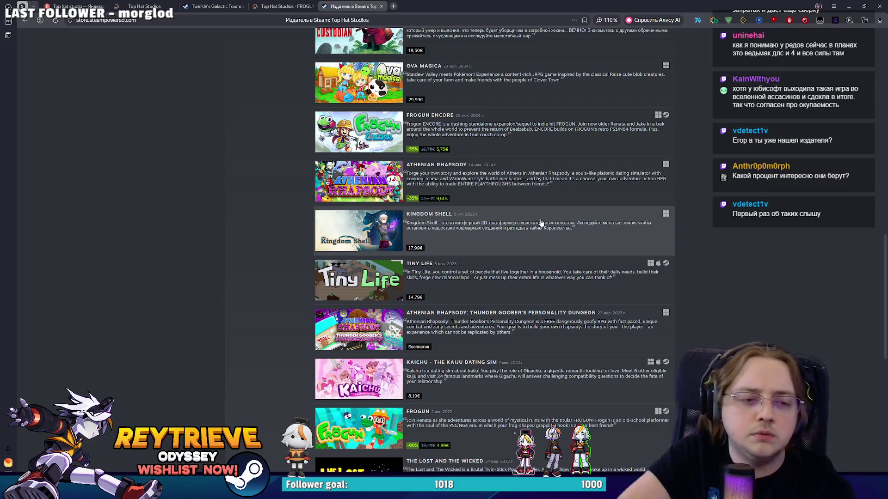
pyautogui.scroll(-9, 528, 224)
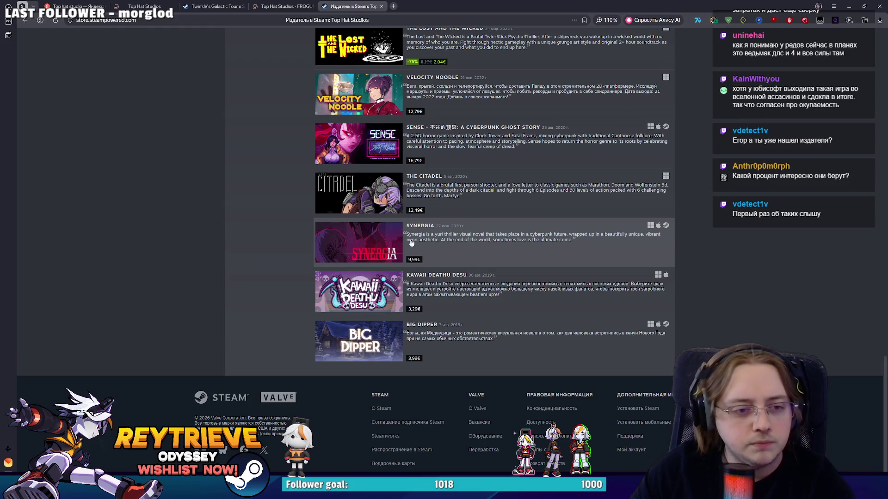
pyautogui.click(355, 248)
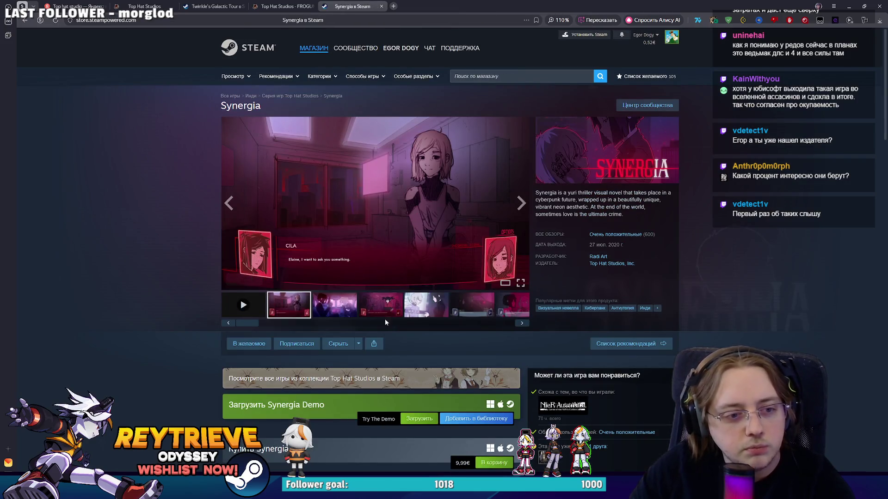
pyautogui.click(383, 310)
pyautogui.click(425, 306)
pyautogui.click(453, 303)
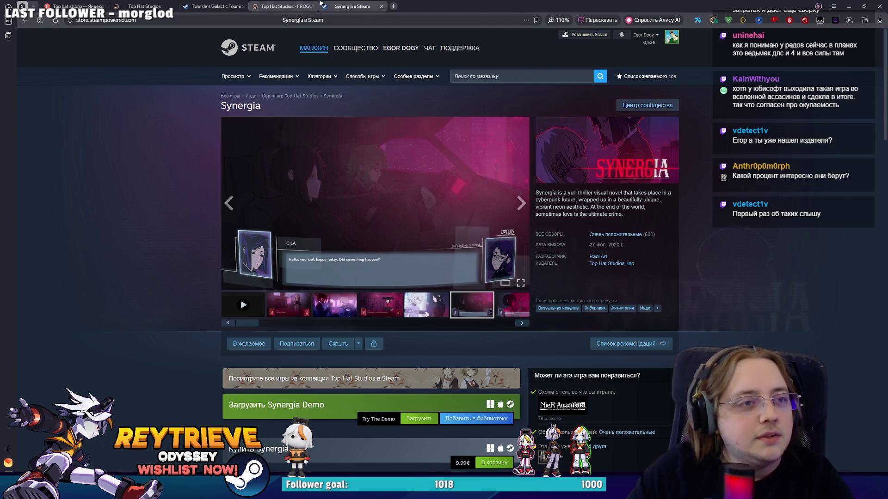
# Close the Frogun tab and return to the Top Hat Studios website
pyautogui.click(319, 5)
pyautogui.click(313, 6)
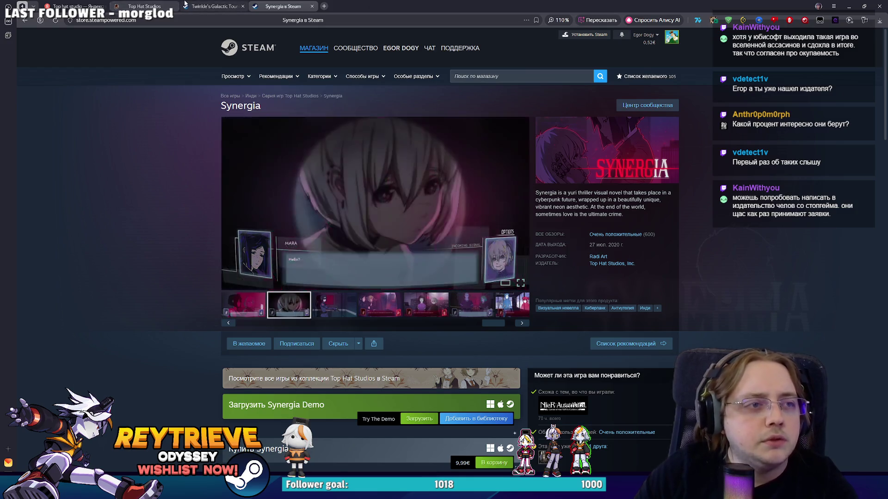
pyautogui.click(154, 5)
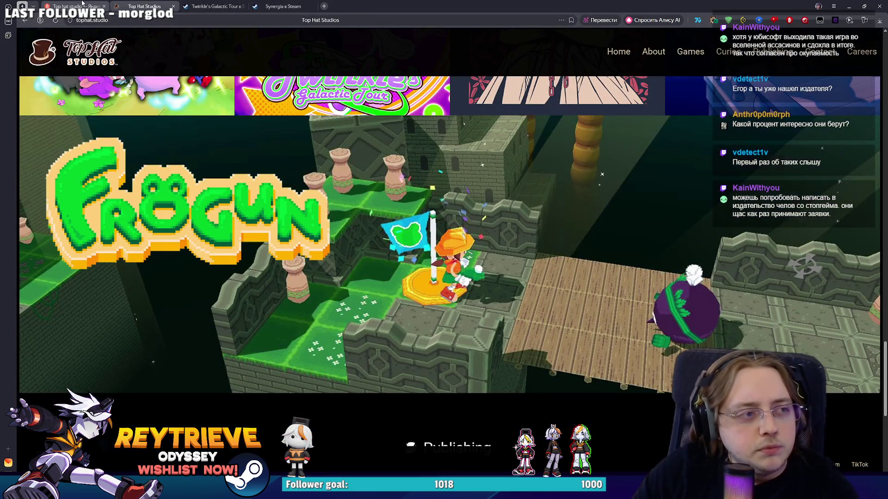
# Search for 'Humble games', fixing the 'Huble' typo, and open Steam Developer: Humble Games
pyautogui.click(74, 6)
pyautogui.click(125, 39)
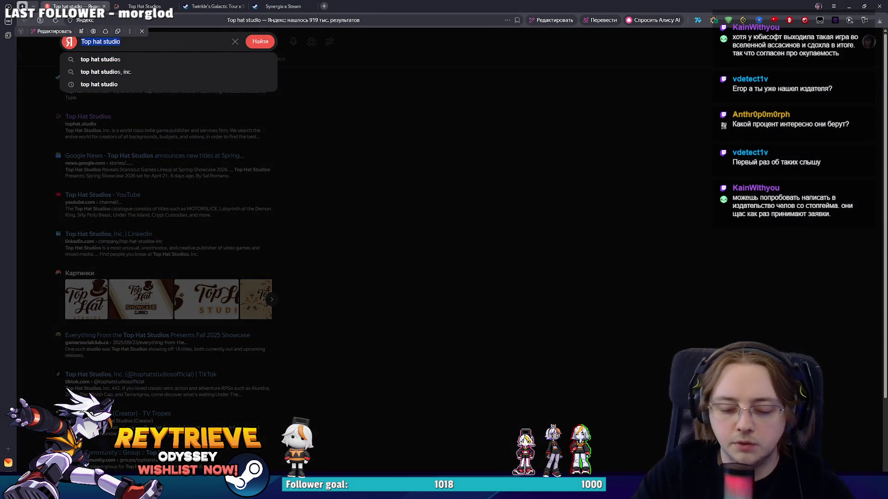
pyautogui.write('Hub')
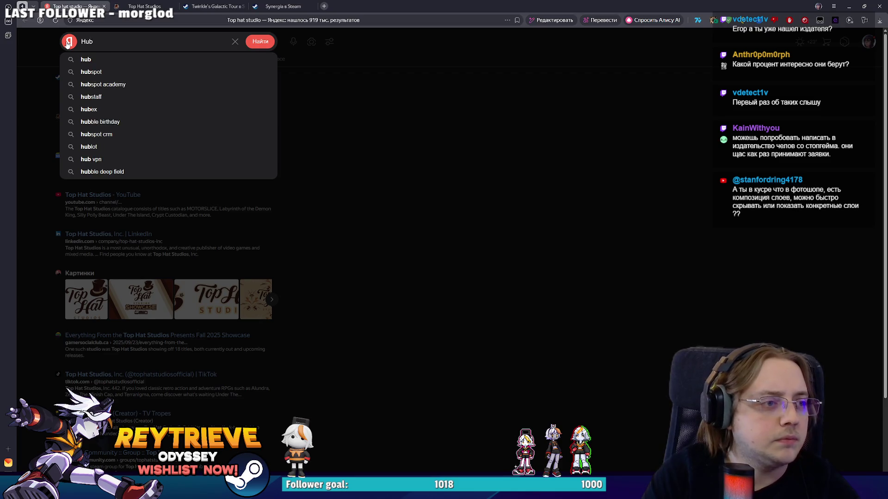
pyautogui.write('le games')
pyautogui.press('Return')
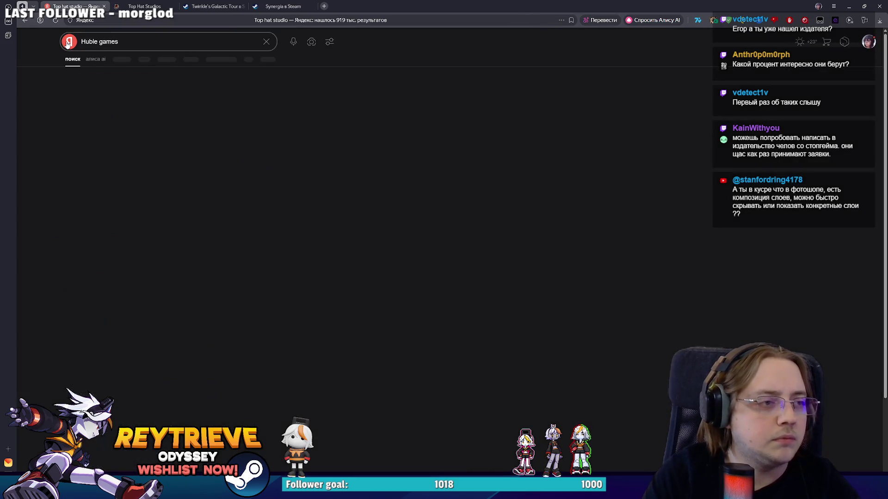
pyautogui.click(90, 41)
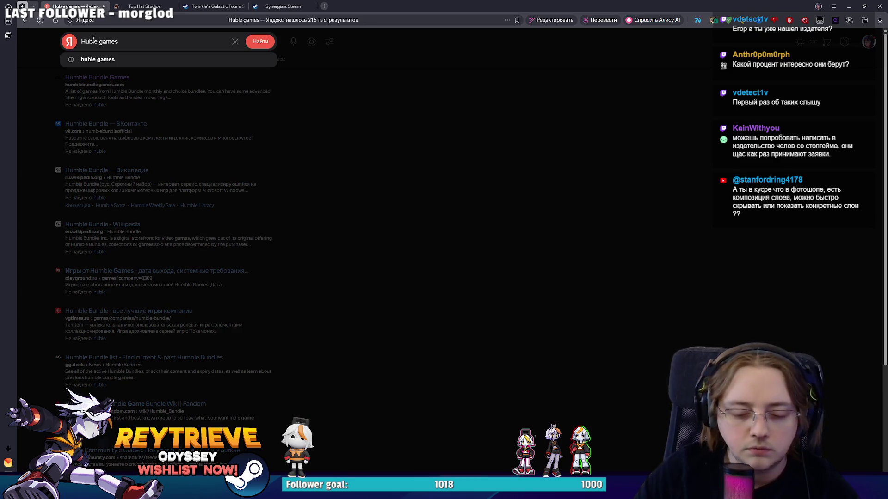
pyautogui.write('m')
pyautogui.press('Return')
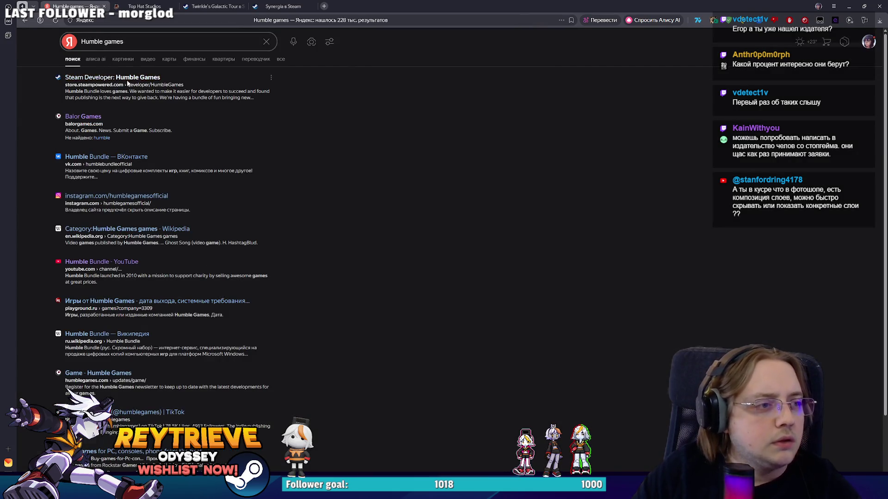
pyautogui.click(128, 82)
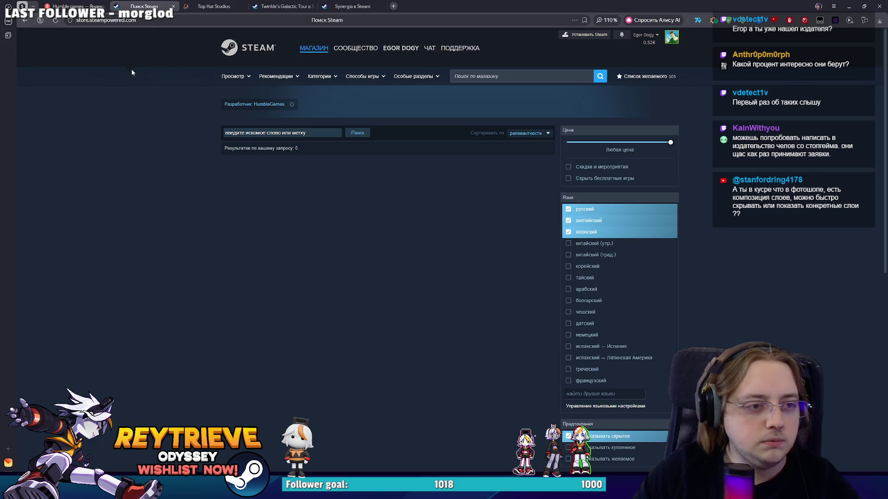
# Search the Steam store for 'Town of zoz' and open publisher Balor Games' page
pyautogui.click(468, 76)
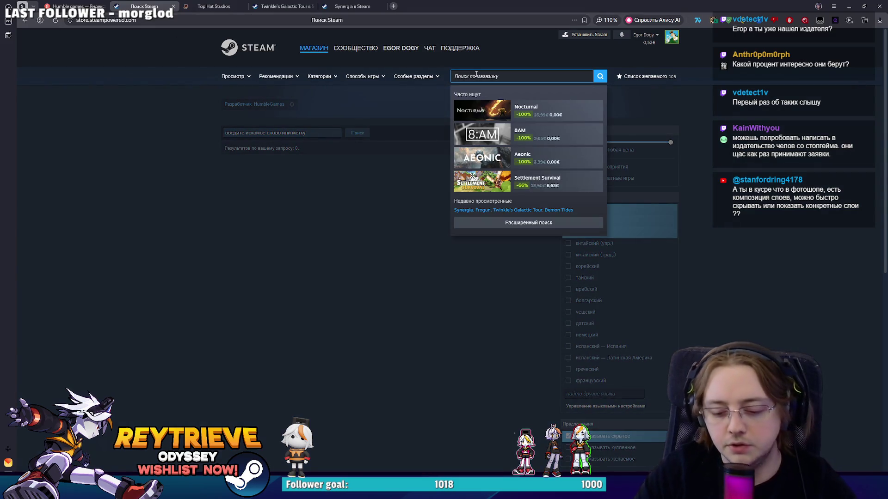
pyautogui.write('Town o')
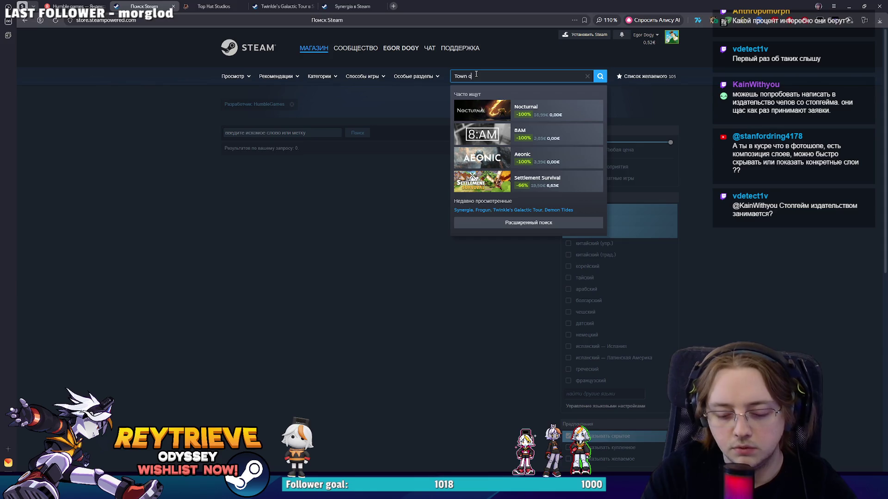
pyautogui.write('f zoz')
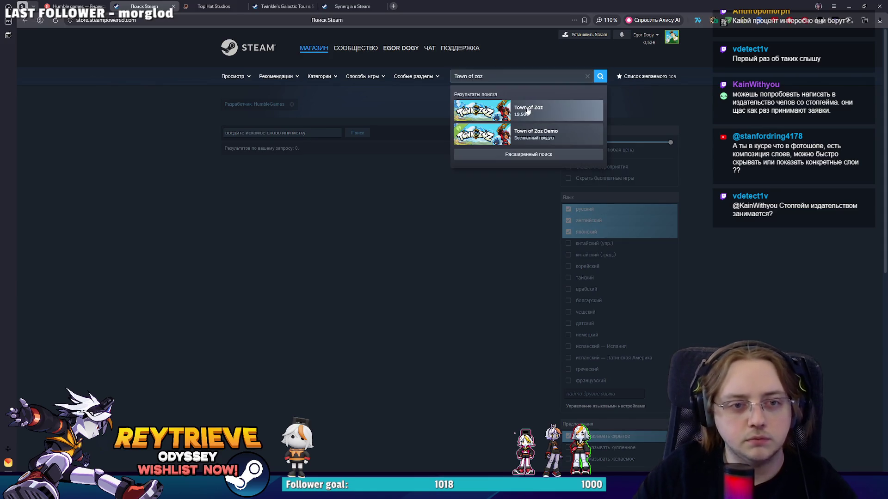
pyautogui.click(528, 110)
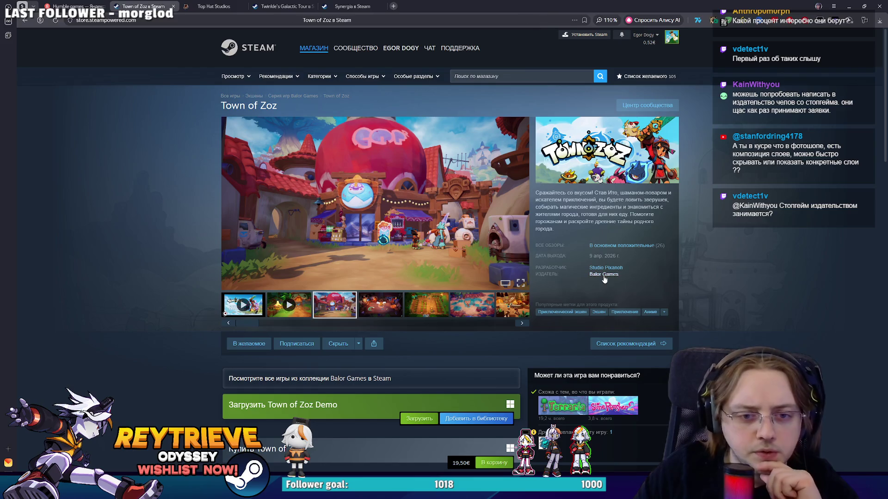
pyautogui.click(603, 275)
# Browse through Balor Games' catalogue of games, then return to Photoshop
pyautogui.scroll(-6, 524, 241)
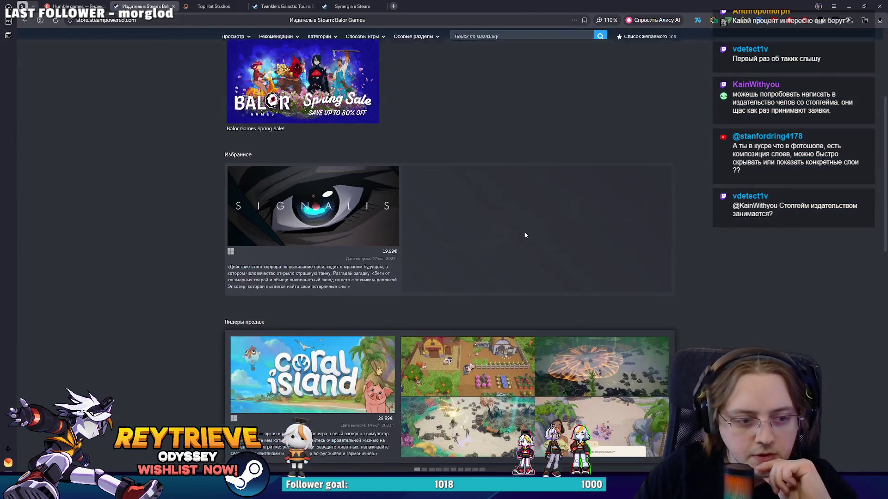
pyautogui.scroll(-2, 523, 250)
pyautogui.scroll(-6, 501, 211)
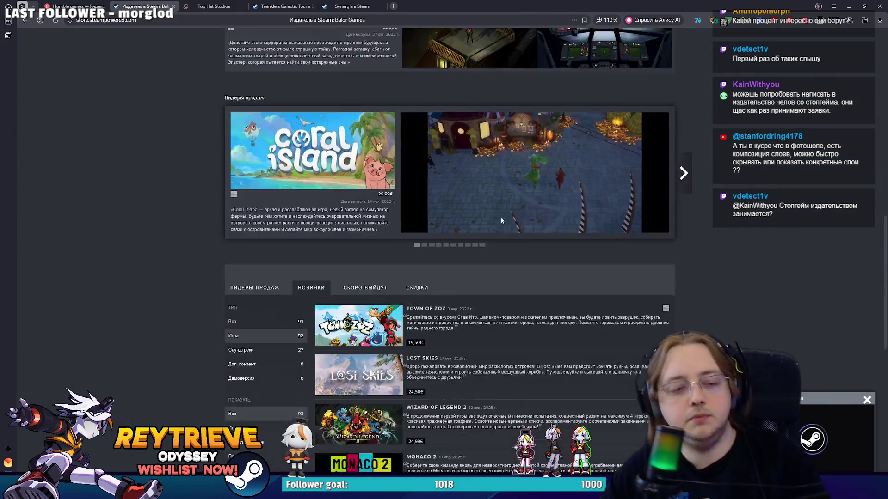
pyautogui.scroll(-4, 502, 211)
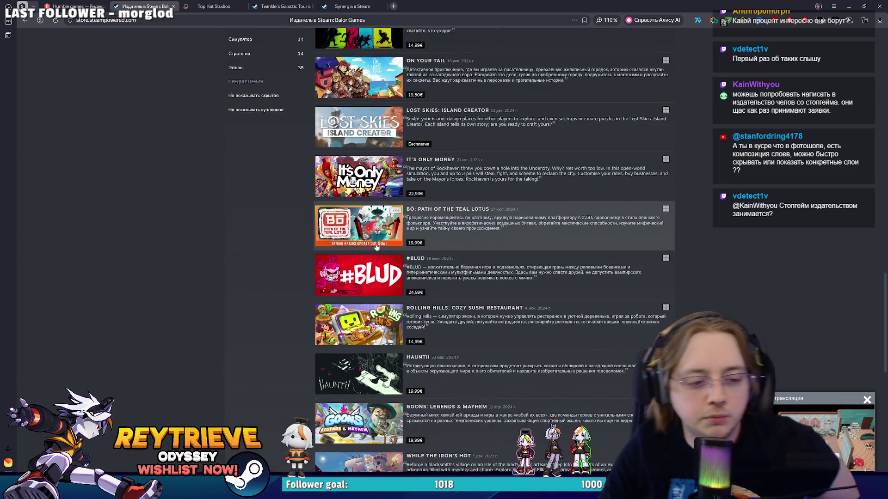
pyautogui.scroll(-5, 459, 224)
pyautogui.scroll(-13, 460, 224)
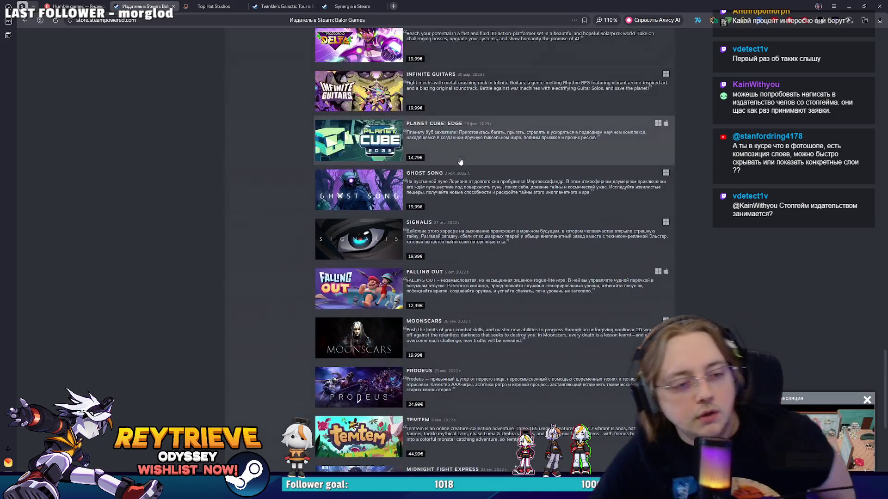
pyautogui.scroll(-7, 459, 160)
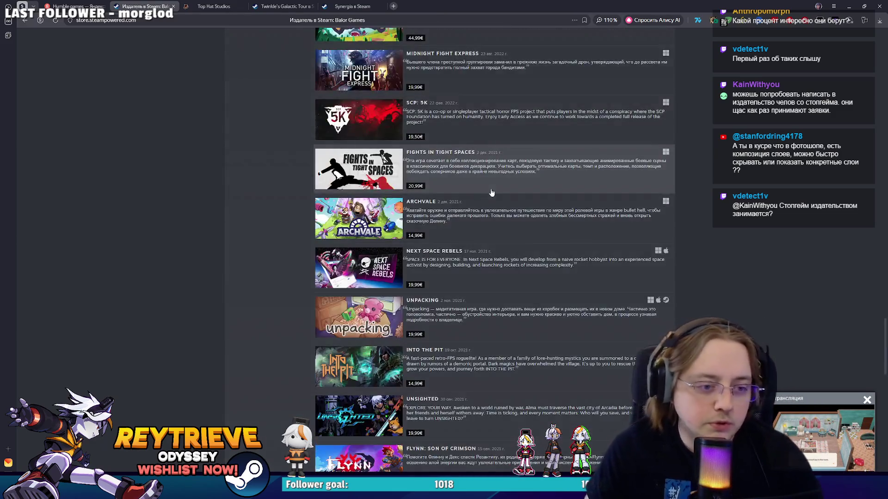
pyautogui.scroll(2, 482, 197)
pyautogui.scroll(-7, 482, 197)
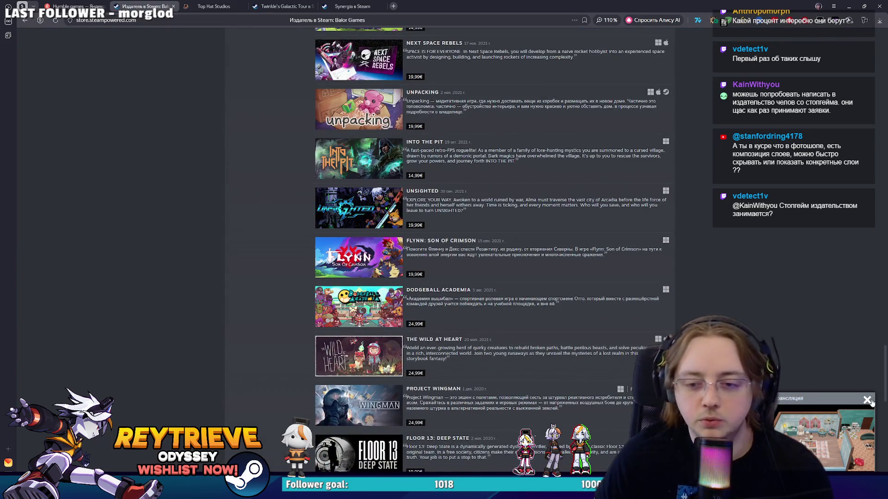
pyautogui.scroll(-9, 808, 374)
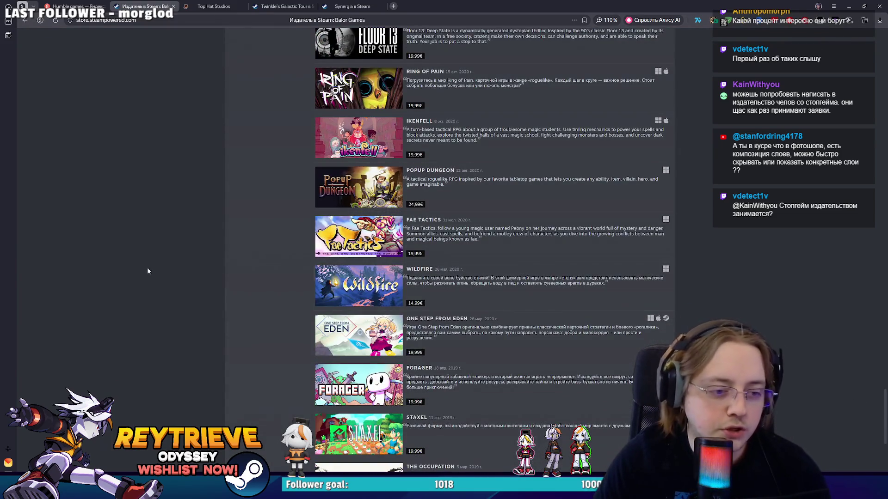
pyautogui.scroll(-5, 645, 236)
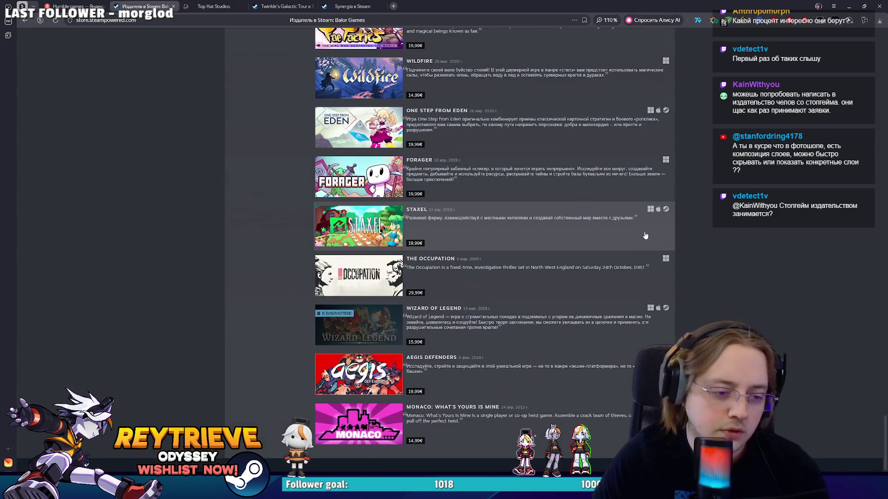
pyautogui.scroll(20, 647, 239)
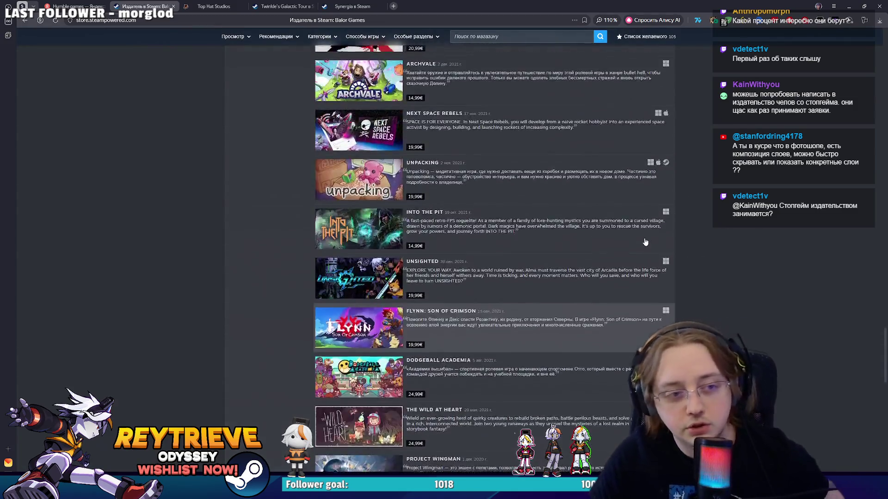
pyautogui.scroll(20, 646, 246)
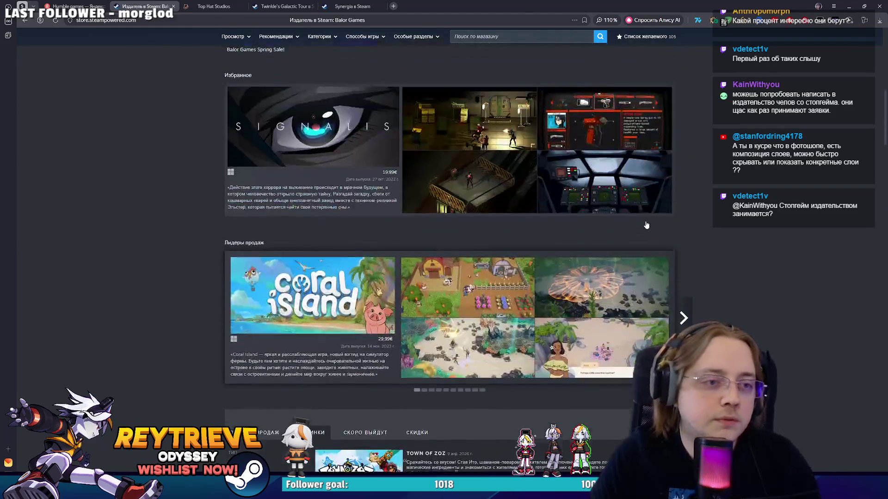
pyautogui.scroll(3, 634, 217)
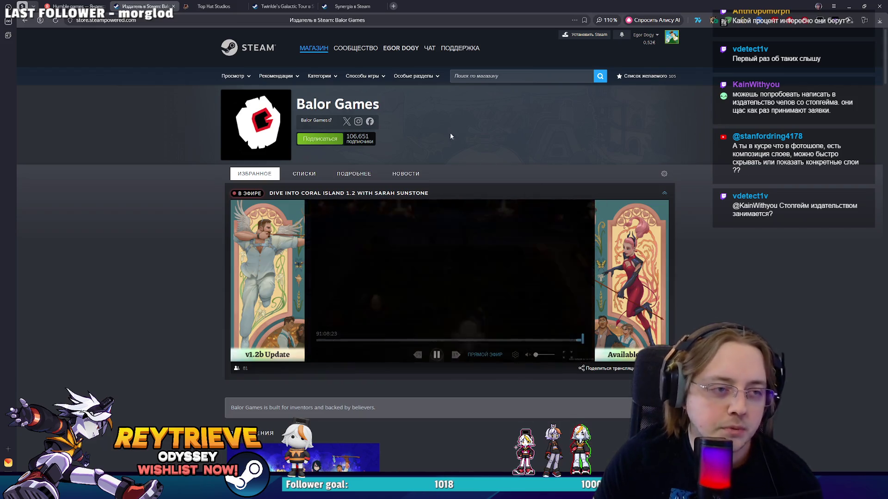
pyautogui.hotkey('alt', 'Tab')
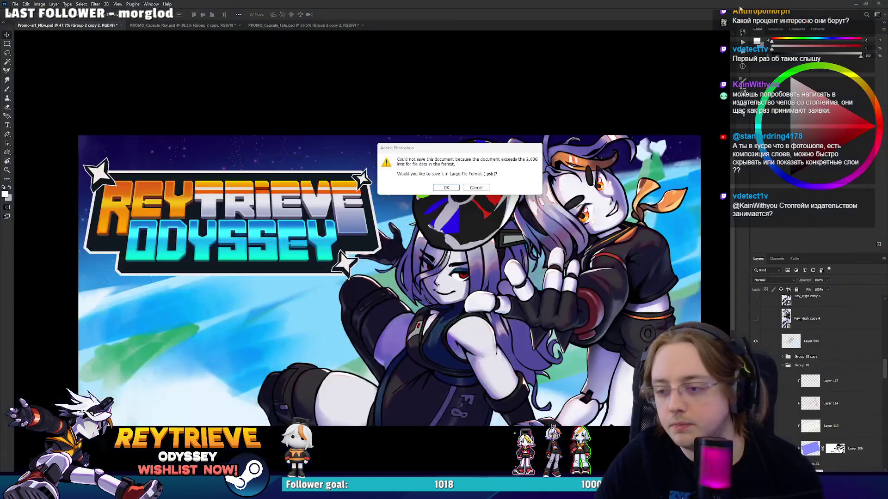
# Cancel the oversized save and delete the duplicate Rey_High copy 8, 6 and 4 layers
pyautogui.click(476, 188)
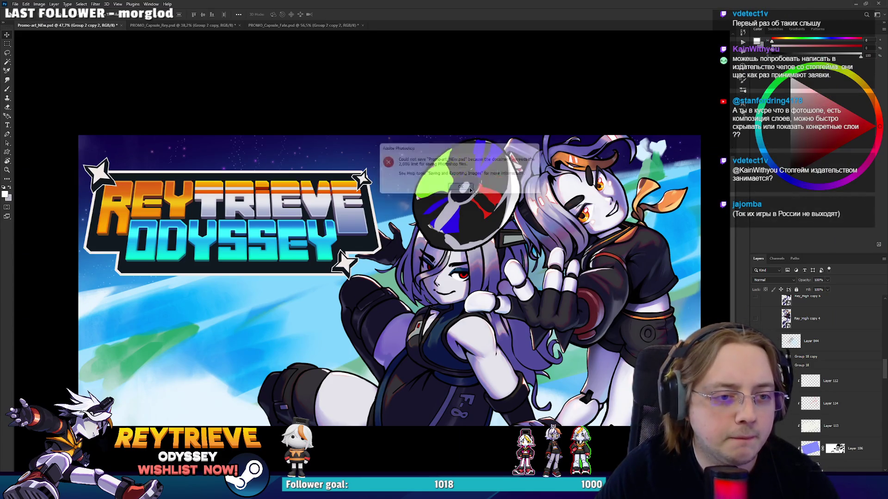
pyautogui.scroll(2, 473, 190)
pyautogui.scroll(-2, 506, 258)
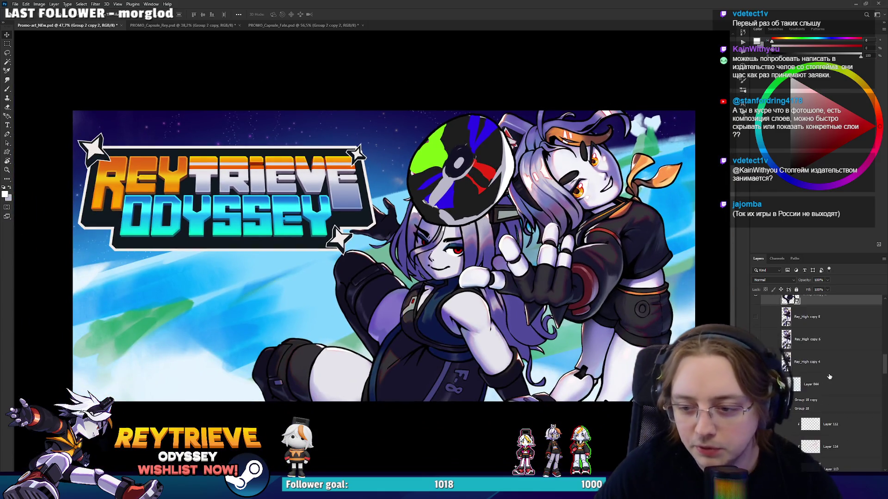
pyautogui.hotkey('alt', '[')
pyautogui.press('Delete')
pyautogui.press('Delete')
pyautogui.press('Delete')
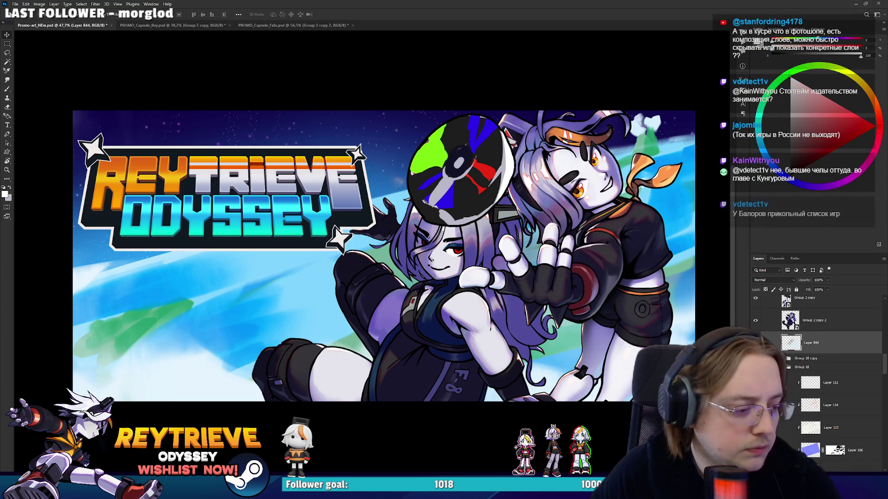
pyautogui.hotkey('alt', 'Tab')
# Scroll Balor Games' new releases, Town of Zoz down to Coral Island, then minimize the browser
pyautogui.scroll(-5, 351, 328)
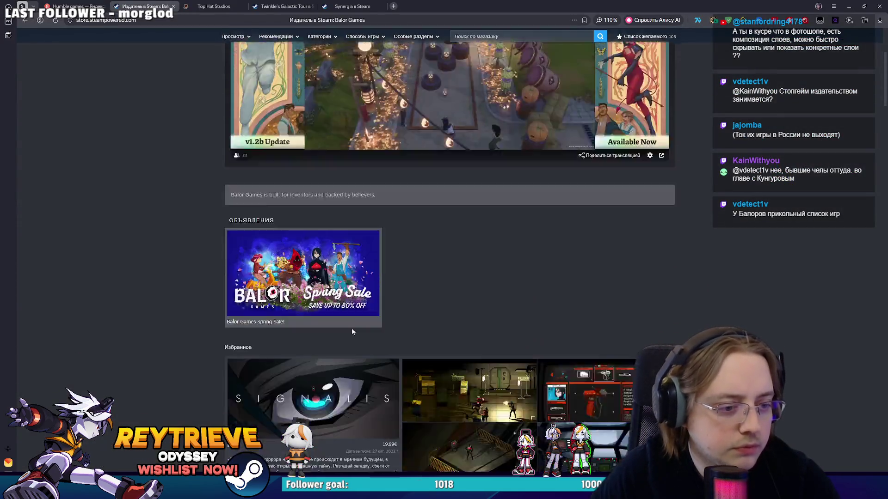
pyautogui.scroll(-12, 351, 332)
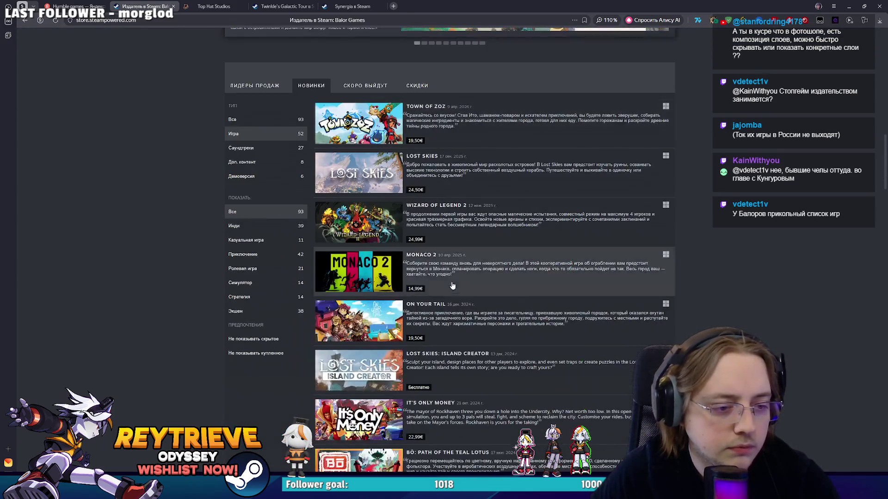
pyautogui.scroll(-4, 453, 285)
pyautogui.scroll(15, 686, 331)
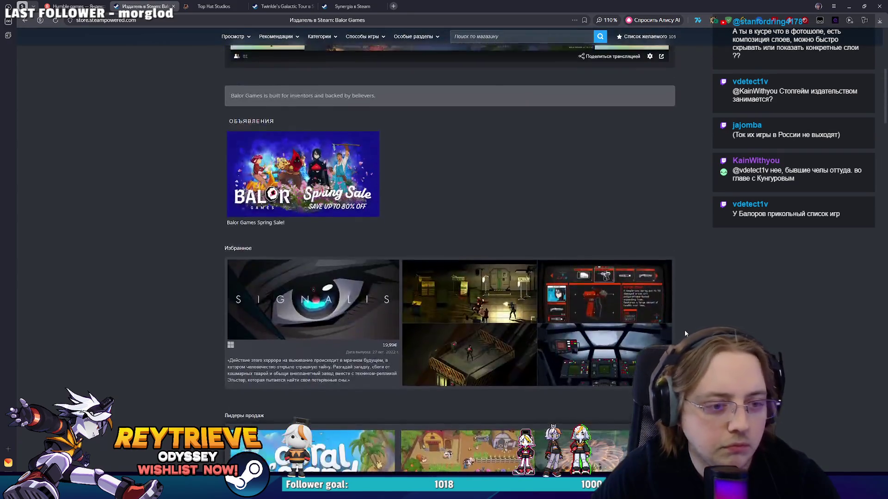
pyautogui.scroll(-6, 442, 295)
pyautogui.scroll(10, 697, 321)
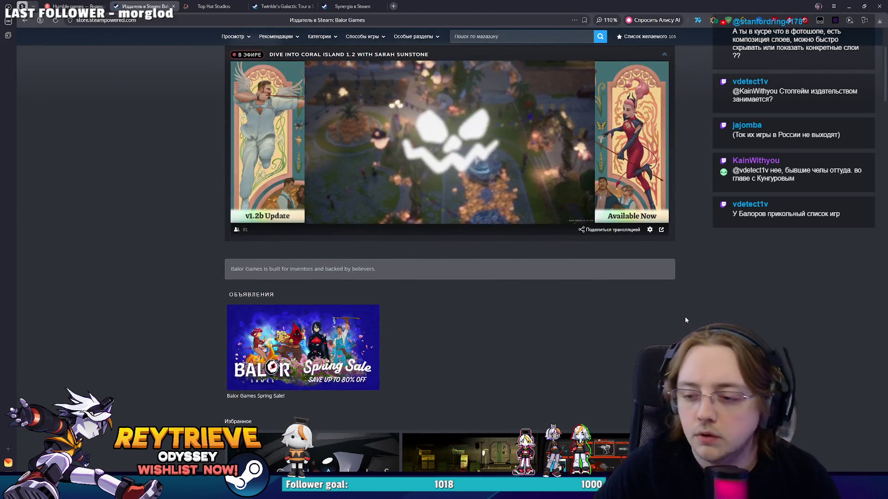
pyautogui.scroll(-10, 686, 320)
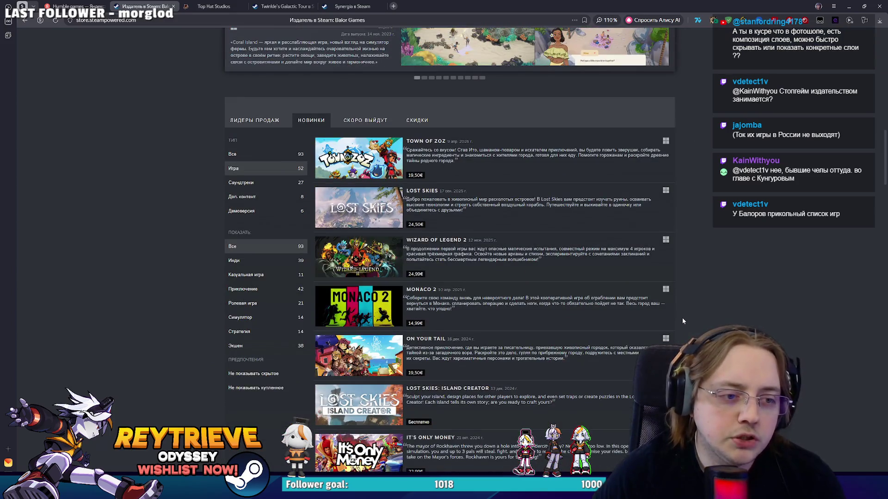
pyautogui.scroll(-7, 682, 319)
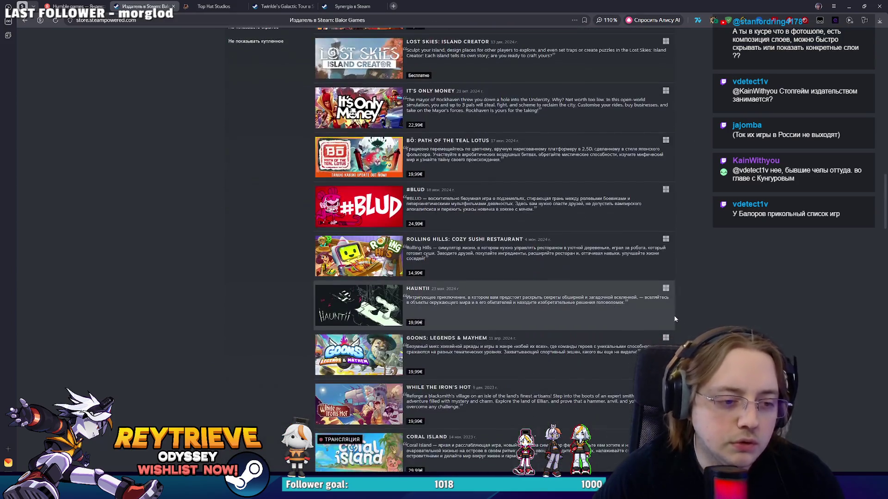
pyautogui.scroll(-3, 675, 319)
pyautogui.scroll(4, 672, 319)
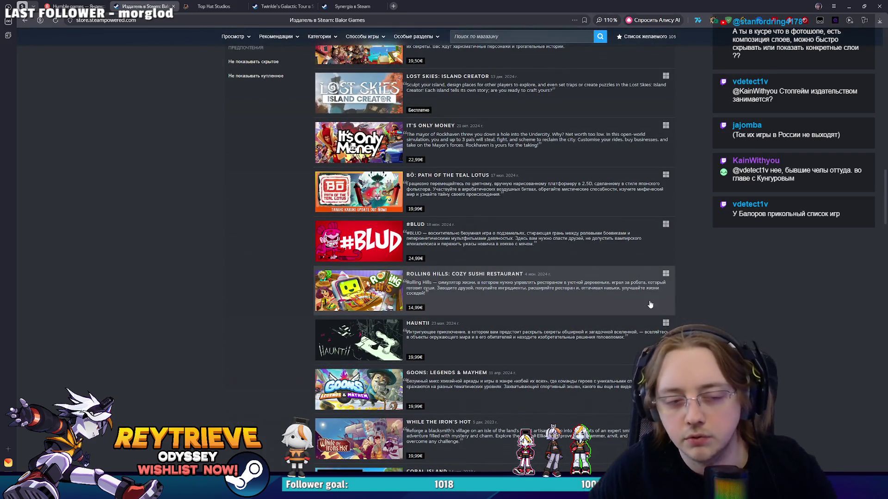
pyautogui.click(848, 5)
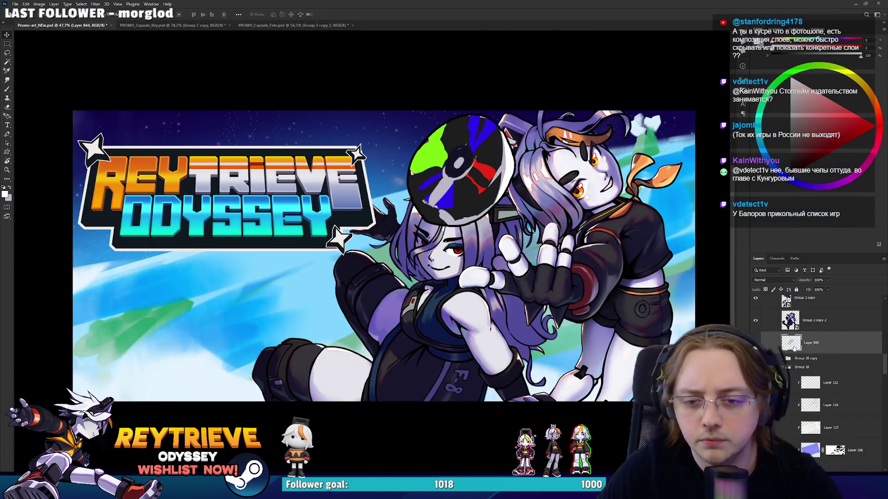
# Select Group 4 and enter Crop mode, zoomed out to show artwork beyond the canvas
pyautogui.scroll(-1, 791, 349)
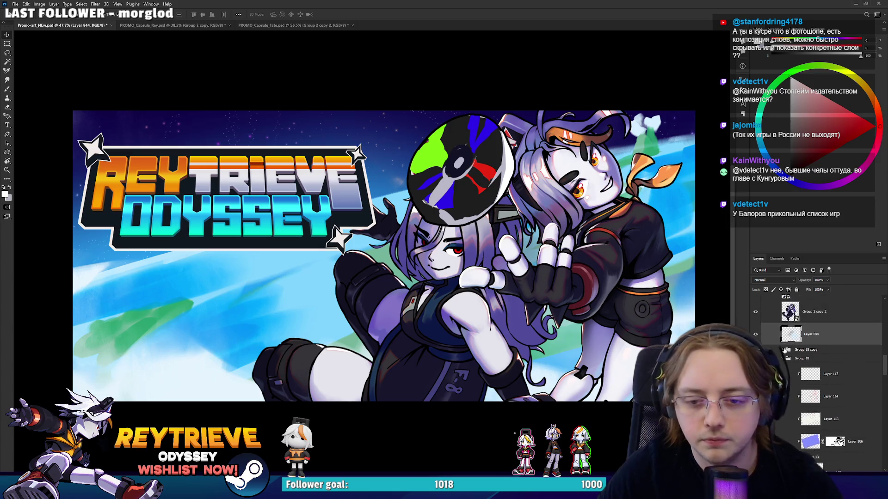
pyautogui.scroll(-3, 791, 352)
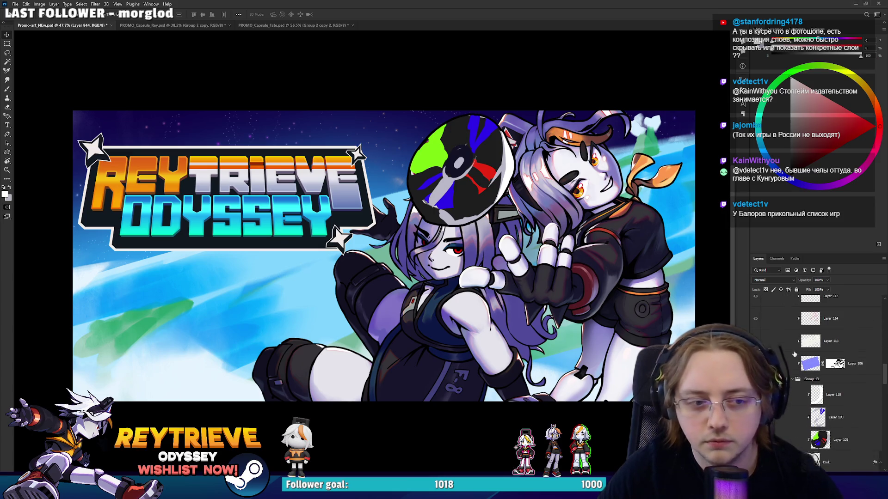
pyautogui.scroll(1, 794, 354)
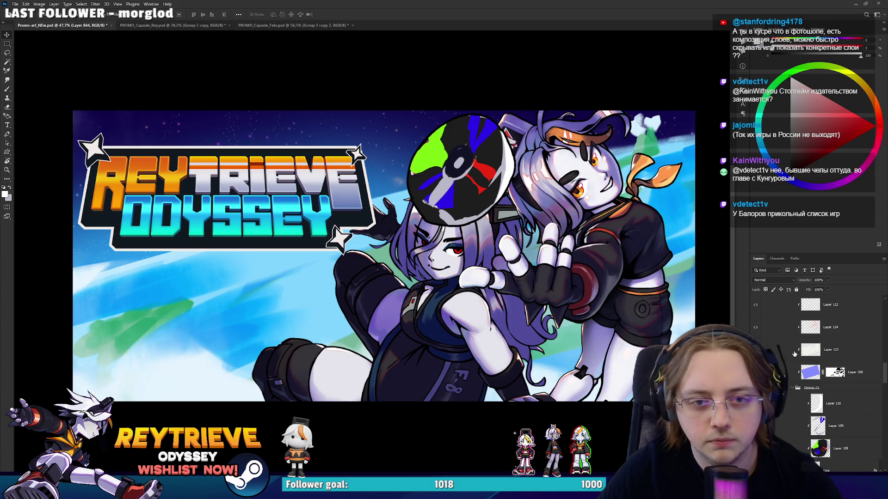
pyautogui.scroll(-10, 879, 405)
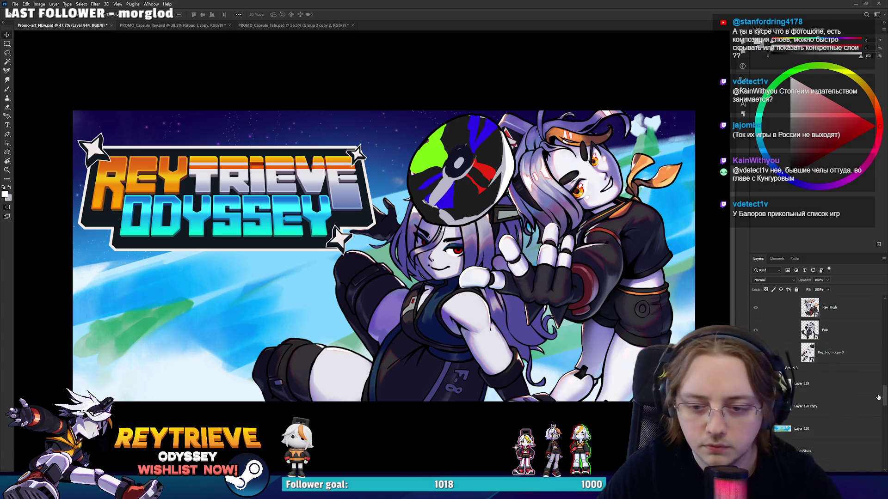
pyautogui.scroll(-5, 879, 405)
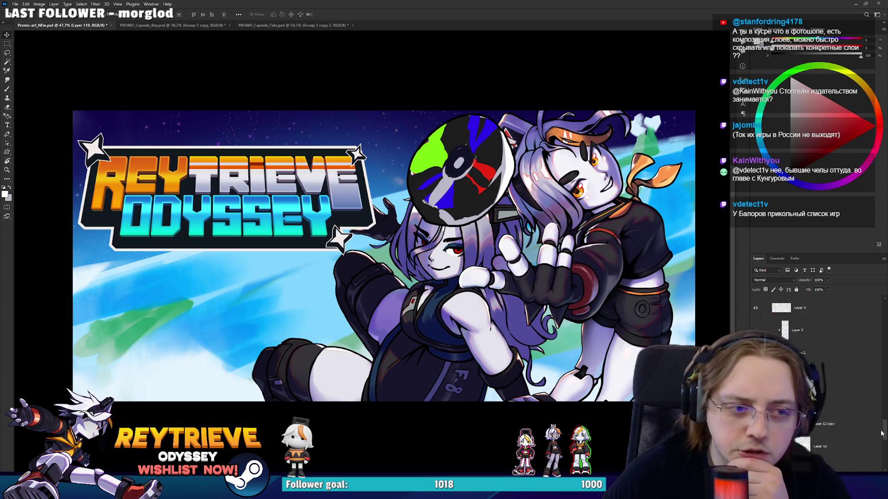
pyautogui.click(837, 448)
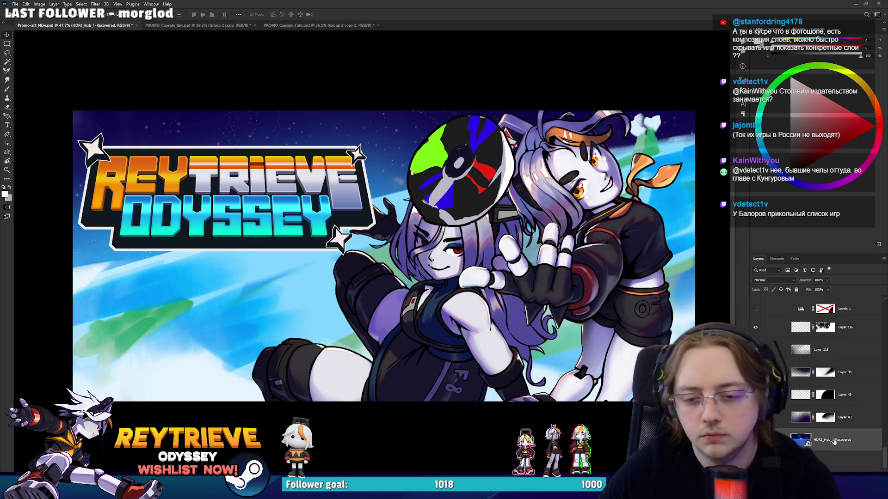
pyautogui.scroll(5, 833, 434)
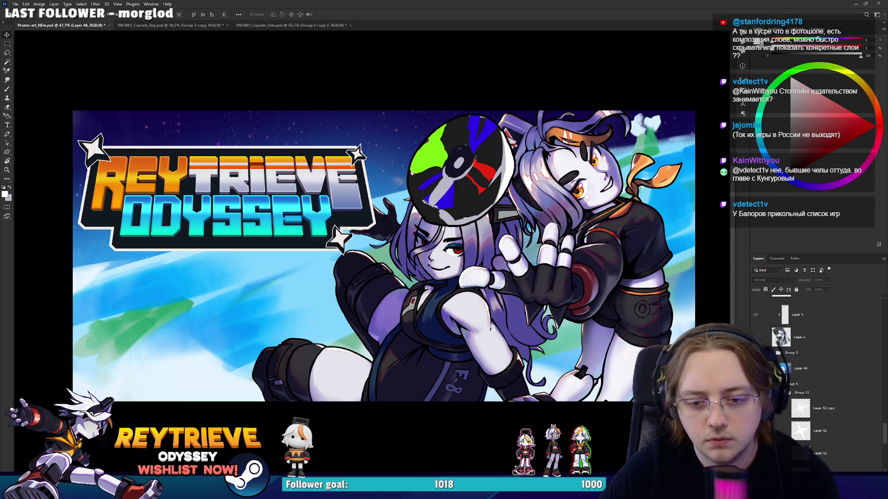
pyautogui.click(795, 384)
pyautogui.press('c')
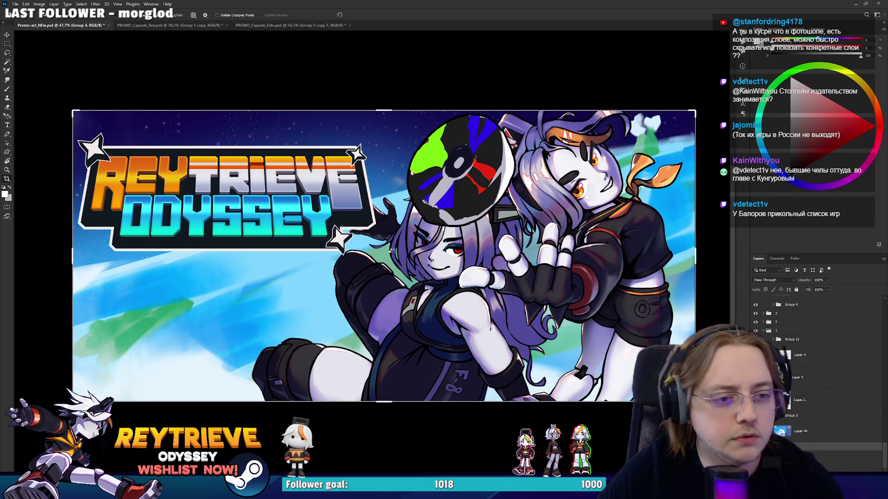
pyautogui.scroll(-5, 396, 253)
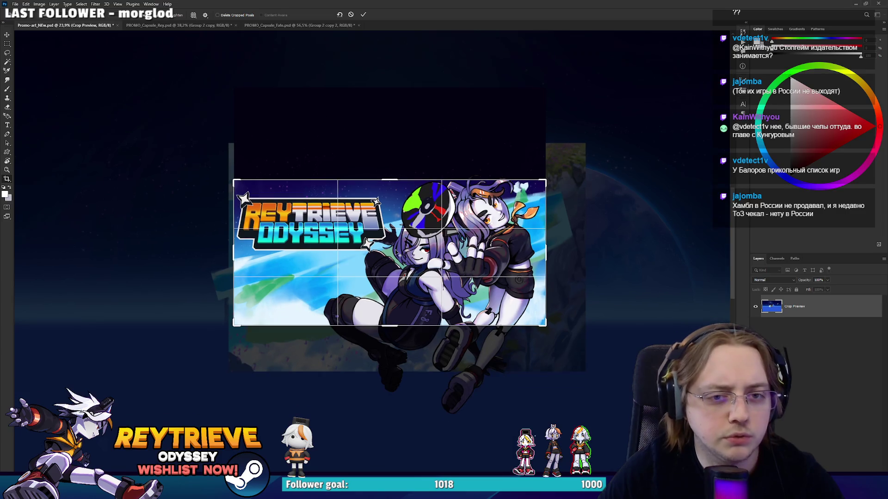
# Commit the crop on the banner and nudge the canvas view slightly down
pyautogui.press('Return')
pyautogui.scroll(5, 398, 253)
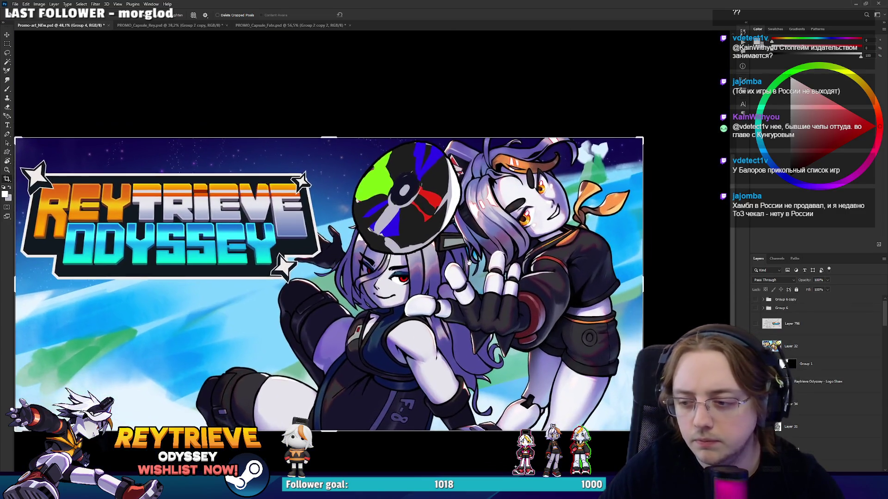
pyautogui.moveTo(469, 262)
pyautogui.mouseDown()
pyautogui.moveTo(468, 272)
pyautogui.moveTo(467, 265)
pyautogui.mouseUp()
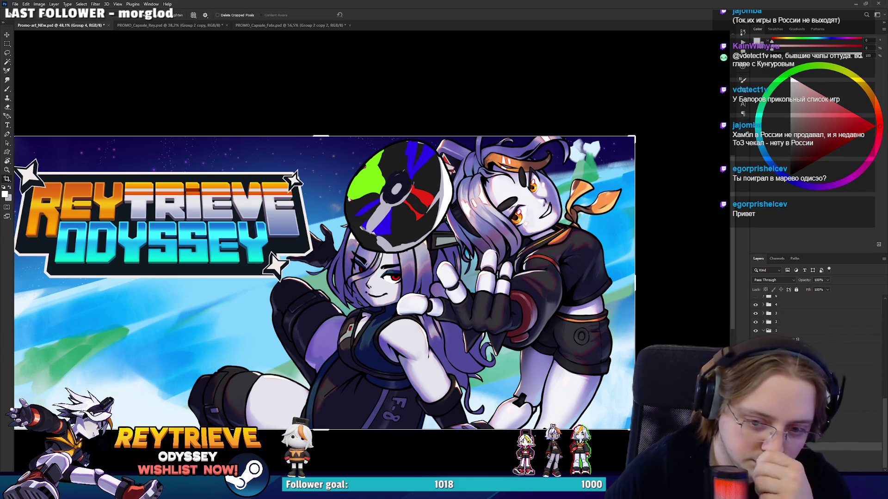
pyautogui.scroll(-5, 814, 379)
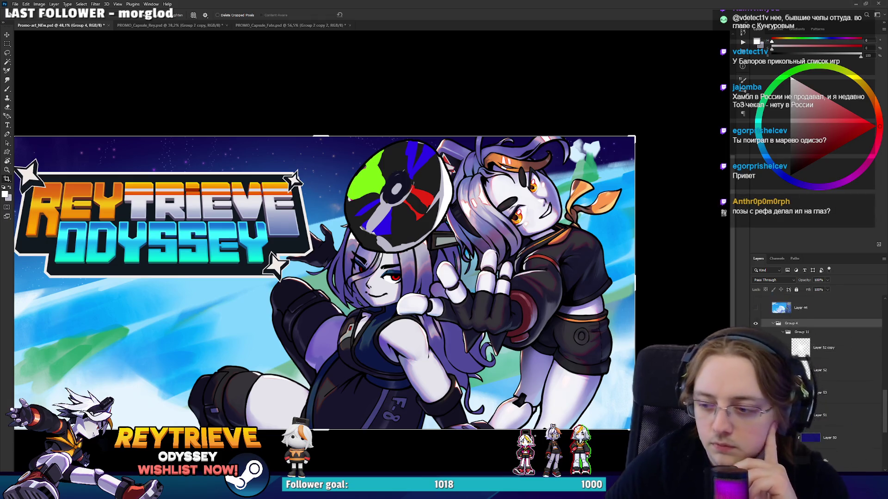
# Inspect layer 2, Layer 48, Group 4 and Layer 44 in the Layers panel
pyautogui.scroll(2, 814, 351)
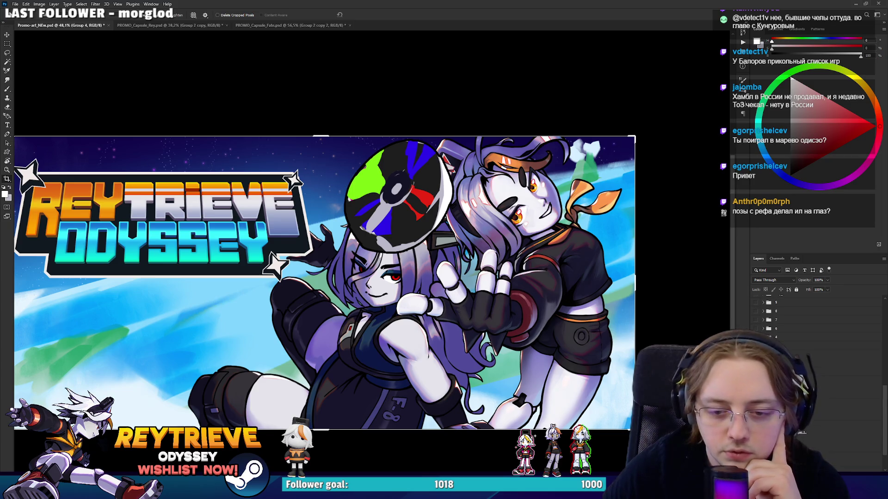
pyautogui.click(814, 354)
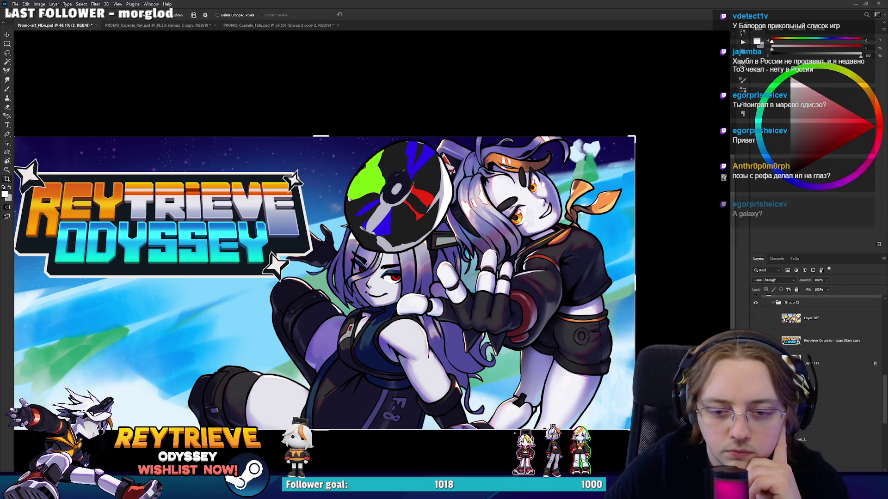
pyautogui.scroll(-3, 814, 324)
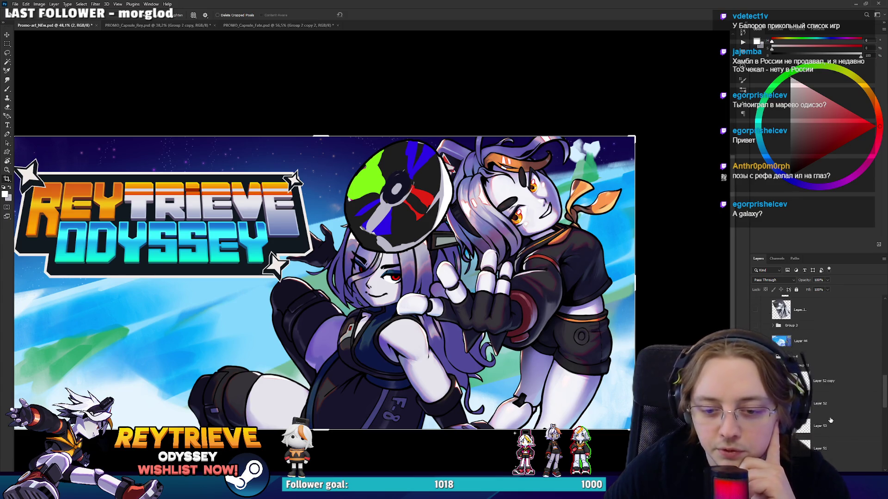
pyautogui.click(825, 413)
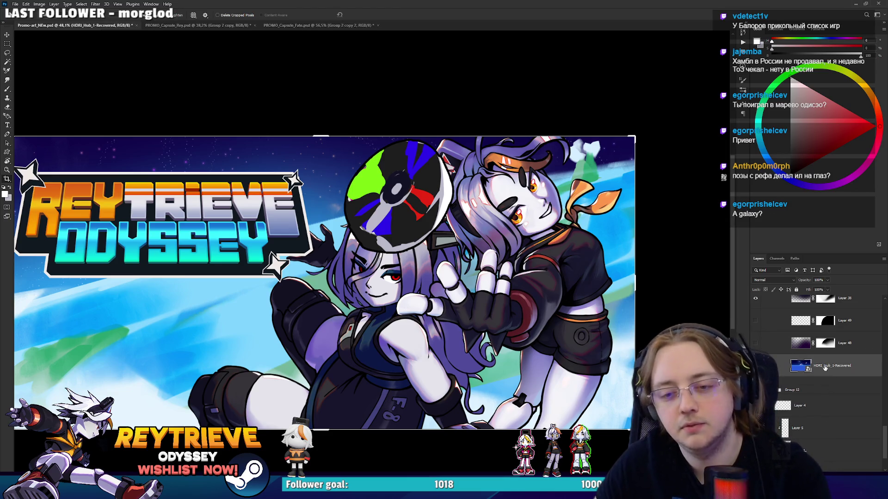
pyautogui.scroll(3, 814, 393)
pyautogui.scroll(3, 812, 376)
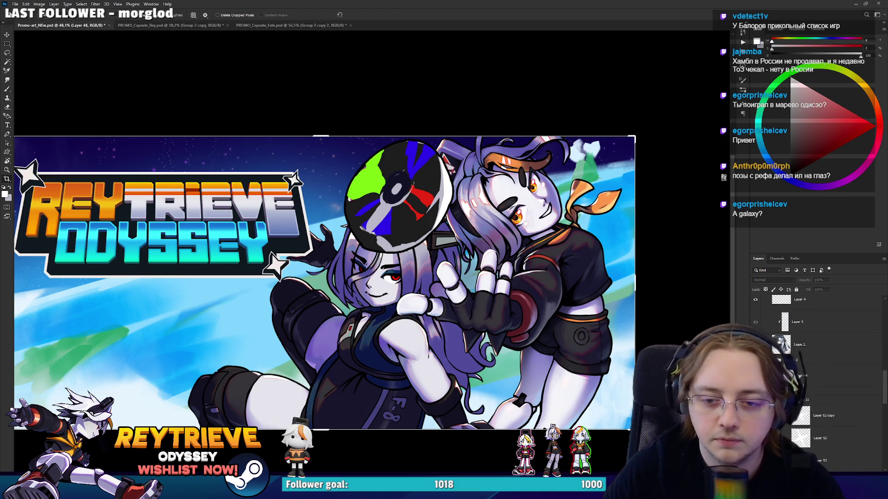
pyautogui.click(824, 388)
pyautogui.scroll(3, 814, 370)
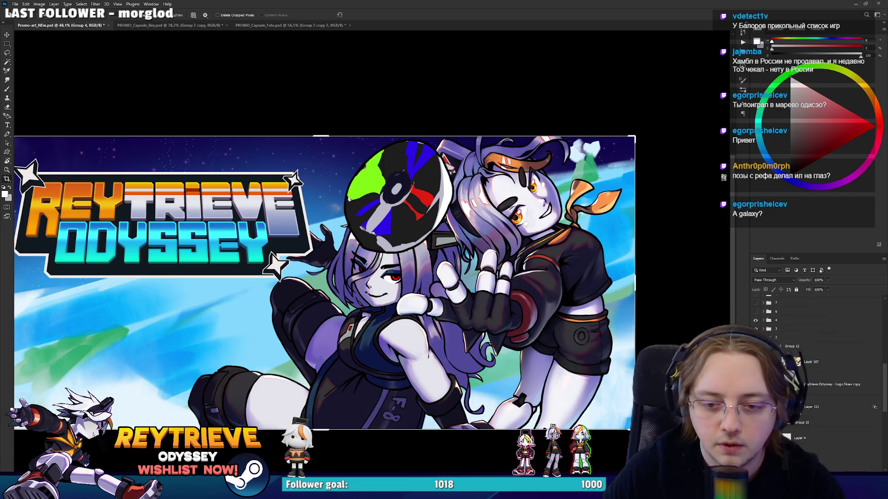
pyautogui.click(832, 363)
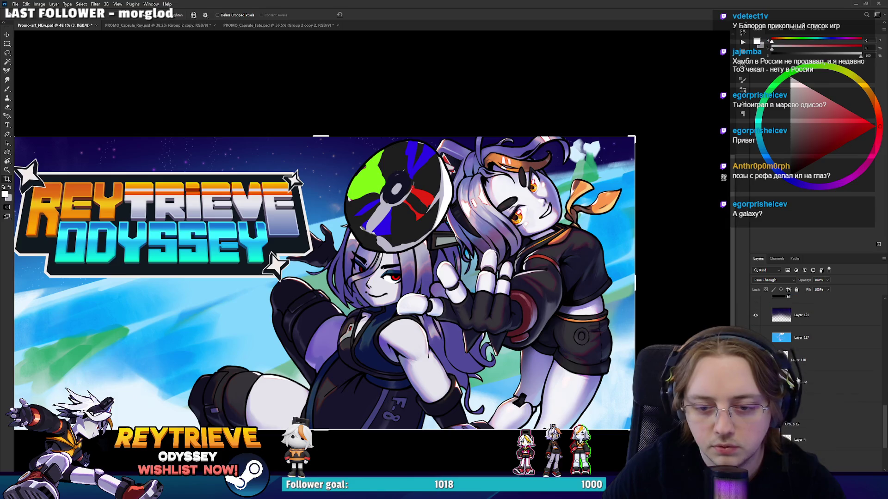
pyautogui.click(798, 381)
# Check Layer 48 and layer 3, then enter crop preview on the banner
pyautogui.scroll(-1, 798, 380)
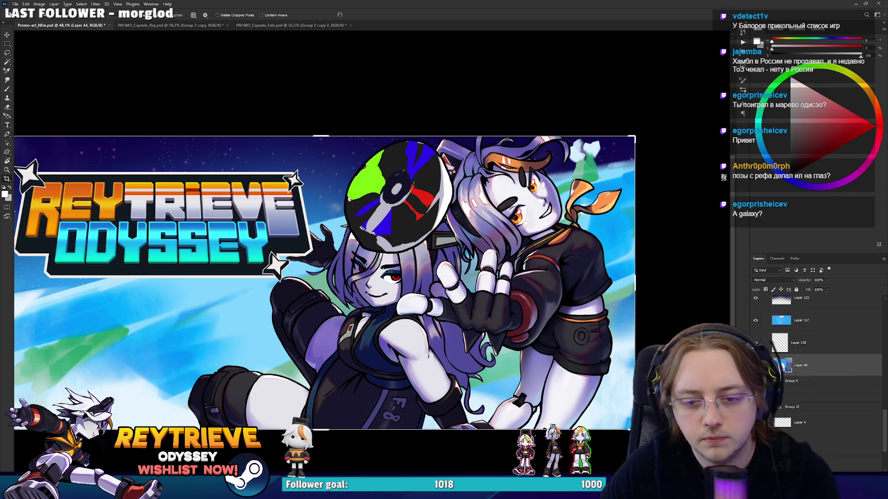
pyautogui.scroll(-5, 810, 394)
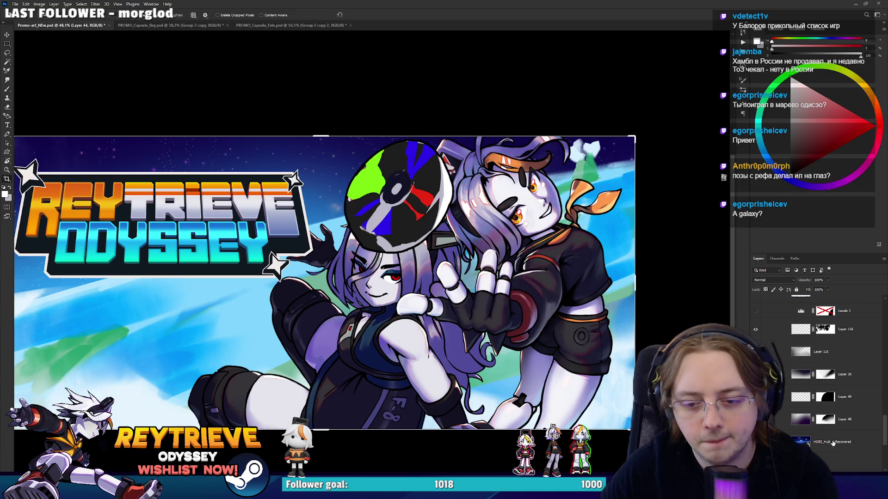
pyautogui.click(828, 419)
pyautogui.scroll(5, 808, 401)
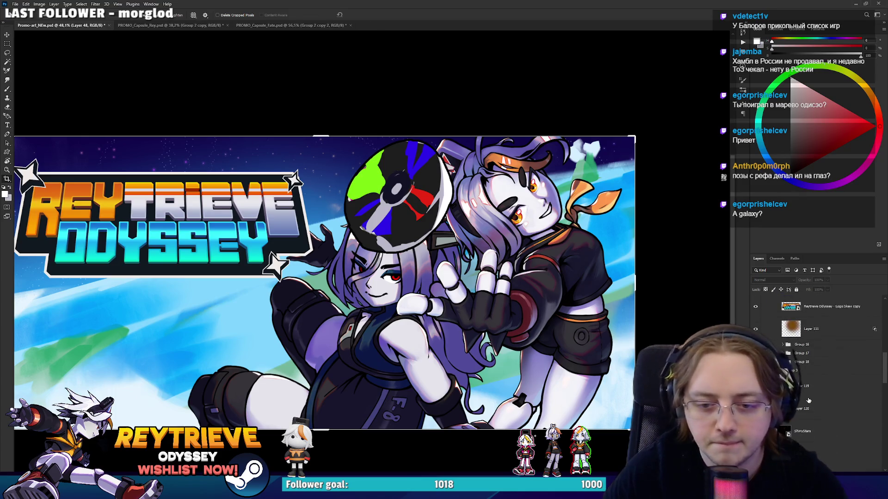
pyautogui.scroll(3, 809, 400)
pyautogui.click(812, 373)
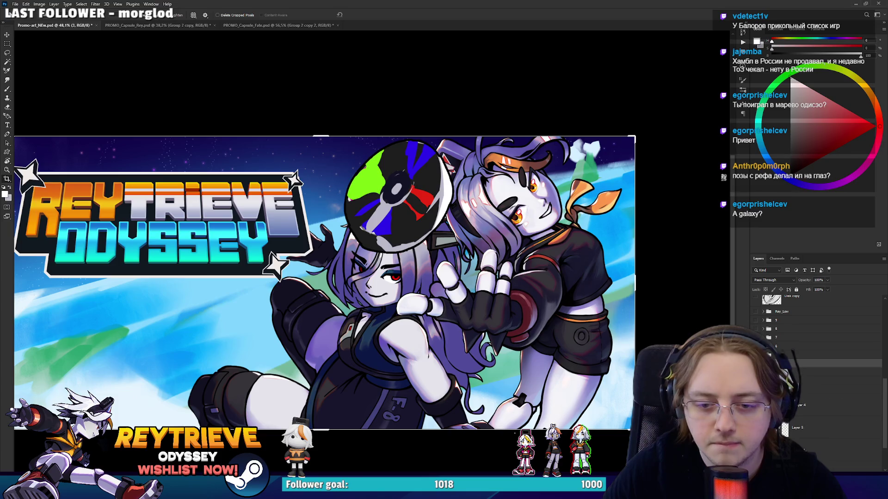
pyautogui.scroll(-3, 812, 389)
pyautogui.scroll(-5, 812, 389)
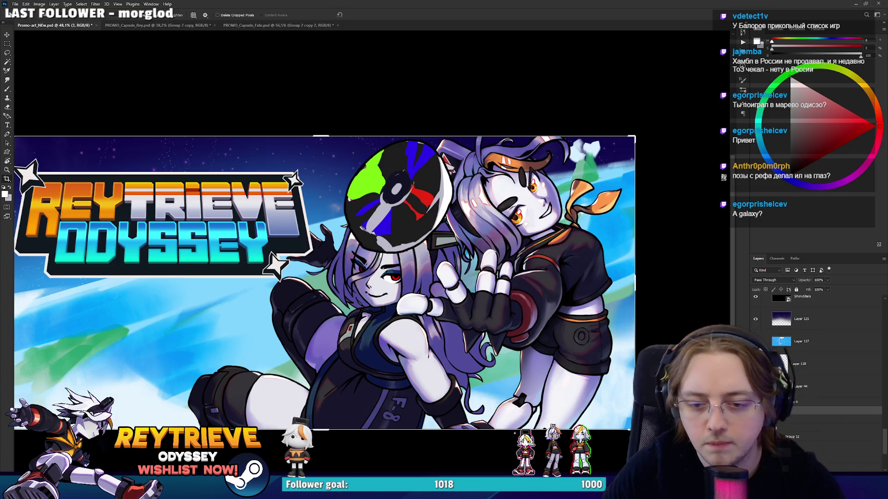
pyautogui.scroll(-5, 839, 419)
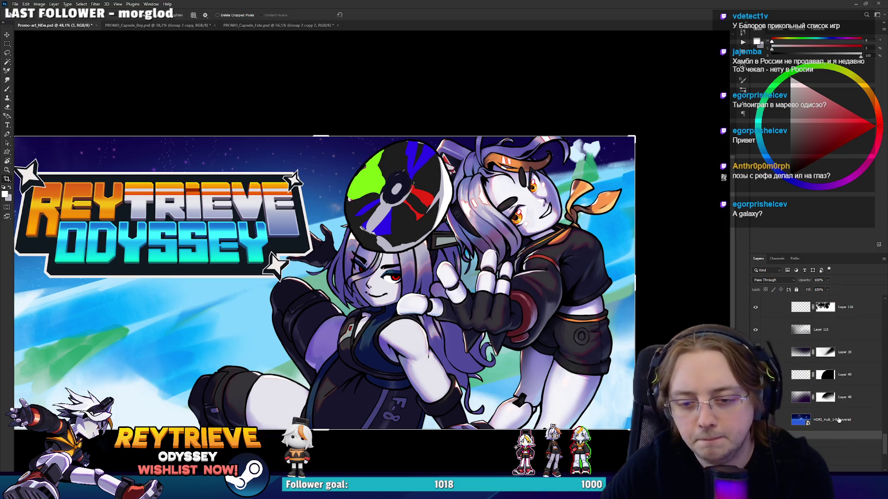
pyautogui.click(845, 397)
pyautogui.scroll(3, 827, 397)
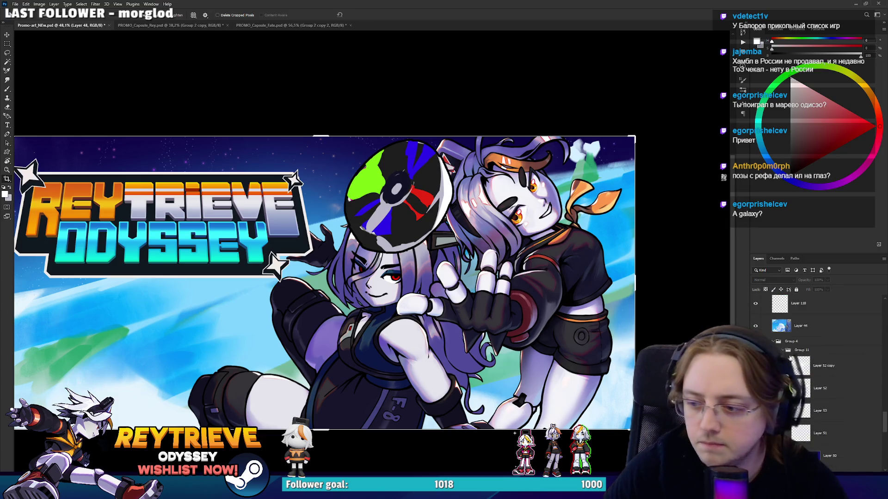
pyautogui.scroll(-2, 501, 200)
pyautogui.click(499, 211)
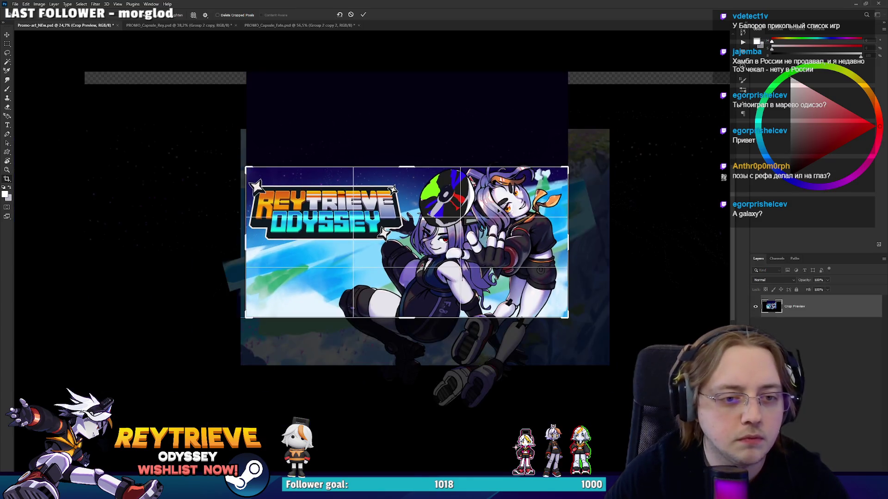
# Commit the crop and save over Promo-art_NEw.psd, confirming replacement and format options
pyautogui.press('Return')
pyautogui.scroll(3, 538, 236)
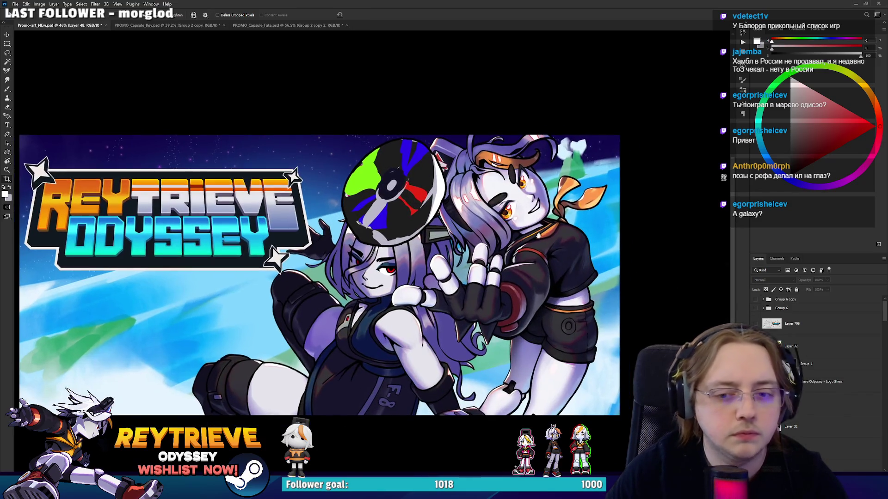
pyautogui.hotkey('ctrl', 'shift', 's')
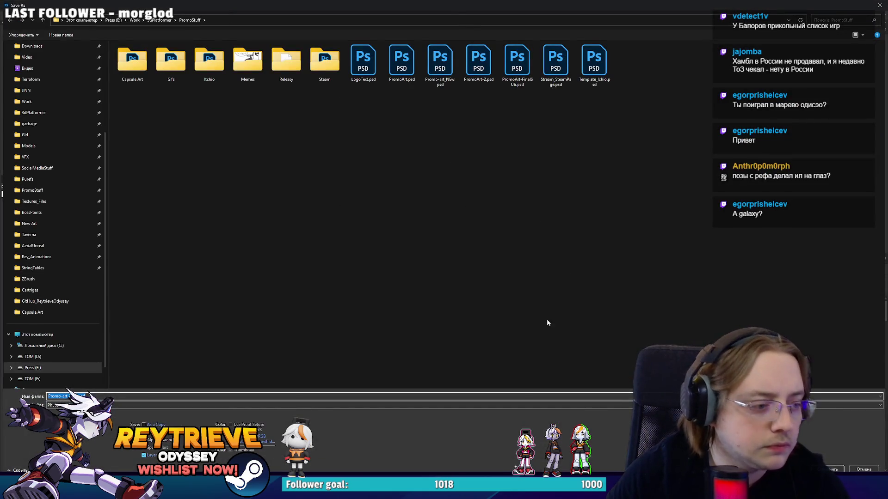
pyautogui.press('Return')
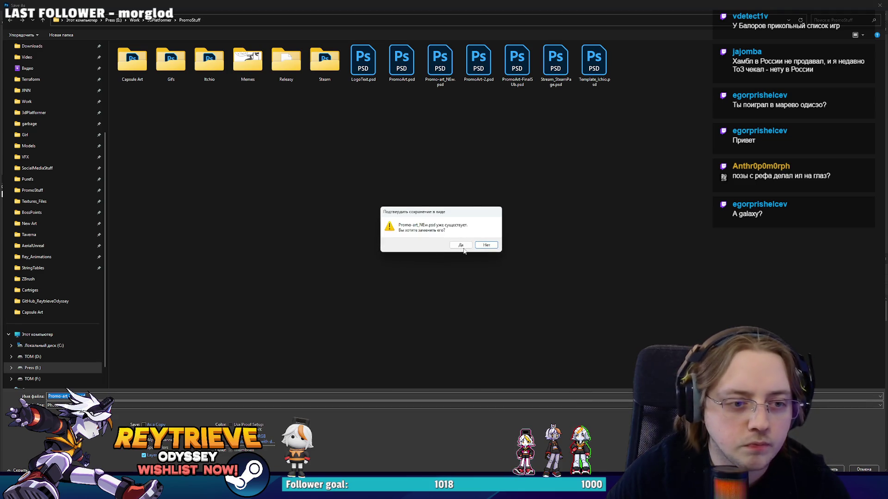
pyautogui.click(461, 246)
pyautogui.click(520, 144)
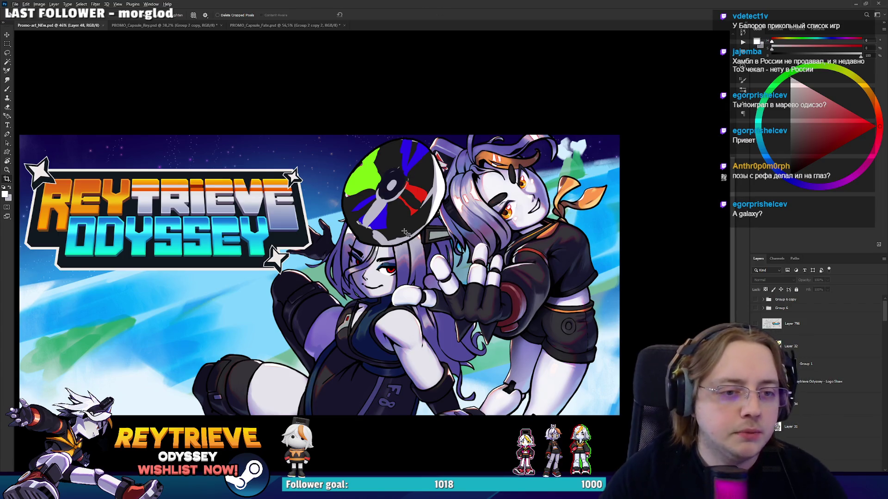
# Nudge the purple-haired girl's layer, Group 2 copy 2, up toward Rey
pyautogui.hscroll(-3, 405, 232)
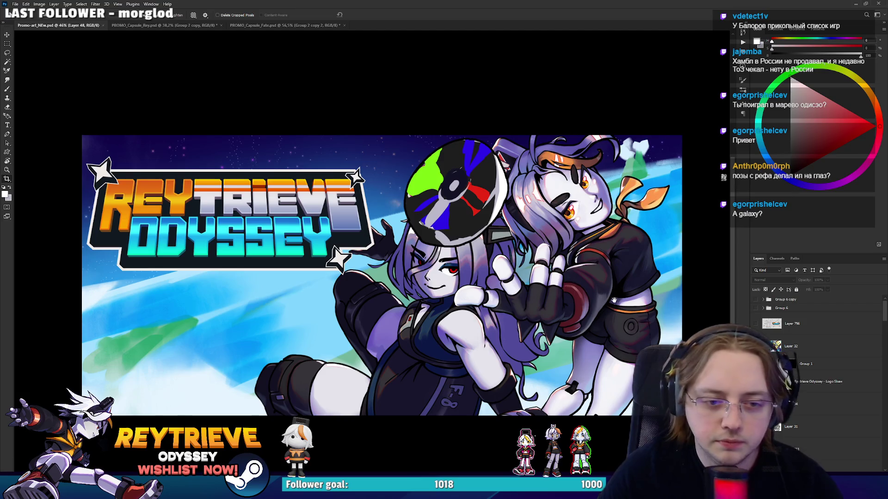
pyautogui.moveTo(563, 285); pyautogui.dragTo(520, 295)
pyautogui.press('v')
pyautogui.keyDown('ctrl'); pyautogui.click(573, 314); pyautogui.keyUp('ctrl')
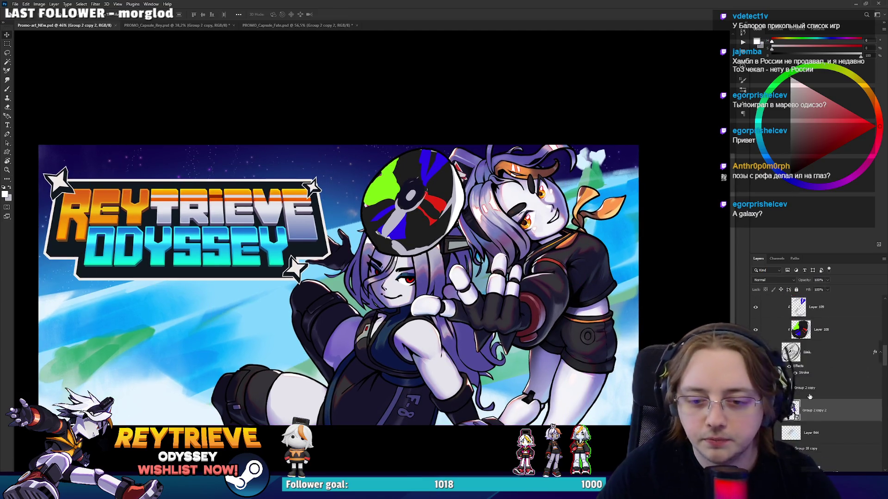
pyautogui.hotkey('ctrl', ',')
pyautogui.hotkey('ctrl', ',')
pyautogui.moveTo(452, 368)
pyautogui.mouseDown()
pyautogui.moveTo(437, 366)
pyautogui.moveTo(458, 364)
pyautogui.mouseUp()
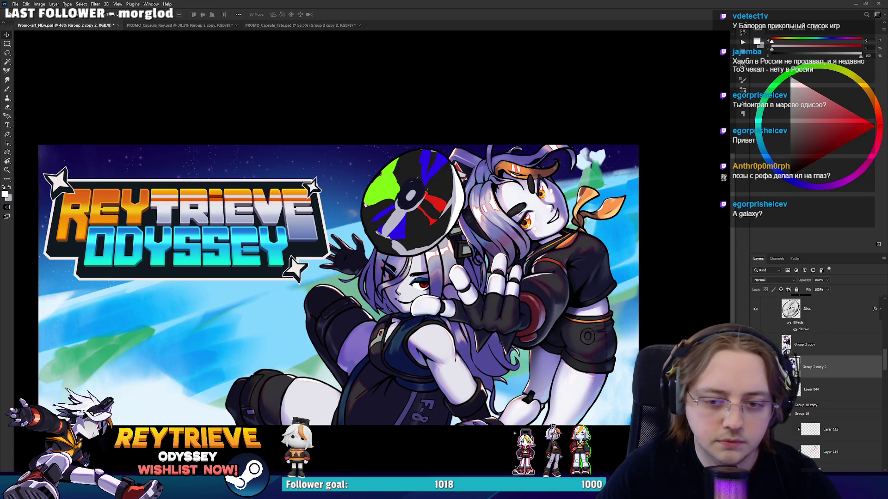
# Add a layer mask to Rey's layer, Group 2 copy
pyautogui.click(811, 346)
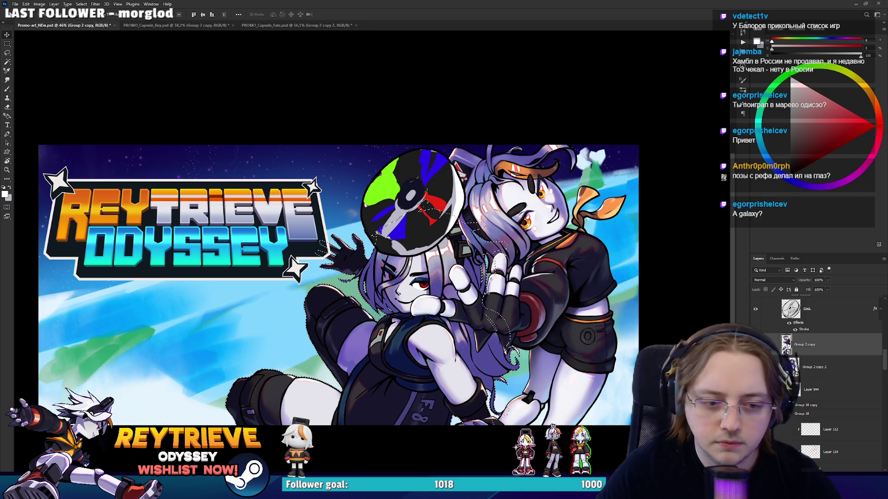
pyautogui.scroll(2, 513, 383)
pyautogui.scroll(1, 513, 383)
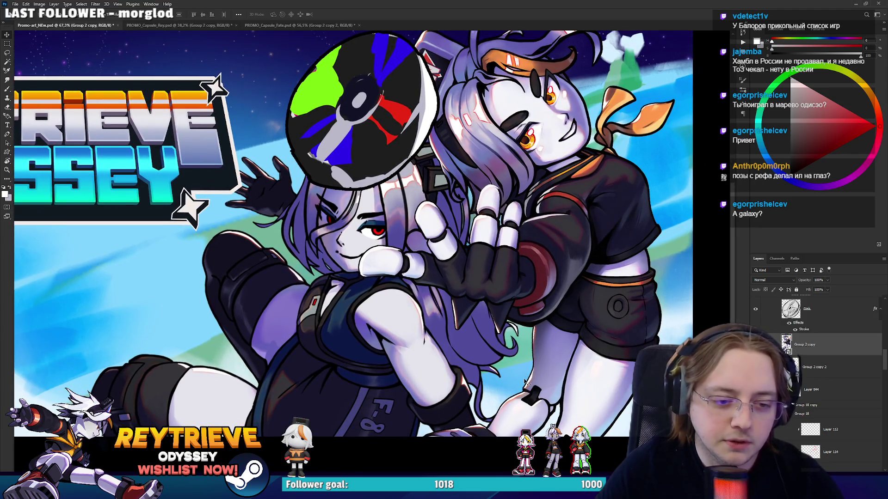
pyautogui.scroll(3, 525, 381)
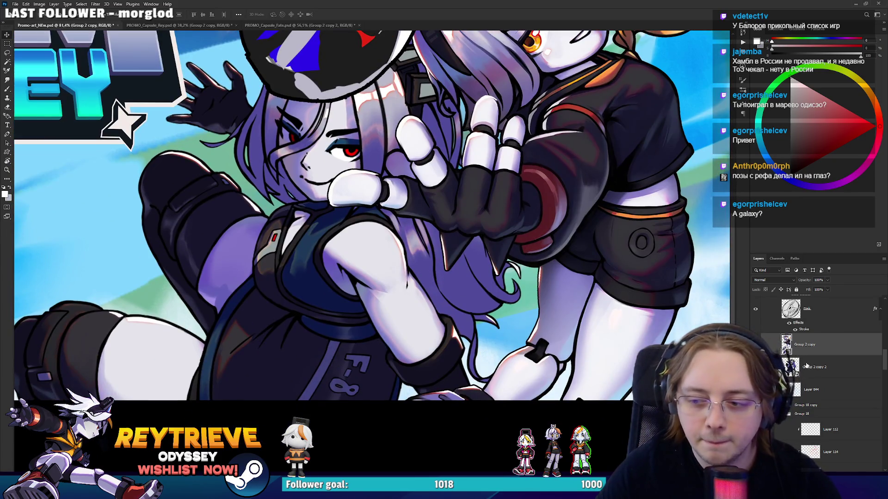
pyautogui.click(840, 470)
pyautogui.scroll(4, 577, 250)
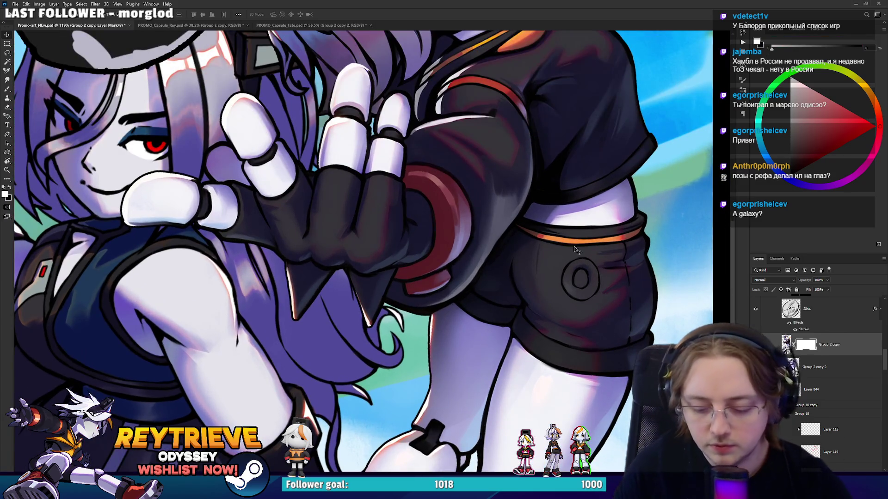
# Zoom in on Rey's hand and try lasso selections around her shorts and lower legs
pyautogui.press('l')
pyautogui.press('z')
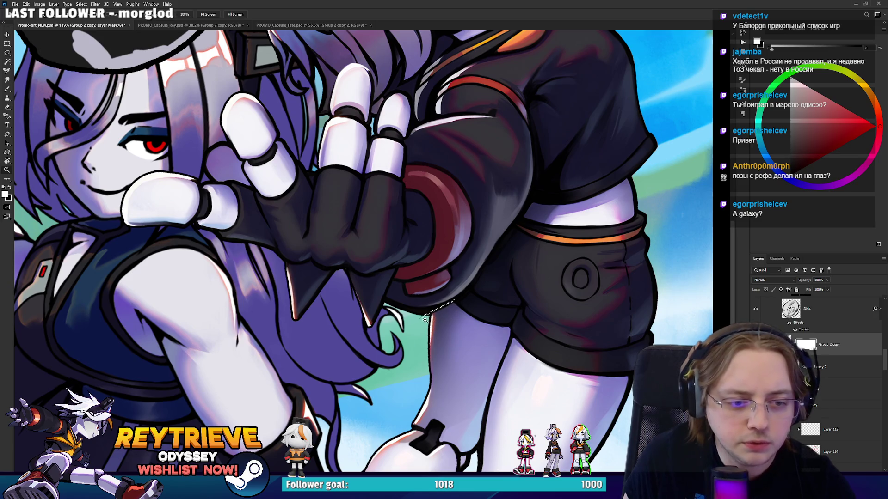
pyautogui.moveTo(419, 322)
pyautogui.mouseDown()
pyautogui.moveTo(439, 313)
pyautogui.moveTo(418, 313)
pyautogui.moveTo(454, 298)
pyautogui.moveTo(527, 202)
pyautogui.moveTo(615, 180)
pyautogui.moveTo(694, 277)
pyautogui.moveTo(437, 414)
pyautogui.moveTo(400, 356)
pyautogui.mouseUp()
pyautogui.moveTo(447, 361); pyautogui.dragTo(453, 270)
pyautogui.scroll(-3, 507, 369)
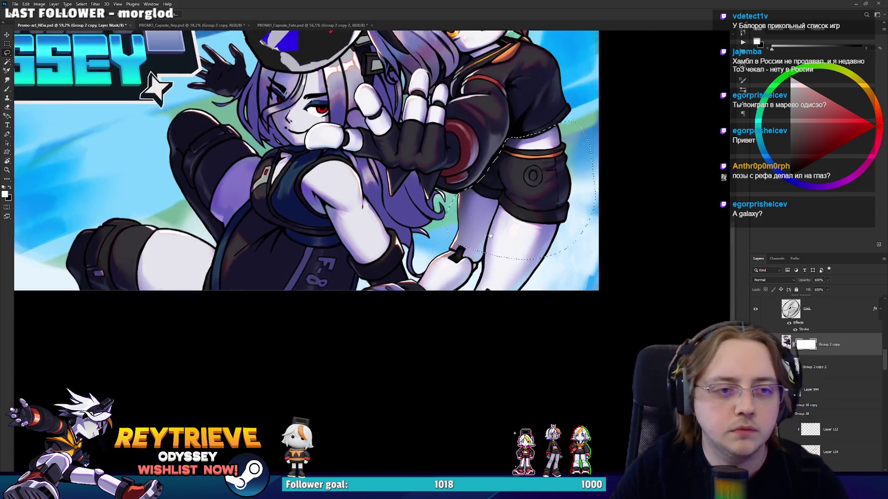
pyautogui.scroll(3, 508, 370)
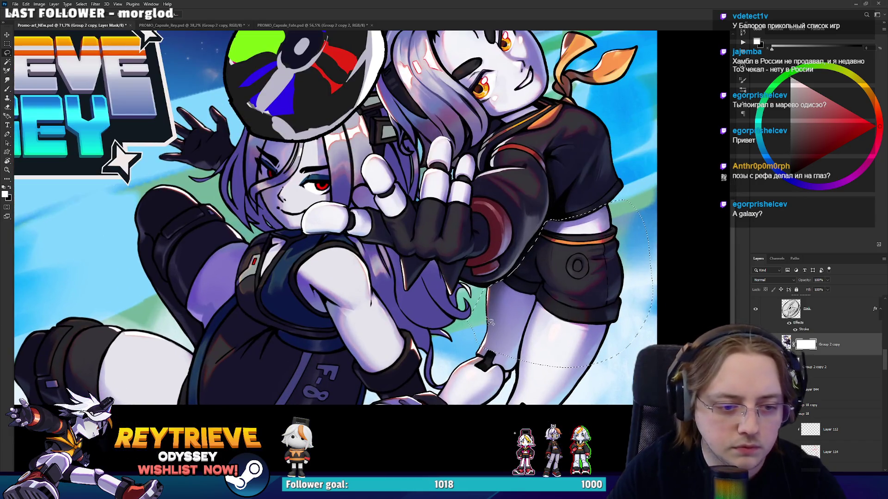
pyautogui.moveTo(490, 322)
pyautogui.mouseDown()
pyautogui.moveTo(366, 417)
pyautogui.moveTo(408, 445)
pyautogui.moveTo(602, 420)
pyautogui.moveTo(476, 456)
pyautogui.moveTo(490, 444)
pyautogui.mouseUp()
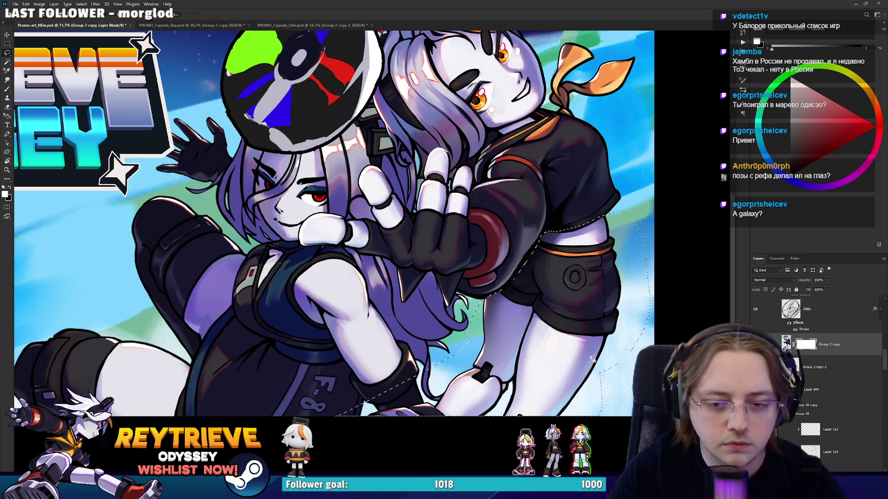
pyautogui.hotkey('ctrl', 'd')
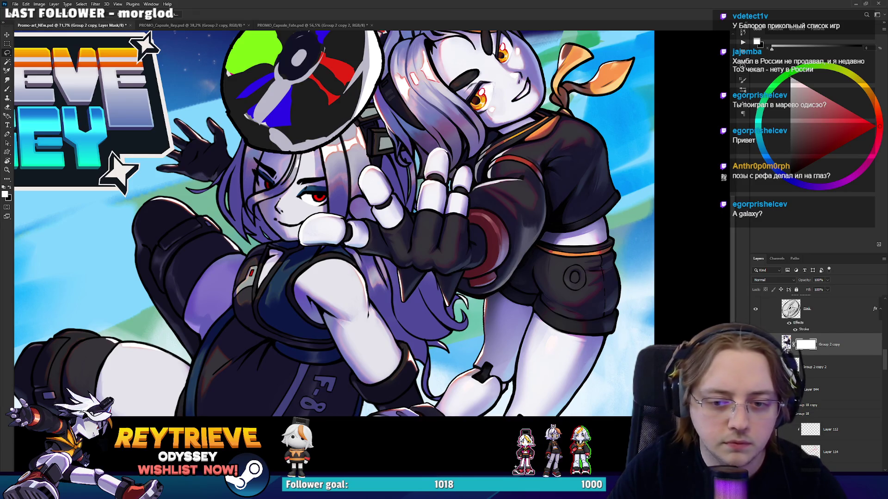
# Try a transform on Rey, cancel it, and duplicate her layer as Group 2 copy 3
pyautogui.click(786, 342)
pyautogui.hotkey('ctrl', 't')
pyautogui.moveTo(602, 323)
pyautogui.mouseDown()
pyautogui.moveTo(585, 306)
pyautogui.moveTo(593, 312)
pyautogui.mouseUp()
pyautogui.press('Escape')
pyautogui.hotkey('ctrl', 'j')
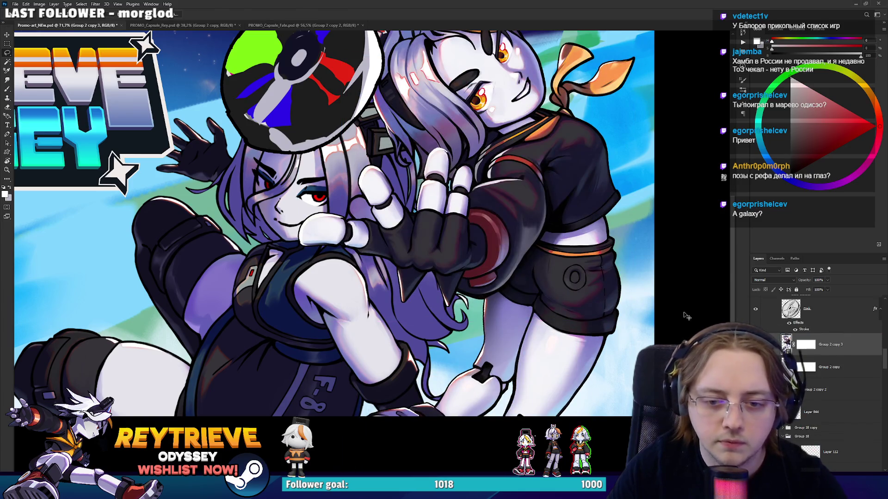
# Move the Rey copy up and left, then target its layer mask
pyautogui.hotkey('ctrl', 't')
pyautogui.moveTo(635, 318)
pyautogui.mouseDown()
pyautogui.moveTo(557, 230)
pyautogui.moveTo(587, 241)
pyautogui.moveTo(516, 225)
pyautogui.moveTo(522, 279)
pyautogui.mouseUp()
pyautogui.press('Return')
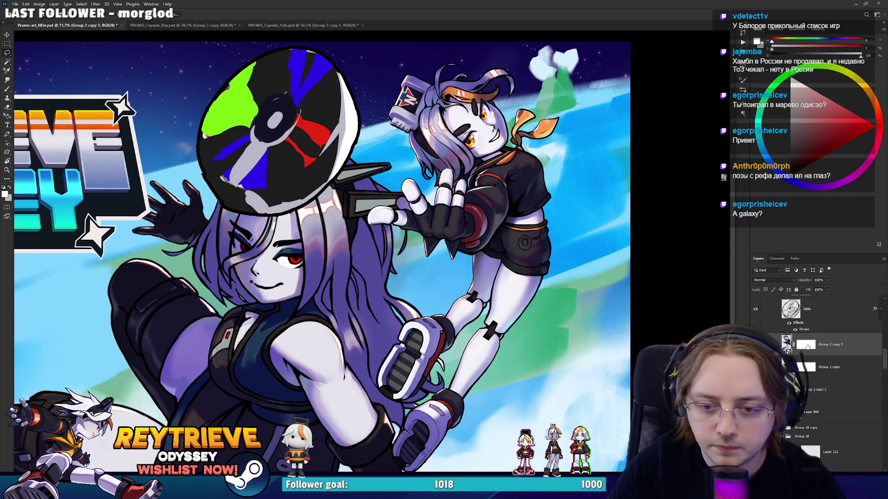
pyautogui.click(807, 346)
pyautogui.scroll(7, 520, 226)
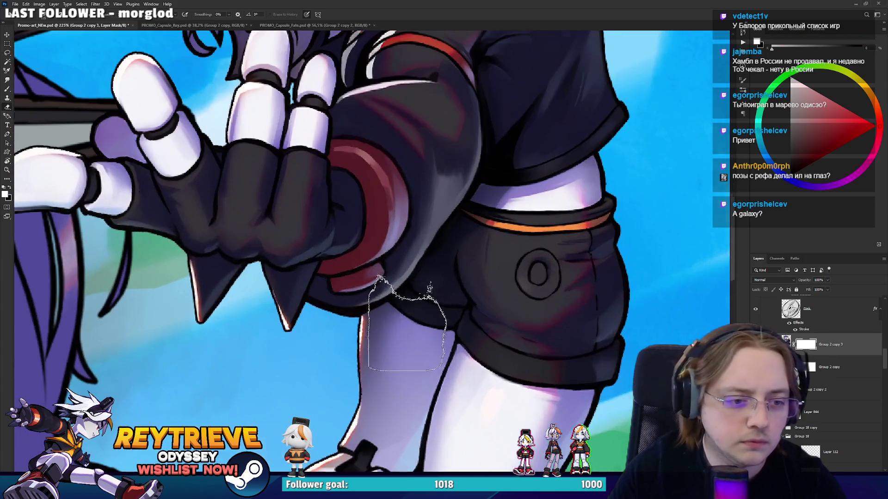
# Brush-paint the copy's mask below the glove, along the shoulder, and over the white sleeve tip
pyautogui.press('b')
pyautogui.rightClick(451, 268)
pyautogui.doubleClick(496, 382)
pyautogui.moveTo(496, 382)
pyautogui.mouseDown()
pyautogui.moveTo(407, 351)
pyautogui.moveTo(481, 388)
pyautogui.moveTo(397, 366)
pyautogui.mouseUp()
pyautogui.press('[')
pyautogui.press('[')
pyautogui.press('[')
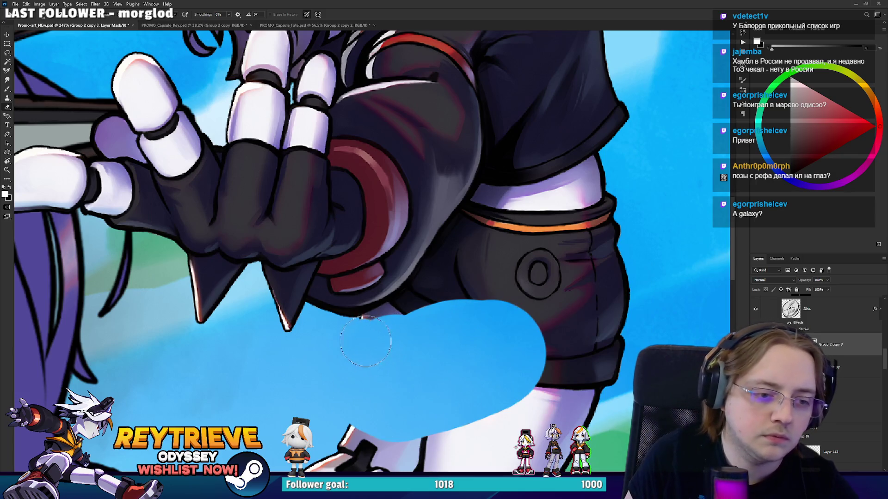
pyautogui.press('[')
pyautogui.press('[')
pyautogui.press('[')
pyautogui.moveTo(365, 323)
pyautogui.mouseDown()
pyautogui.moveTo(423, 298)
pyautogui.moveTo(462, 264)
pyautogui.moveTo(497, 202)
pyautogui.moveTo(525, 185)
pyautogui.moveTo(366, 248)
pyautogui.moveTo(430, 137)
pyautogui.moveTo(475, 89)
pyautogui.mouseUp()
pyautogui.press('x')
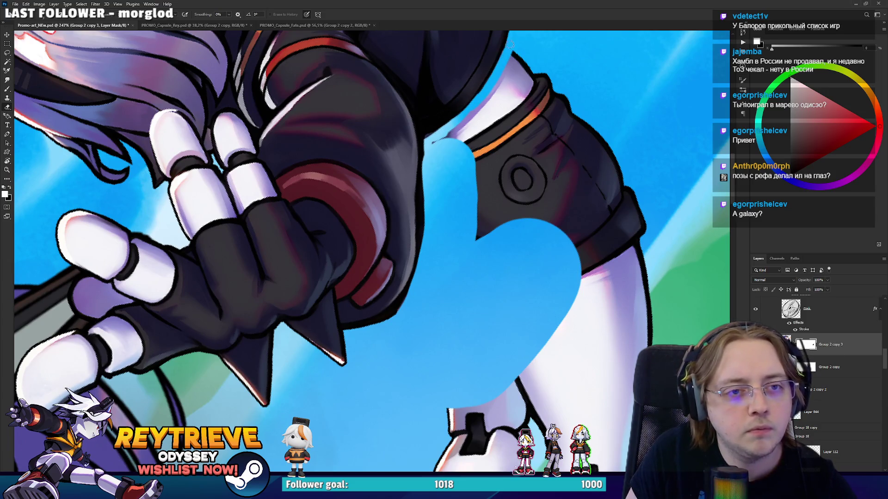
pyautogui.moveTo(514, 61); pyautogui.dragTo(481, 151)
pyautogui.moveTo(420, 223)
pyautogui.mouseDown()
pyautogui.moveTo(402, 239)
pyautogui.moveTo(481, 157)
pyautogui.moveTo(462, 208)
pyautogui.moveTo(503, 166)
pyautogui.moveTo(462, 291)
pyautogui.moveTo(485, 234)
pyautogui.moveTo(573, 324)
pyautogui.moveTo(531, 293)
pyautogui.mouseUp()
# Mask away the copy's legs and boots with a larger brush, then duplicate the layer again
pyautogui.press(']')
pyautogui.press(']')
pyautogui.scroll(-5, 530, 293)
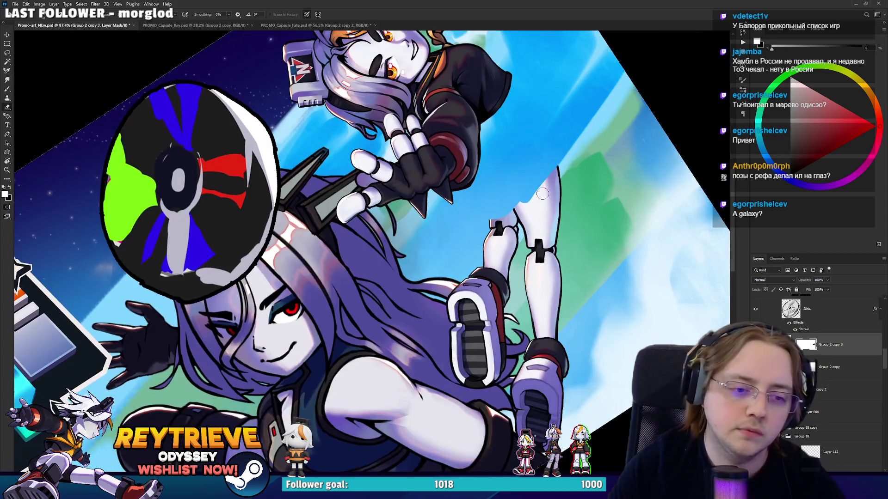
pyautogui.press(']')
pyautogui.press(']')
pyautogui.press(']')
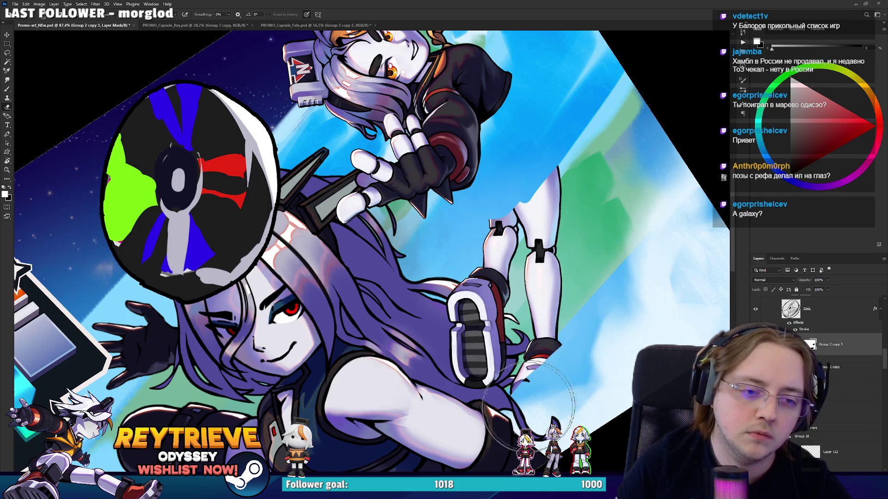
pyautogui.moveTo(532, 259); pyautogui.dragTo(490, 345)
pyautogui.press('r')
pyautogui.press('Escape')
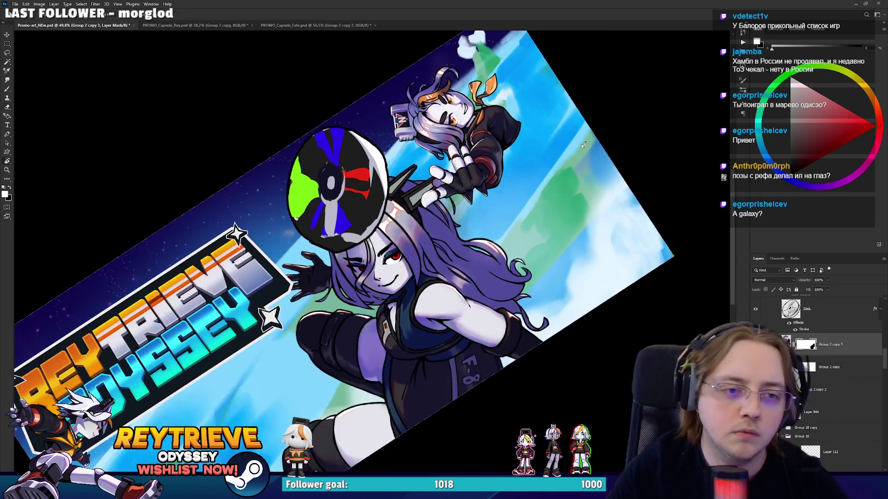
pyautogui.hotkey('ctrl', 'j')
pyautogui.hotkey('ctrl', 't')
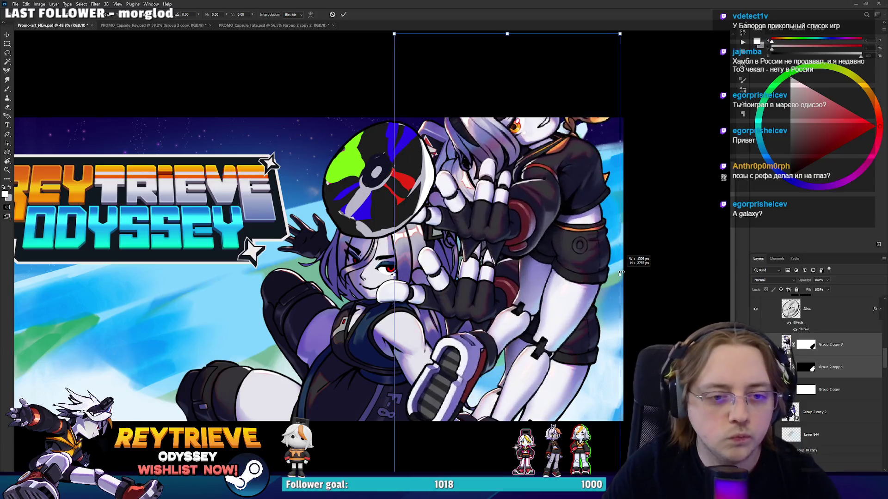
# Move the Group 2 copy 4 Rey down and place Group 2 copy 2 beneath Group 2 copy 3
pyautogui.moveTo(545, 194)
pyautogui.mouseDown()
pyautogui.moveTo(560, 305)
pyautogui.moveTo(561, 293)
pyautogui.mouseUp()
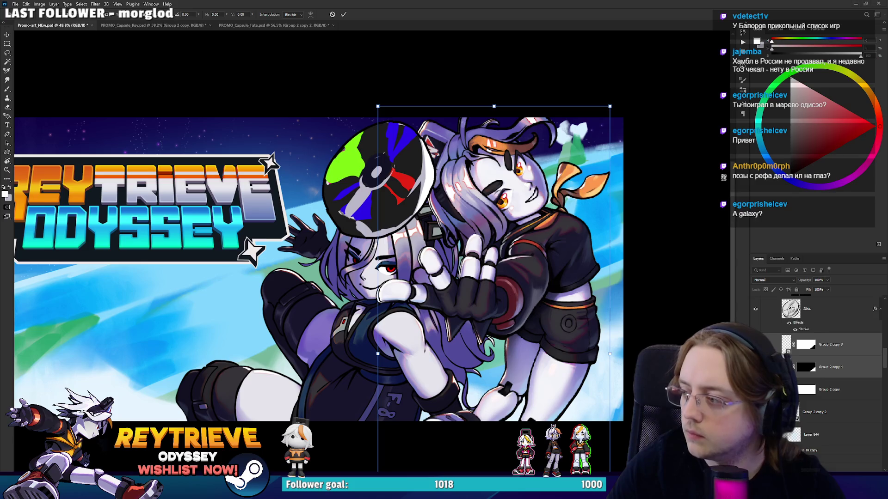
pyautogui.hotkey('ctrl', '0')
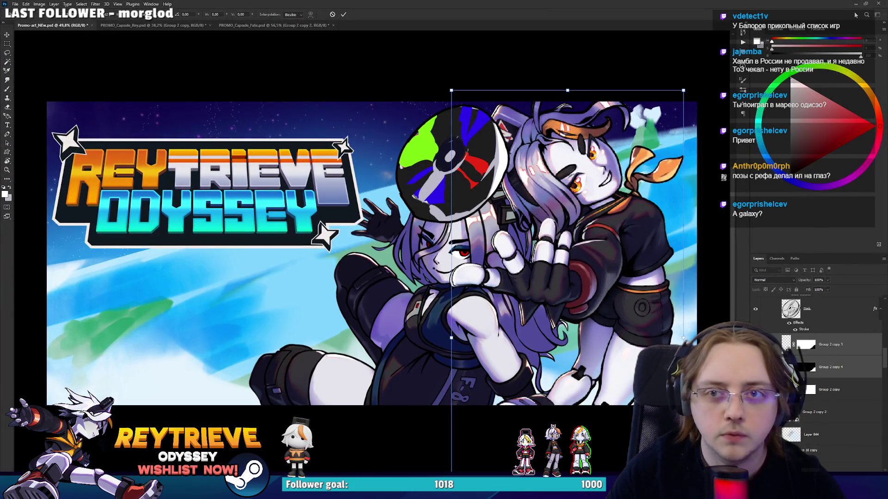
pyautogui.press('Return')
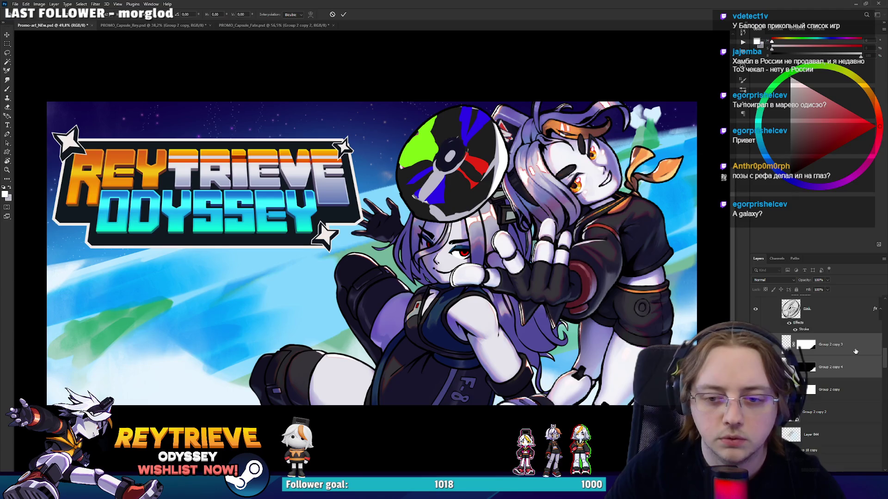
pyautogui.keyDown('ctrl'); pyautogui.click(854, 370); pyautogui.keyUp('ctrl')
pyautogui.moveTo(827, 412); pyautogui.dragTo(829, 359)
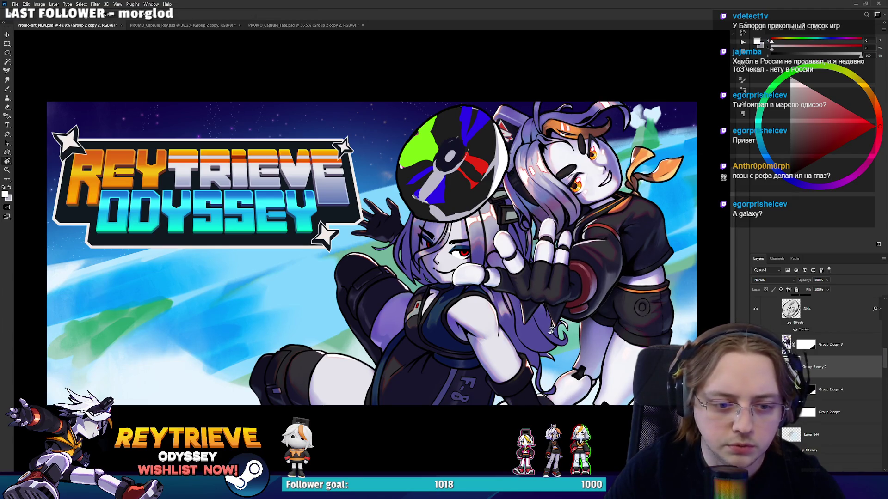
# Move the purple-haired girl layer down and to the left so she overlaps Rey
pyautogui.scroll(2, 554, 330)
pyautogui.scroll(-1, 582, 326)
pyautogui.press('v')
pyautogui.moveTo(589, 353); pyautogui.dragTo(565, 379)
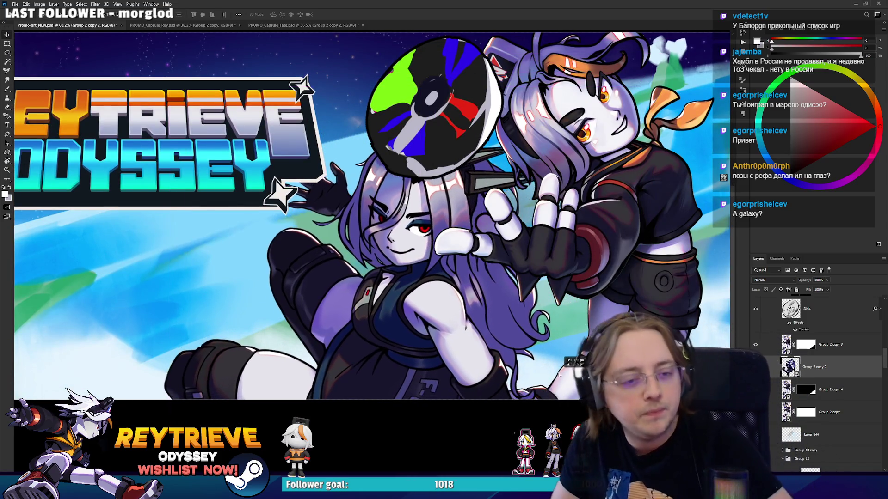
# Check the new placement in the zoomed-out banner view and save the banner file
pyautogui.scroll(1, 574, 325)
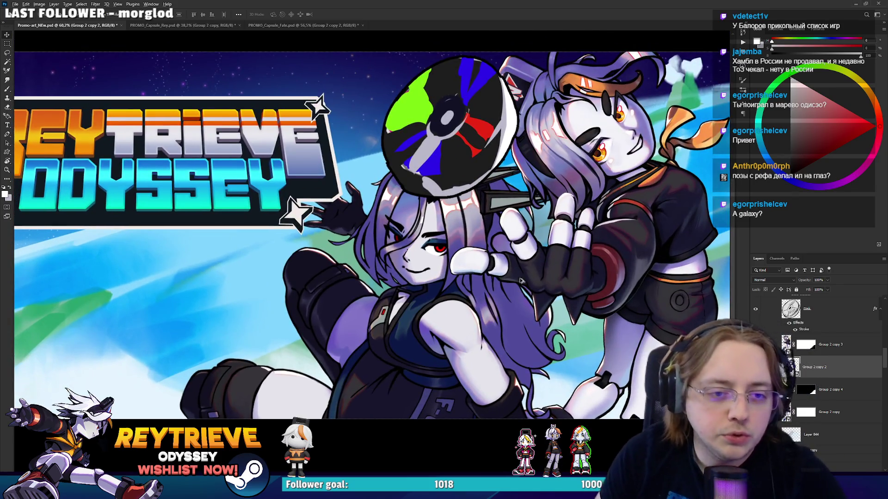
pyautogui.scroll(2, 574, 325)
pyautogui.scroll(-2, 553, 306)
pyautogui.scroll(1, 531, 287)
pyautogui.scroll(-6, 530, 287)
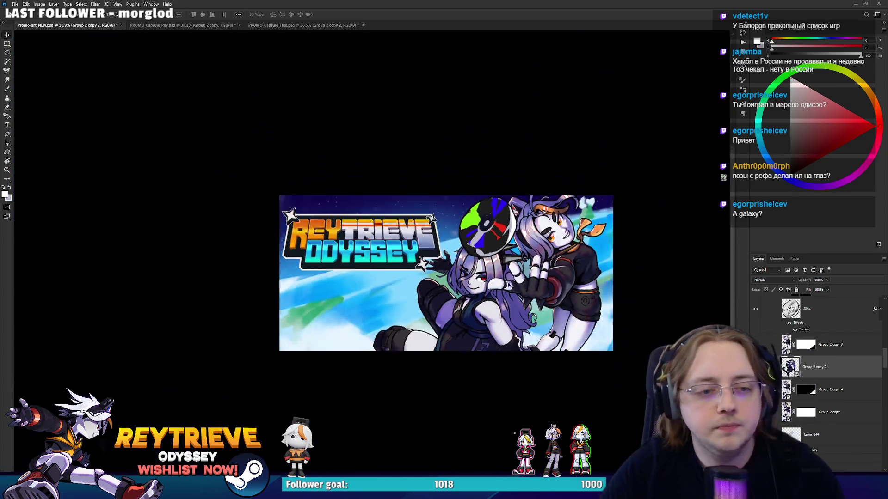
pyautogui.scroll(-1, 518, 285)
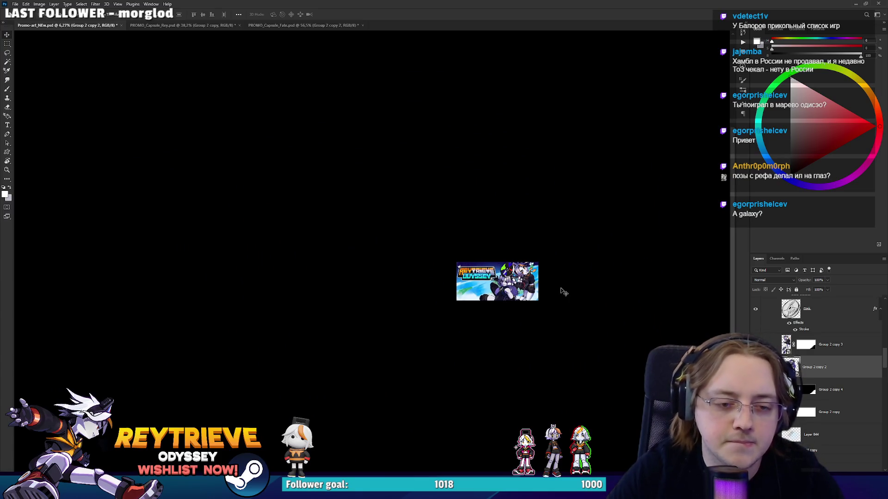
pyautogui.scroll(7, 563, 291)
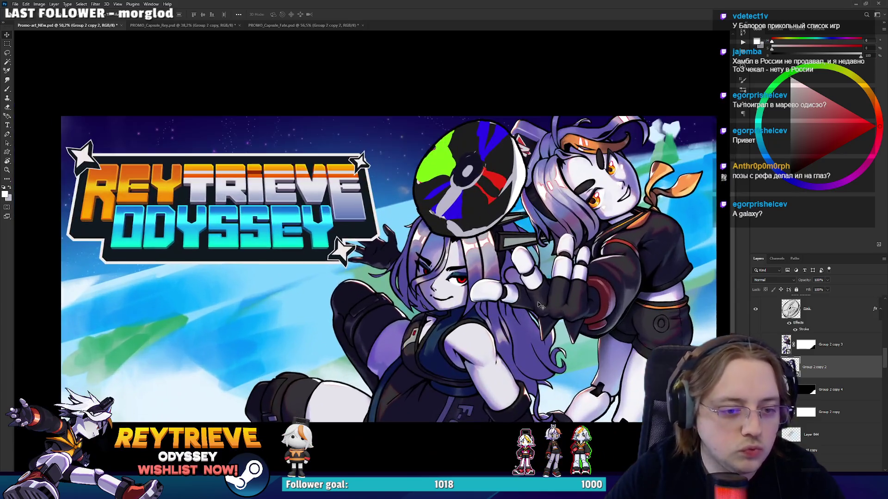
pyautogui.moveTo(550, 296); pyautogui.dragTo(526, 283)
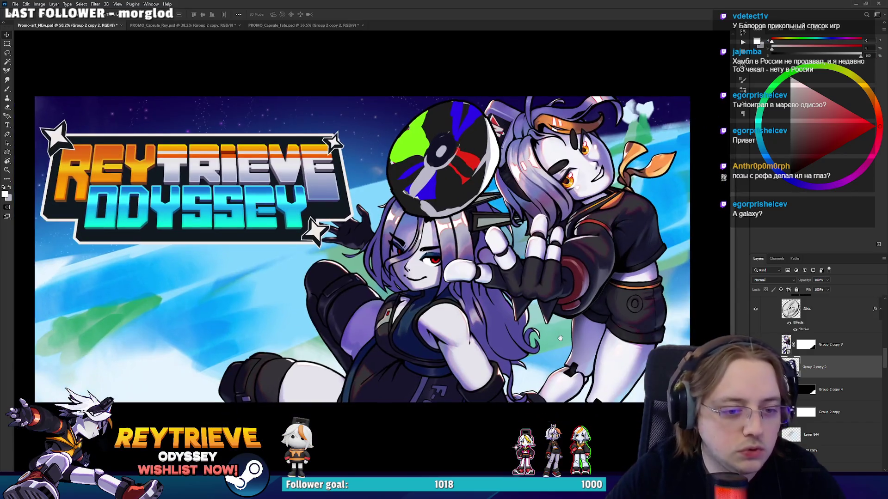
pyautogui.scroll(2, 493, 283)
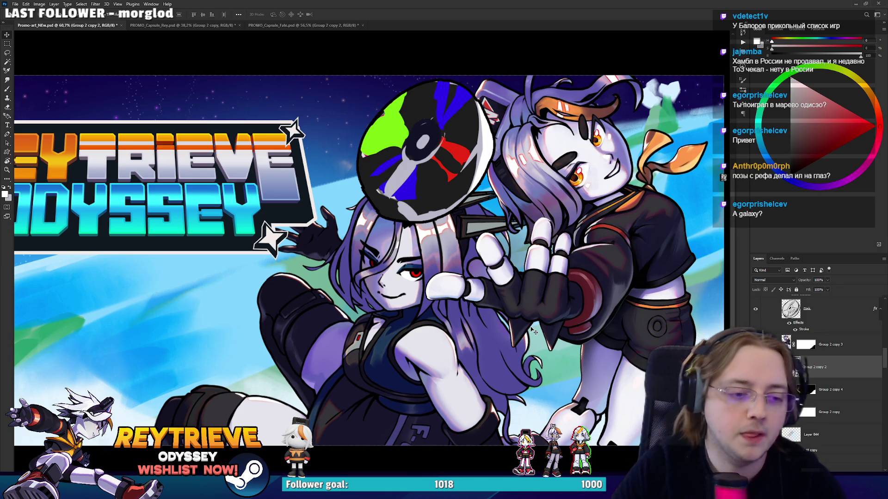
pyautogui.moveTo(515, 340); pyautogui.dragTo(516, 356)
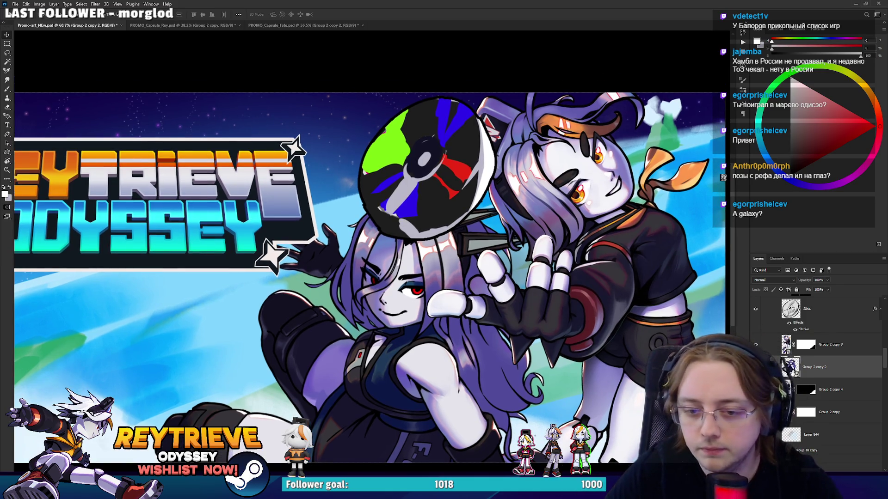
pyautogui.hotkey('ctrl', 's')
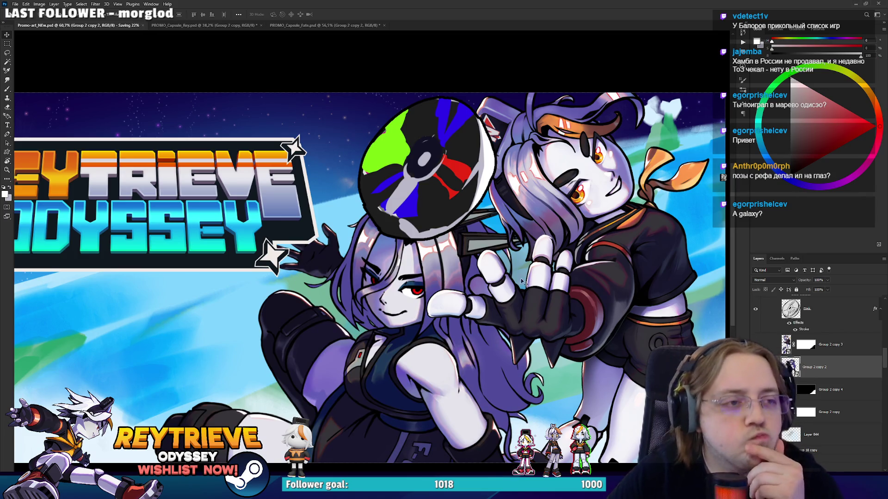
pyautogui.click(296, 25)
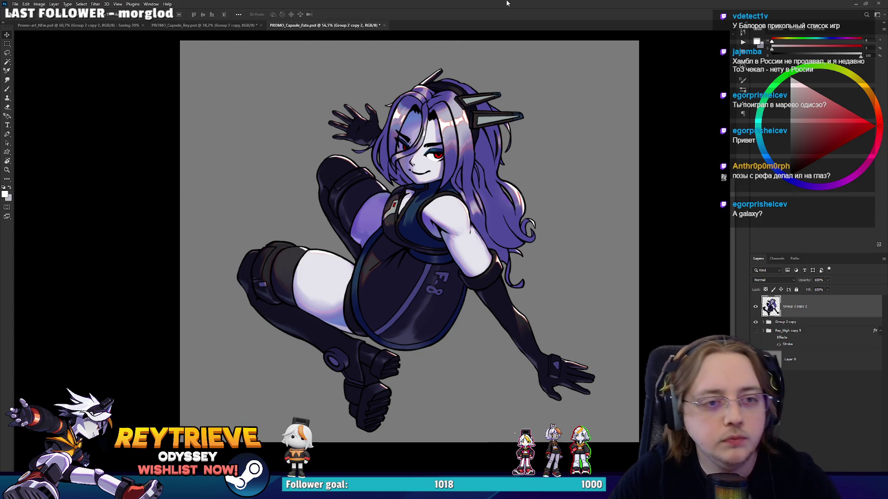
# Delete the Group 2 copy 2 layer and the leftover sketch layers at the top of the stack
pyautogui.scroll(2, 453, 171)
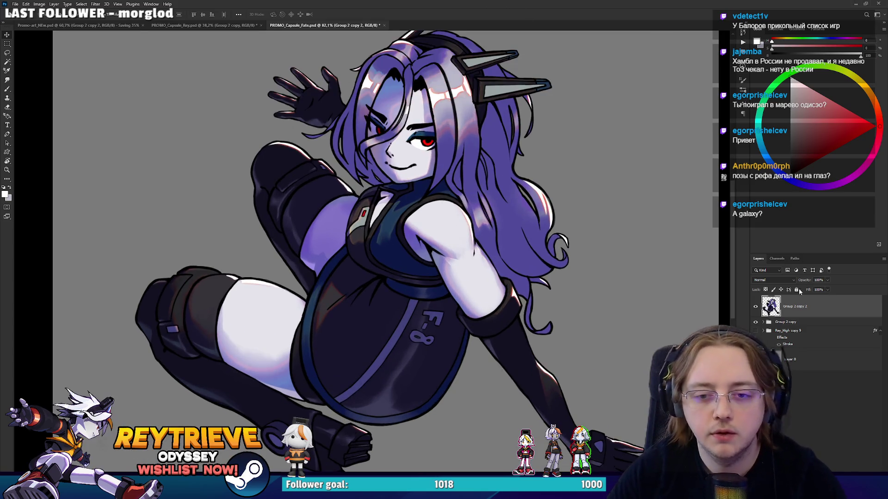
pyautogui.press('Delete')
pyautogui.click(764, 300)
pyautogui.click(795, 319)
pyautogui.press('Delete')
pyautogui.press('Delete')
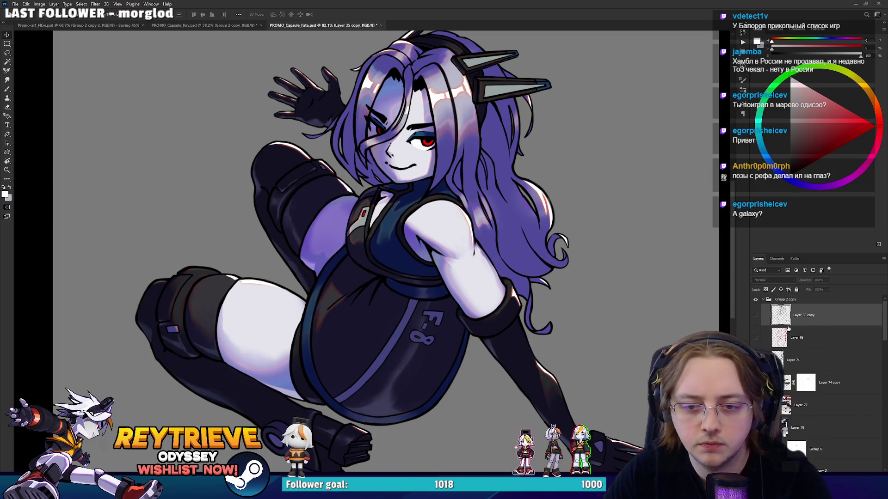
pyautogui.click(756, 317)
pyautogui.press('Delete')
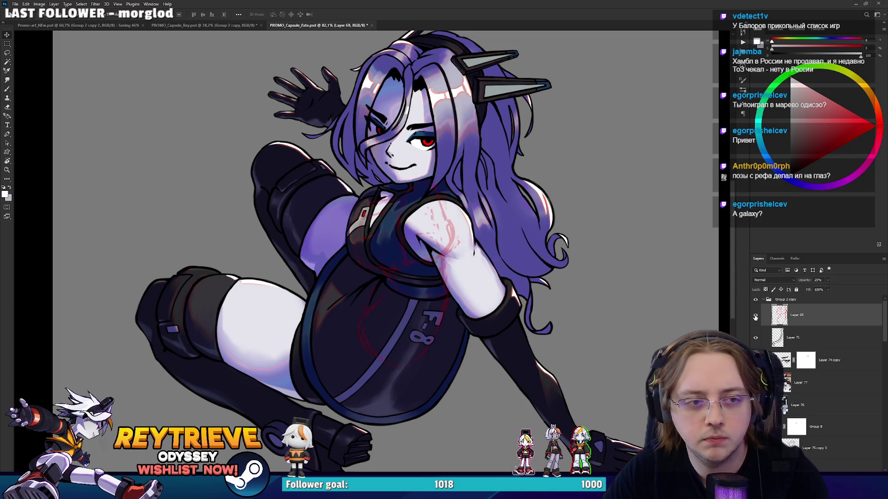
pyautogui.press('Delete')
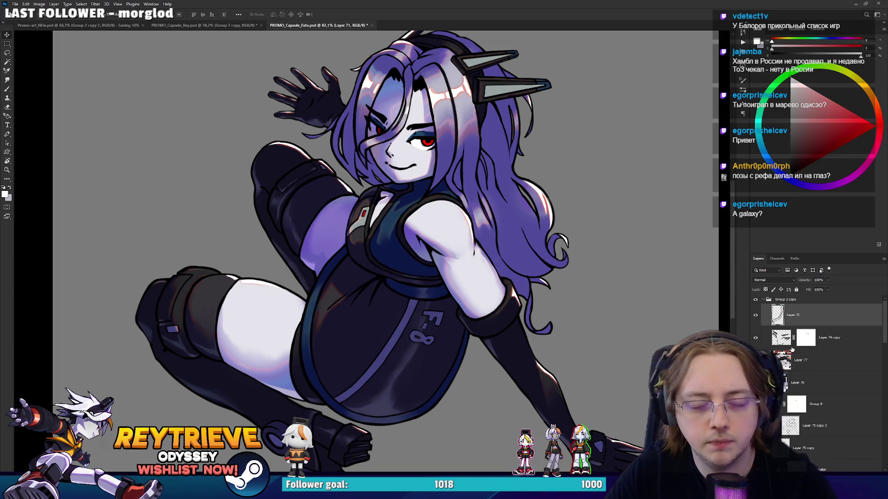
# Select the layer mask of Layer 796 copy 4
pyautogui.scroll(-2, 805, 360)
pyautogui.scroll(-2, 821, 361)
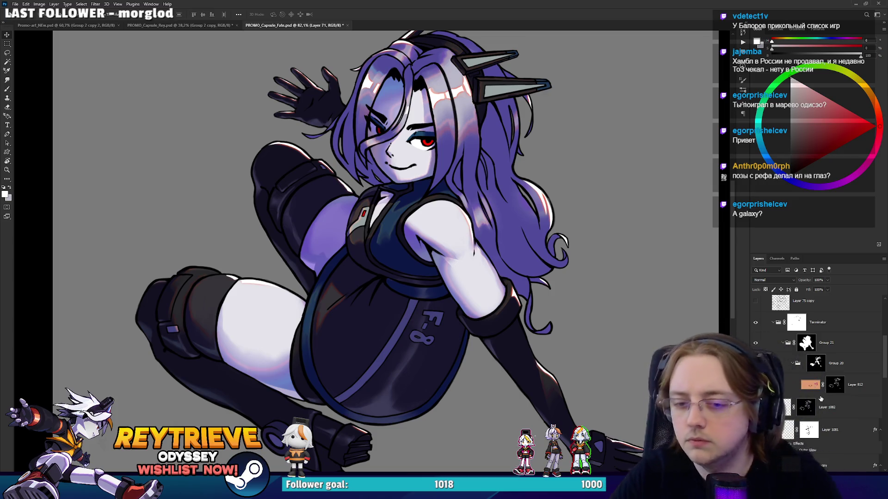
pyautogui.scroll(-10, 812, 409)
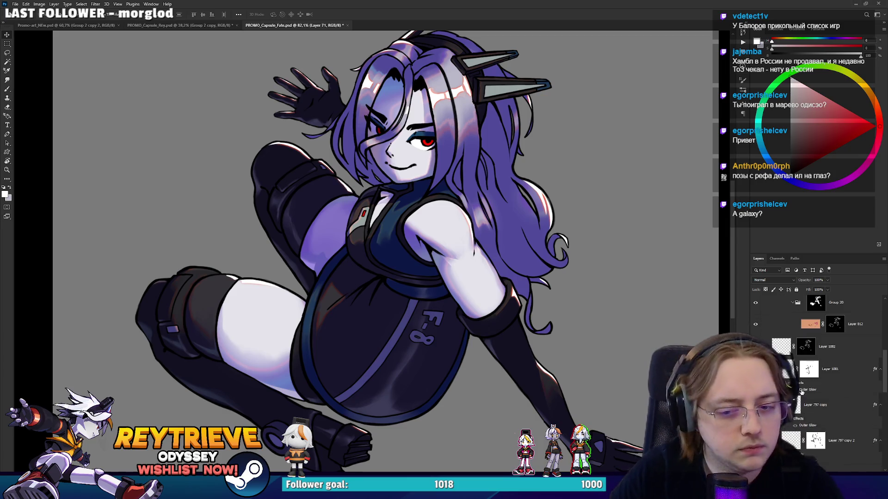
pyautogui.click(816, 435)
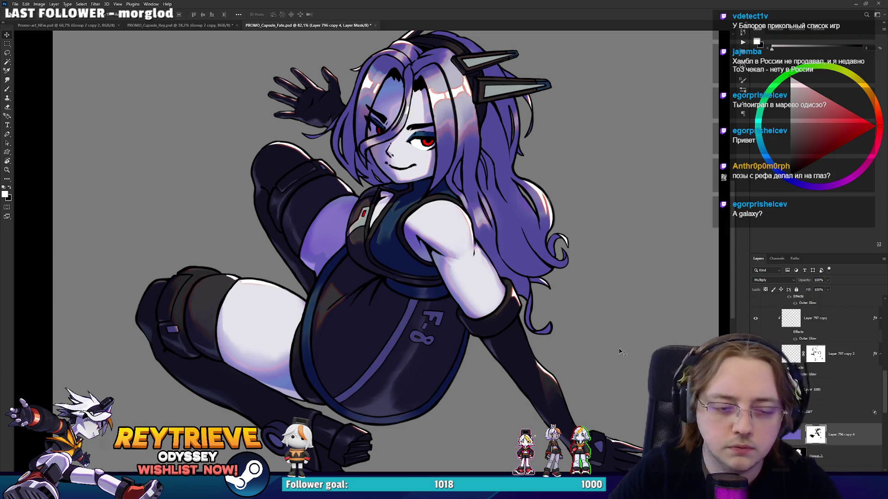
pyautogui.scroll(2, 518, 254)
# Erase the mask with the Eraser to lighten the lavender shading on the lower and upper hair
pyautogui.press('e')
pyautogui.rightClick(515, 249)
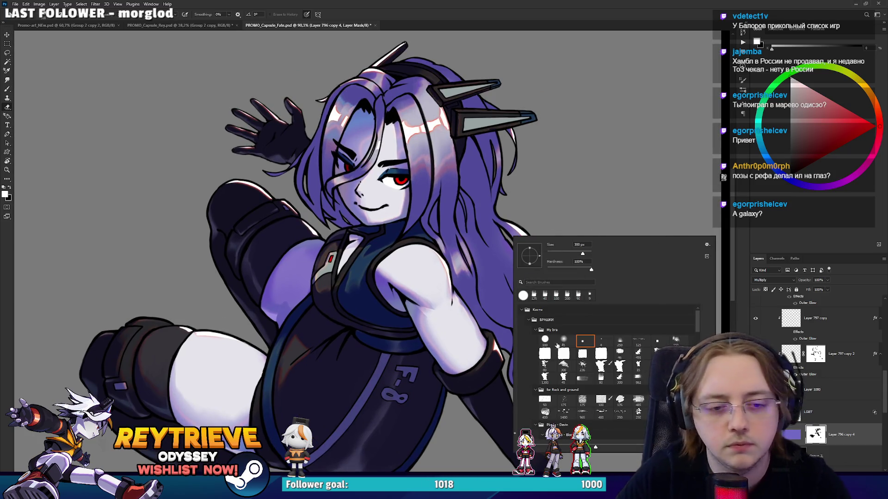
pyautogui.scroll(2, 630, 225)
pyautogui.moveTo(444, 264)
pyautogui.mouseDown()
pyautogui.moveTo(412, 277)
pyautogui.moveTo(435, 273)
pyautogui.moveTo(421, 235)
pyautogui.mouseUp()
pyautogui.hotkey('ctrl', 'z')
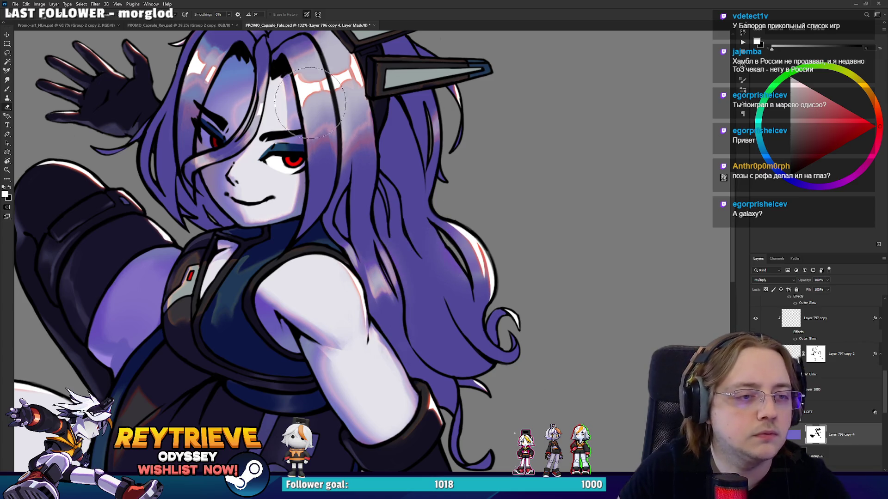
pyautogui.hotkey('ctrl', 'shift', 'z')
pyautogui.hotkey('ctrl', 'z')
pyautogui.hotkey('ctrl', 'shift', 'z')
pyautogui.moveTo(438, 296)
pyautogui.mouseDown()
pyautogui.moveTo(411, 252)
pyautogui.moveTo(395, 277)
pyautogui.mouseUp()
pyautogui.moveTo(392, 138)
pyautogui.mouseDown()
pyautogui.moveTo(398, 213)
pyautogui.moveTo(398, 196)
pyautogui.moveTo(365, 224)
pyautogui.moveTo(453, 352)
pyautogui.moveTo(481, 379)
pyautogui.moveTo(500, 374)
pyautogui.moveTo(463, 360)
pyautogui.moveTo(439, 393)
pyautogui.moveTo(416, 351)
pyautogui.mouseUp()
# Enlarge the brush, swap to black for restoring darker shading, and view the whole artwork
pyautogui.press(']')
pyautogui.press(']')
pyautogui.press(']')
pyautogui.press('x')
pyautogui.hotkey('ctrl', '0')
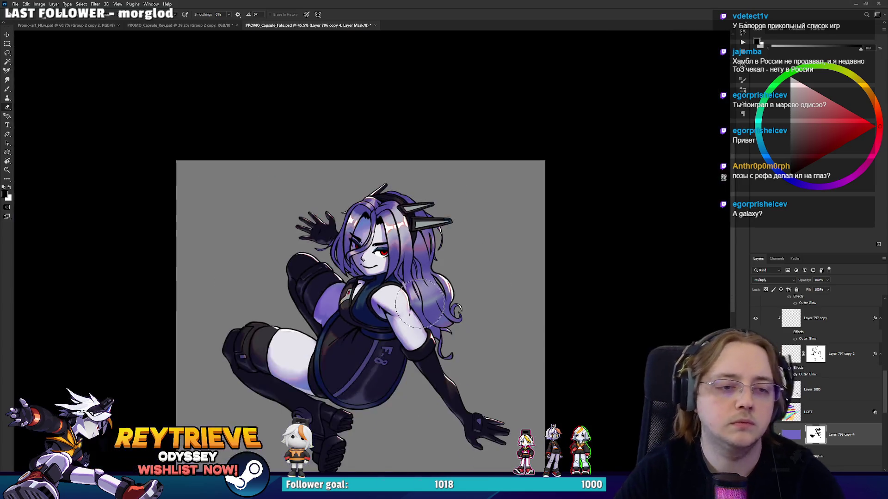
pyautogui.scroll(5, 491, 301)
pyautogui.rightClick(491, 301)
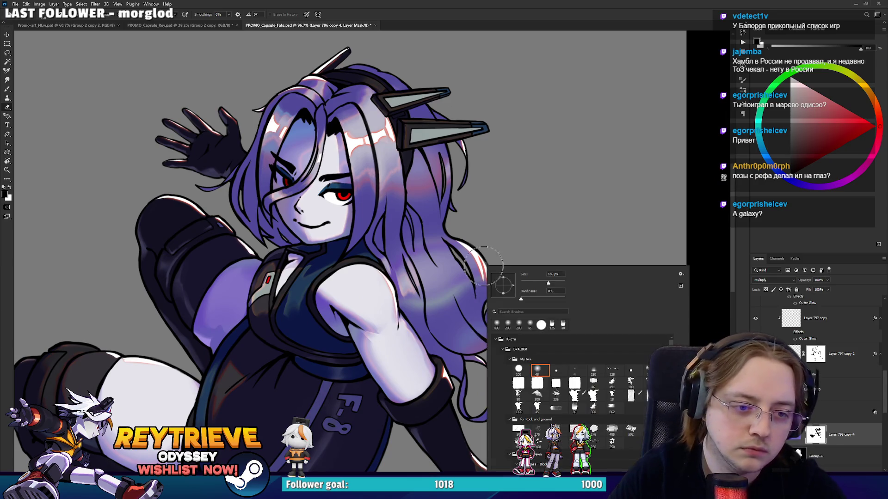
pyautogui.press('Escape')
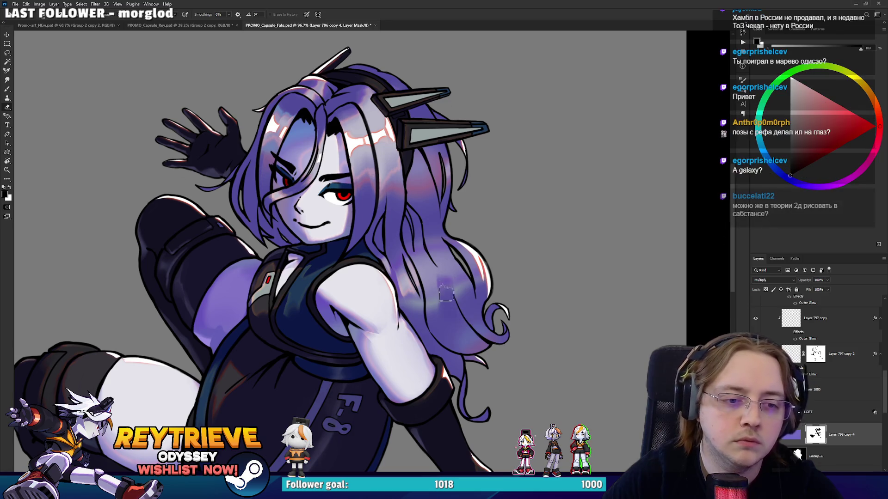
pyautogui.moveTo(441, 259); pyautogui.dragTo(473, 268)
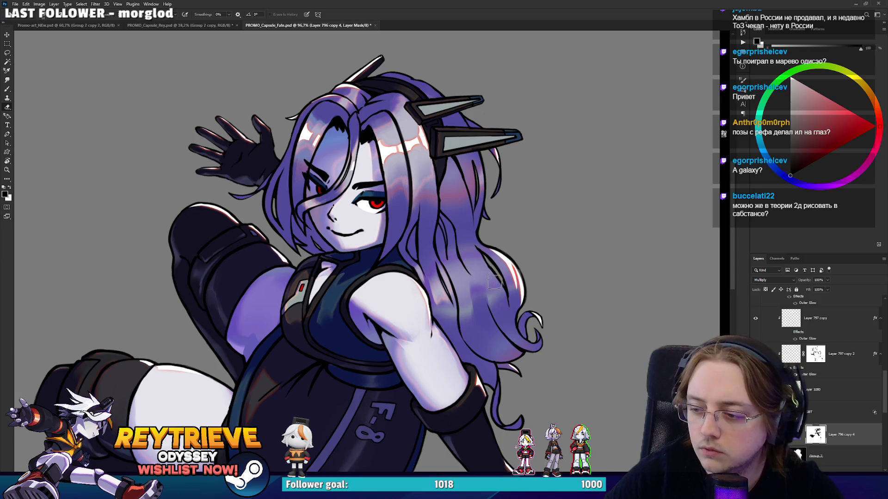
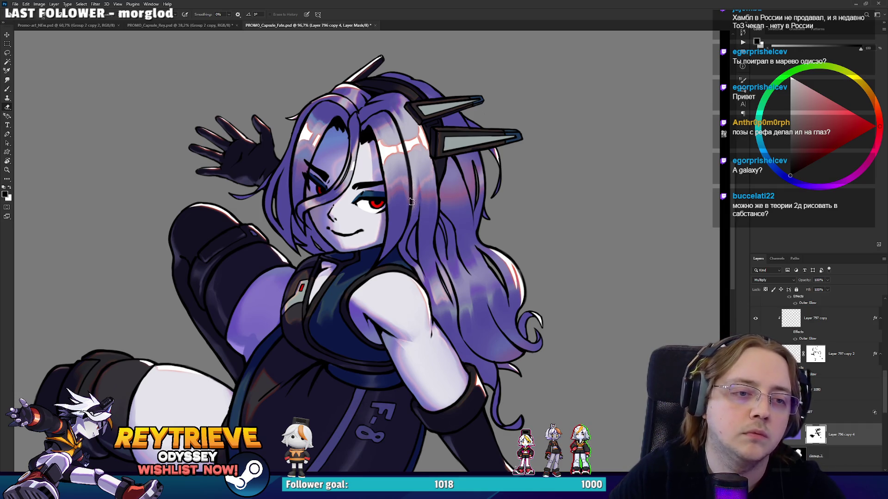
# Reframe the Fate promo view around the character and swap the foreground and background colours
pyautogui.moveTo(398, 166); pyautogui.dragTo(448, 250)
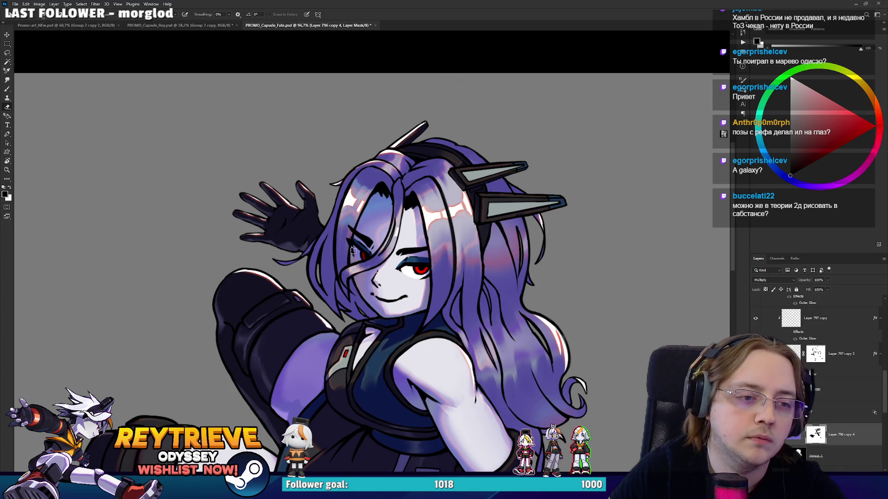
pyautogui.moveTo(352, 252); pyautogui.dragTo(337, 186)
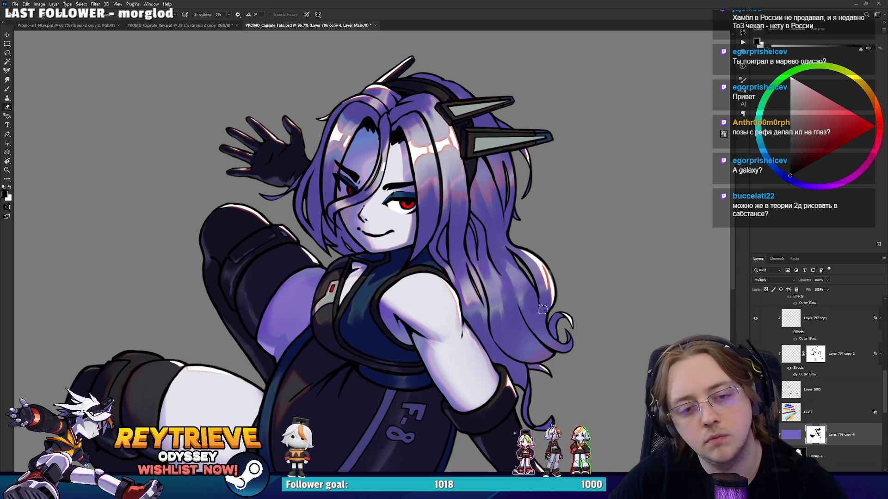
pyautogui.press('x')
pyautogui.press('x')
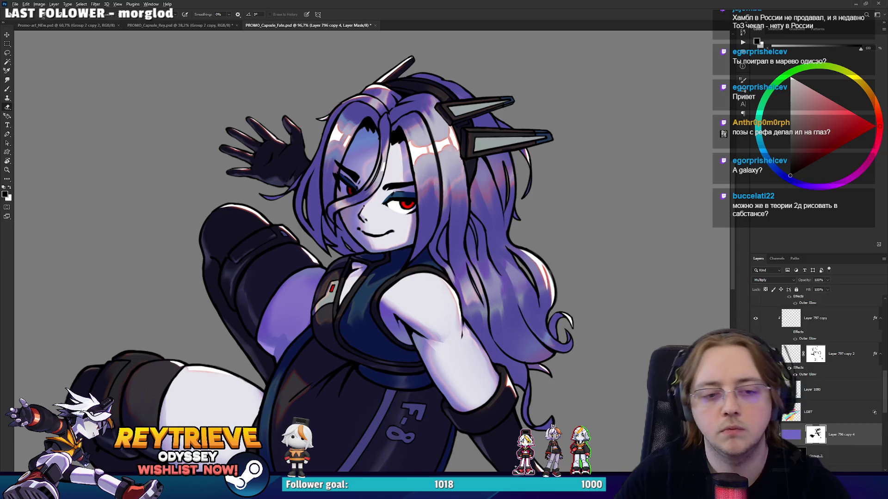
pyautogui.scroll(-5, 555, 324)
pyautogui.scroll(3, 539, 287)
pyautogui.scroll(2, 536, 281)
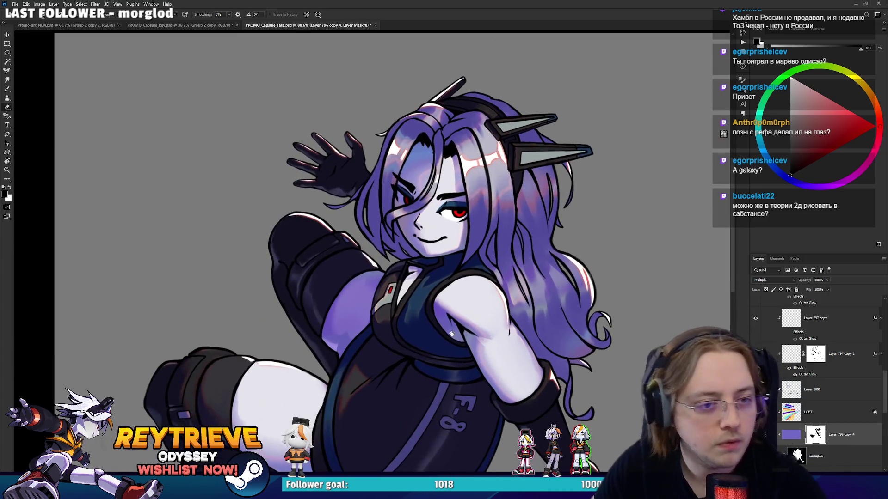
pyautogui.scroll(-1, 508, 306)
pyautogui.scroll(4, 470, 341)
pyautogui.scroll(-4, 470, 341)
pyautogui.scroll(5, 504, 300)
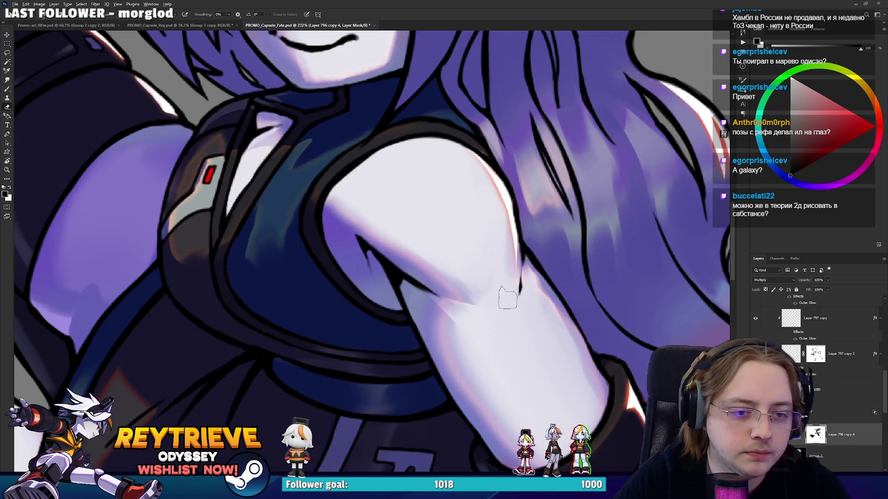
pyautogui.scroll(-4, 507, 298)
pyautogui.scroll(5, 563, 369)
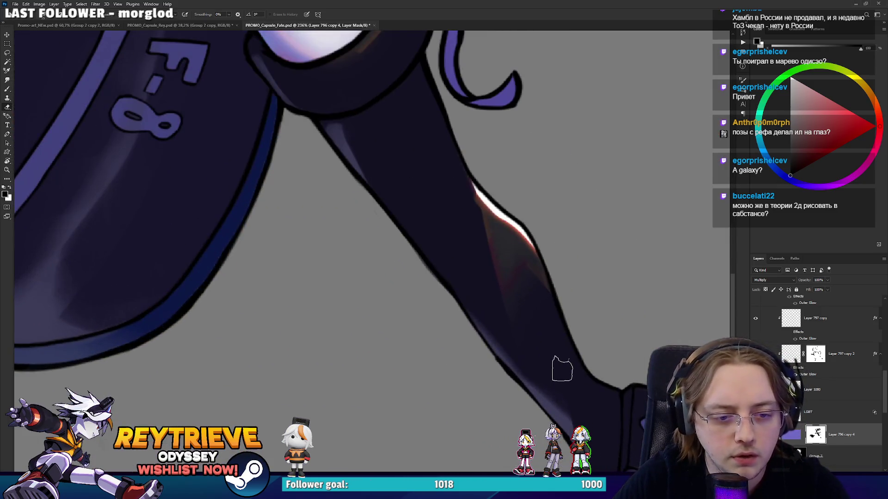
pyautogui.scroll(-5, 562, 369)
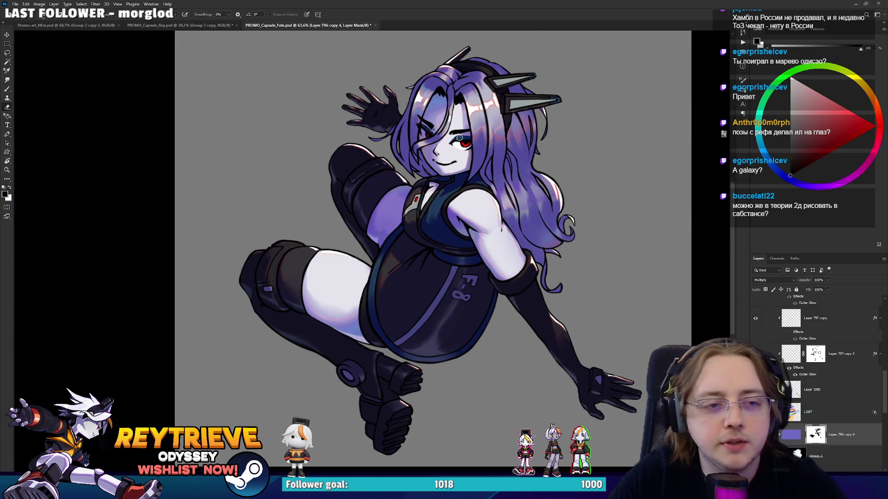
pyautogui.scroll(3, 461, 137)
pyautogui.scroll(4, 445, 127)
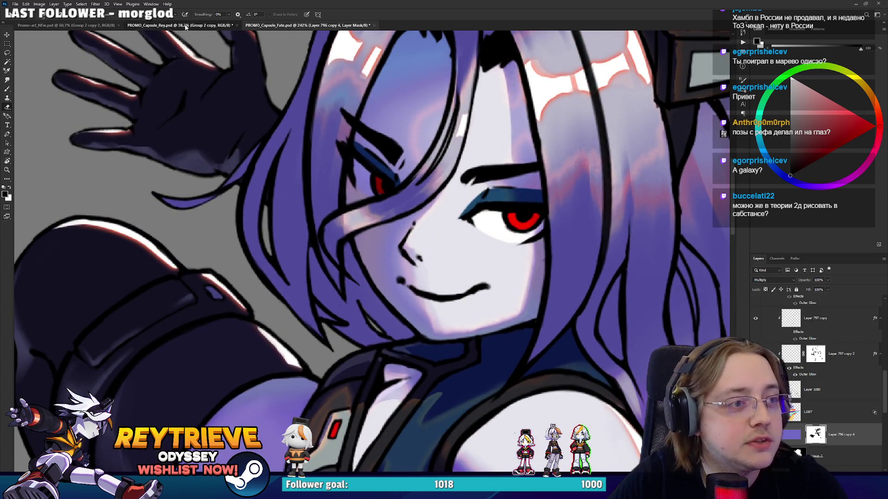
# Glance at the Rey promo document, then return to the Fate promo
pyautogui.hotkey('ctrl', 'shift', 'Tab')
pyautogui.scroll(5, 452, 135)
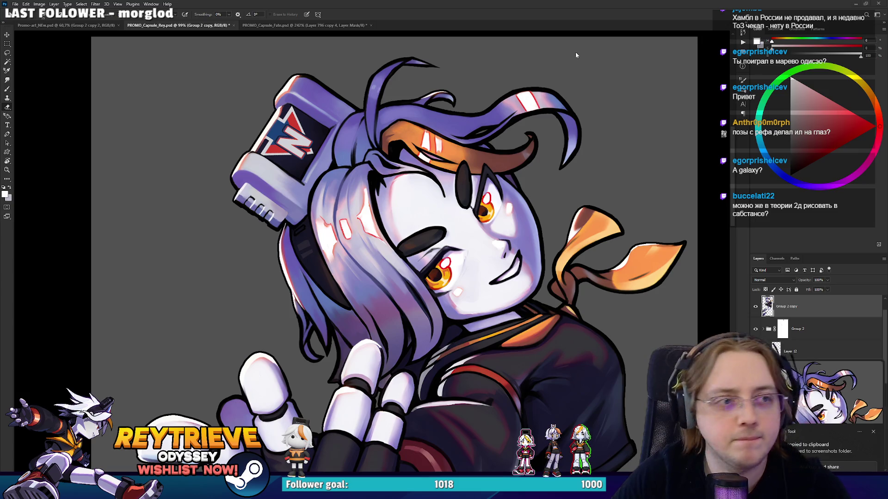
pyautogui.click(313, 27)
pyautogui.scroll(-3, 472, 204)
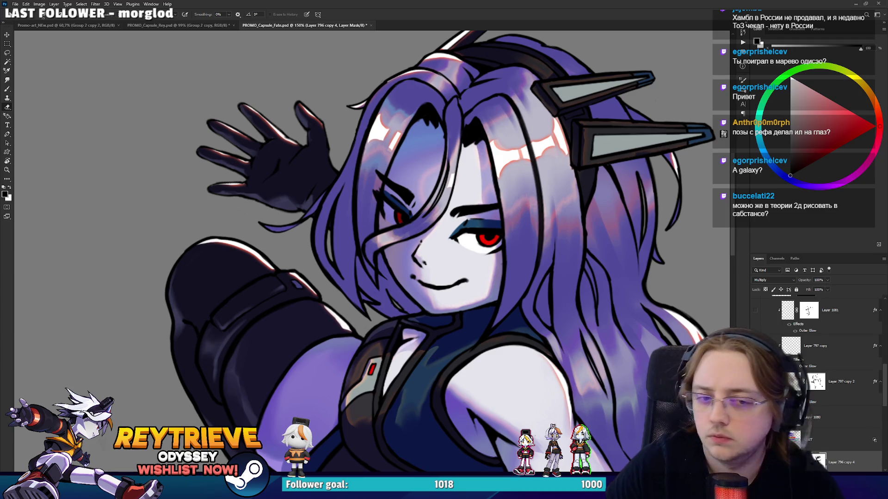
pyautogui.scroll(3, 828, 380)
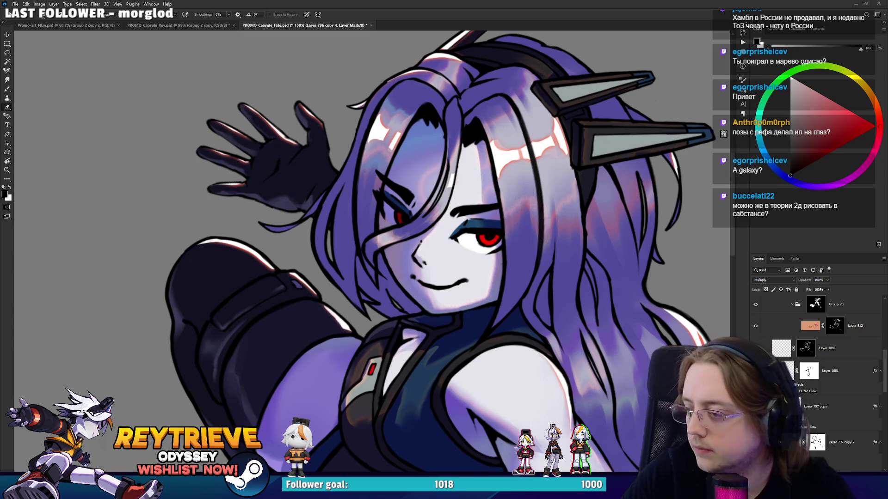
# Fit the canvas and check Image Size in both Fate and Rey promos without changing anything
pyautogui.hotkey('ctrl', '+')
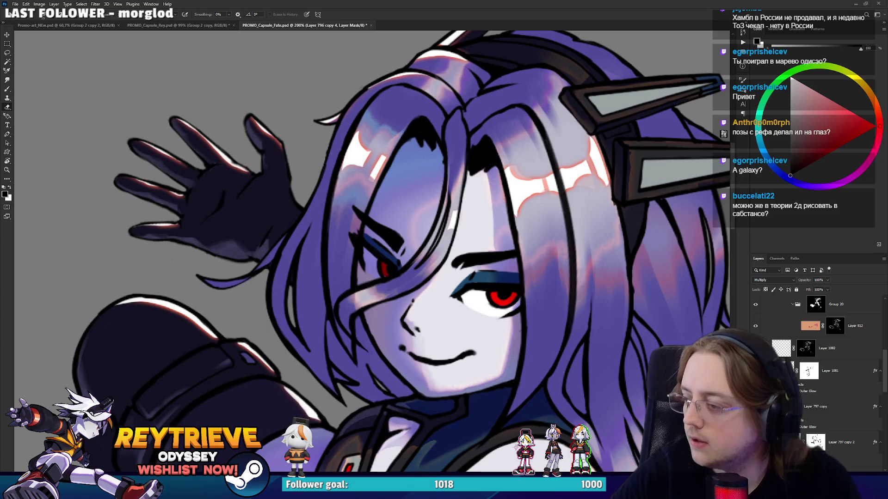
pyautogui.hotkey('ctrl', '0')
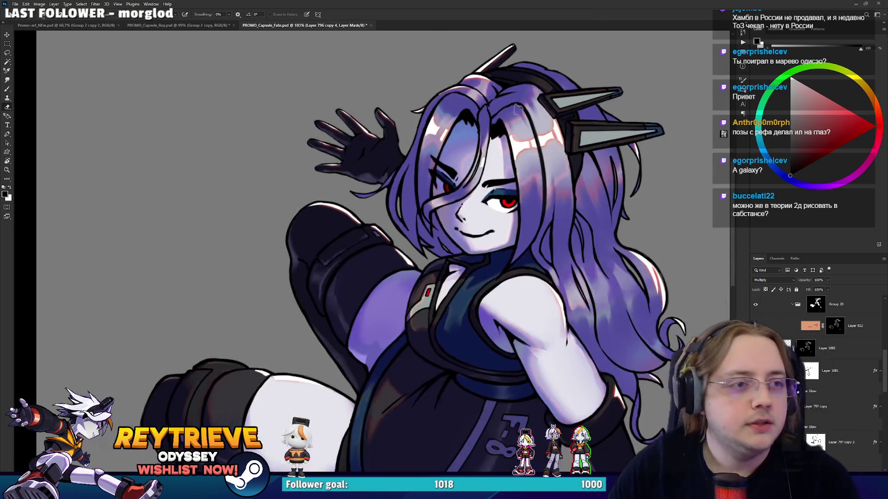
pyautogui.hotkey('ctrl', '0')
pyautogui.press('c')
pyautogui.click(40, 4)
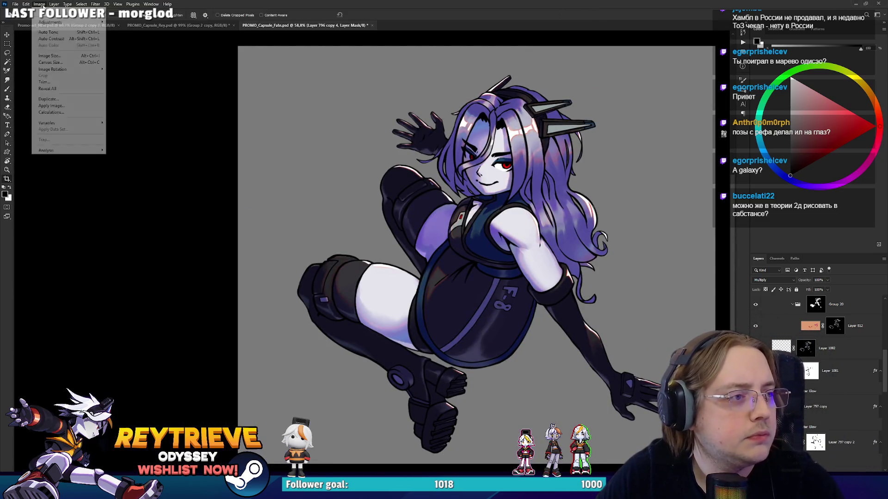
pyautogui.click(51, 56)
pyautogui.press('Escape')
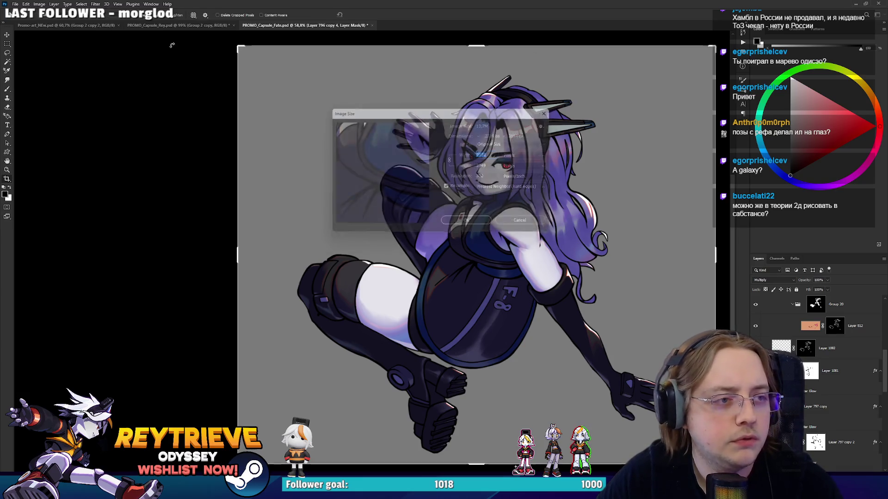
pyautogui.click(177, 25)
pyautogui.click(40, 4)
pyautogui.click(52, 57)
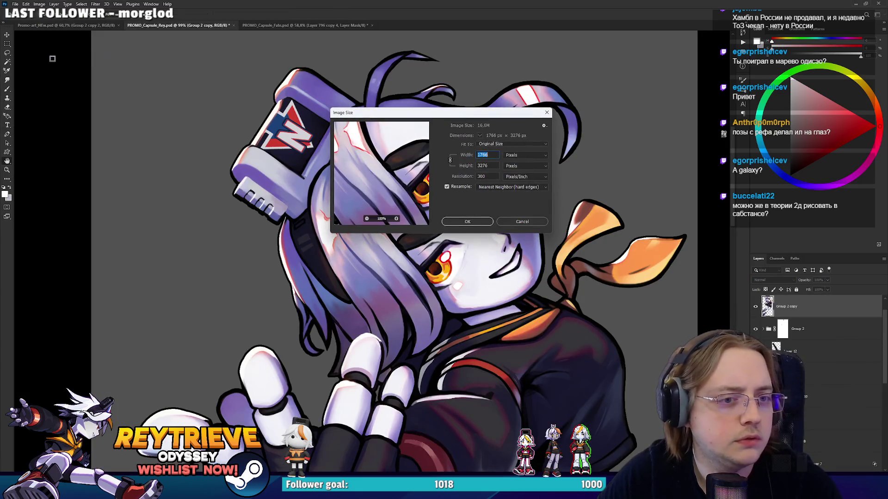
pyautogui.press('Escape')
pyautogui.click(305, 25)
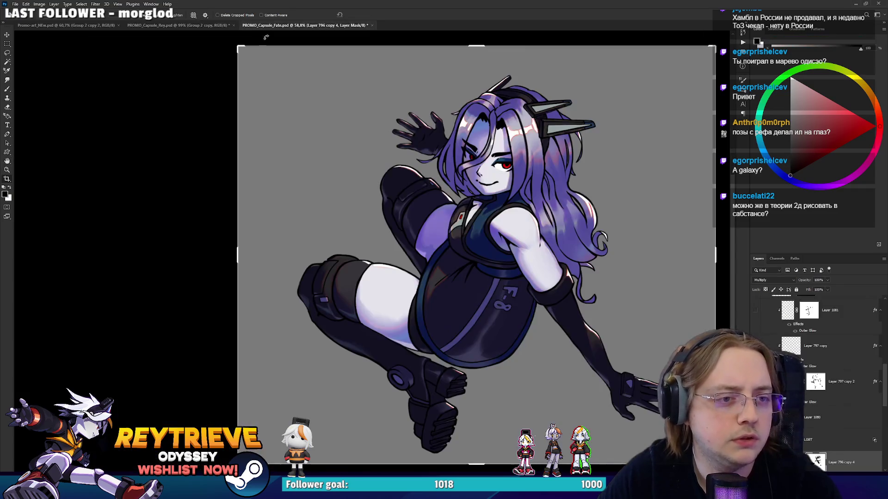
# Zoom and reposition the Fate promo view around the girl's face
pyautogui.scroll(3, 489, 213)
pyautogui.scroll(3, 537, 199)
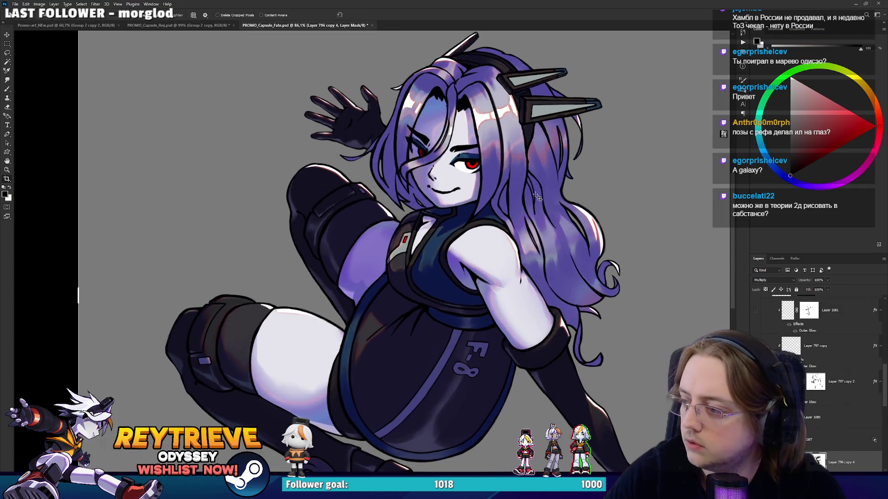
pyautogui.moveTo(539, 253); pyautogui.dragTo(535, 258)
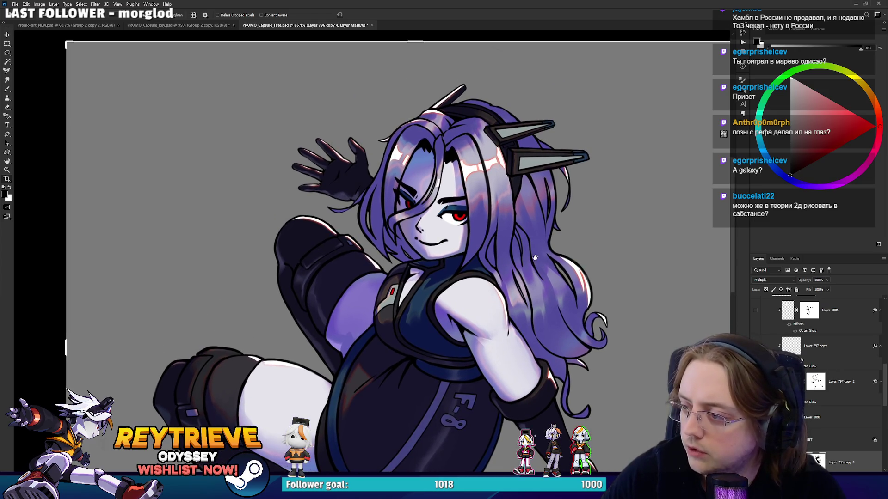
pyautogui.scroll(2, 467, 186)
pyautogui.scroll(-2, 443, 191)
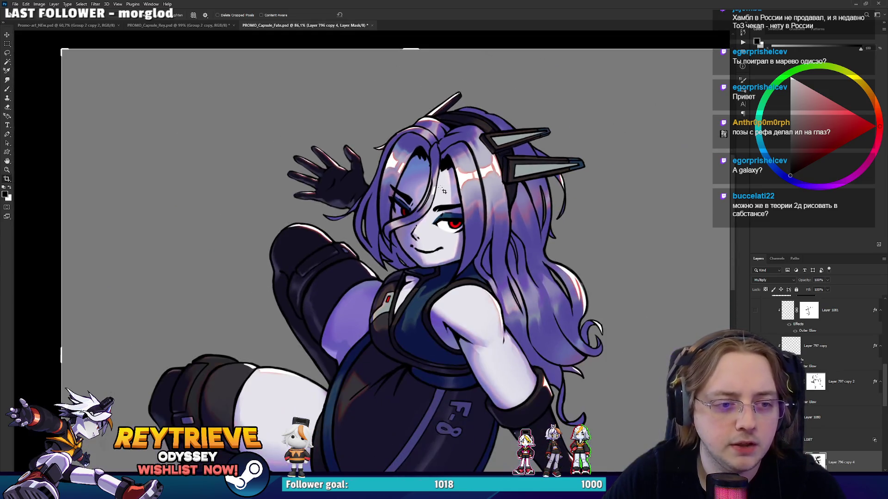
pyautogui.scroll(2, 425, 195)
pyautogui.moveTo(466, 252); pyautogui.dragTo(473, 225)
pyautogui.scroll(1, 443, 228)
pyautogui.scroll(-3, 810, 393)
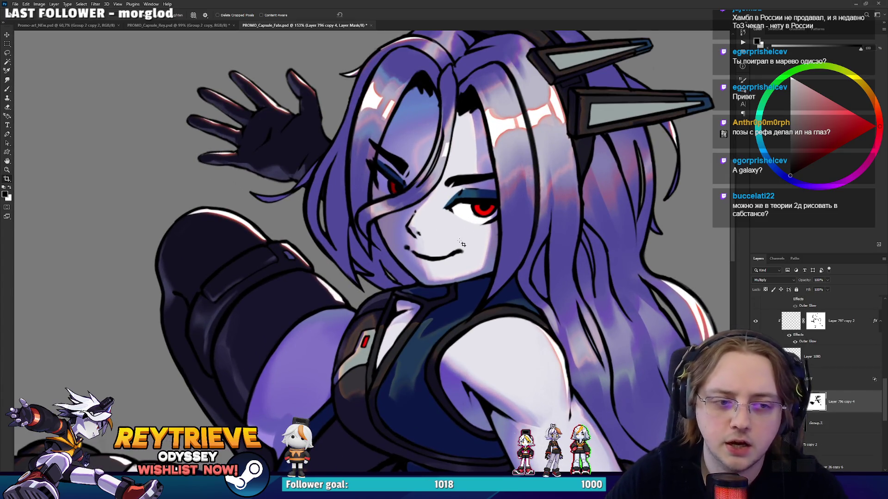
# Paint white on the layer mask to brighten the hair strands on her right side
pyautogui.press('e')
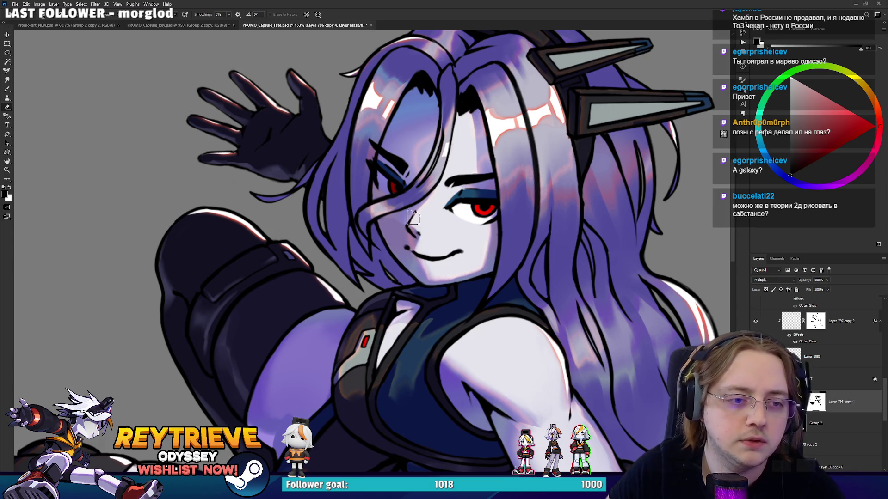
pyautogui.press('r')
pyautogui.moveTo(433, 200); pyautogui.dragTo(395, 202)
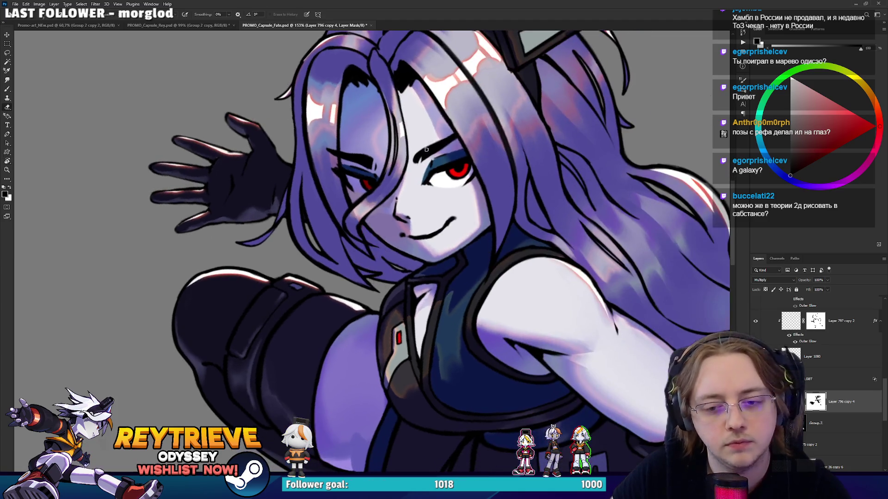
pyautogui.press('x')
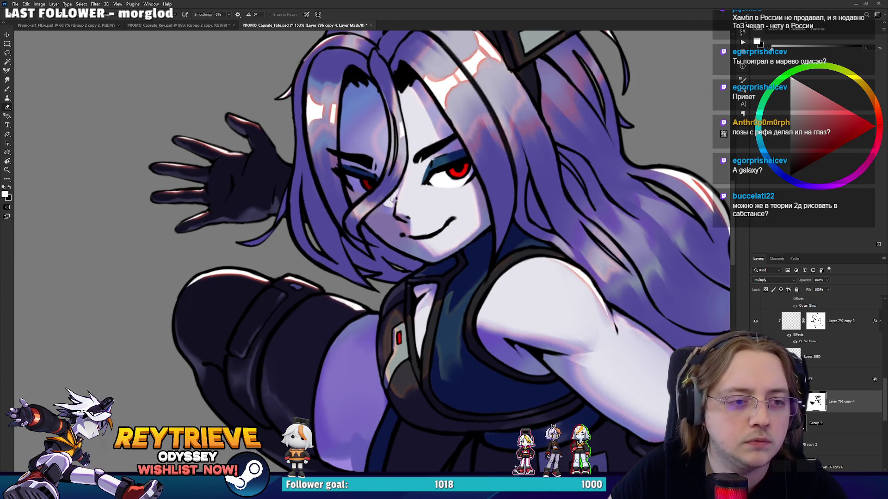
pyautogui.press('x')
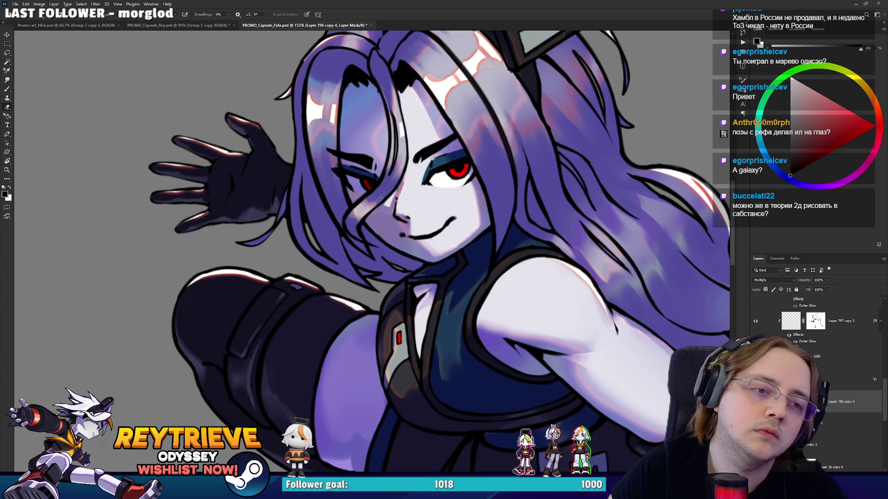
pyautogui.press('x')
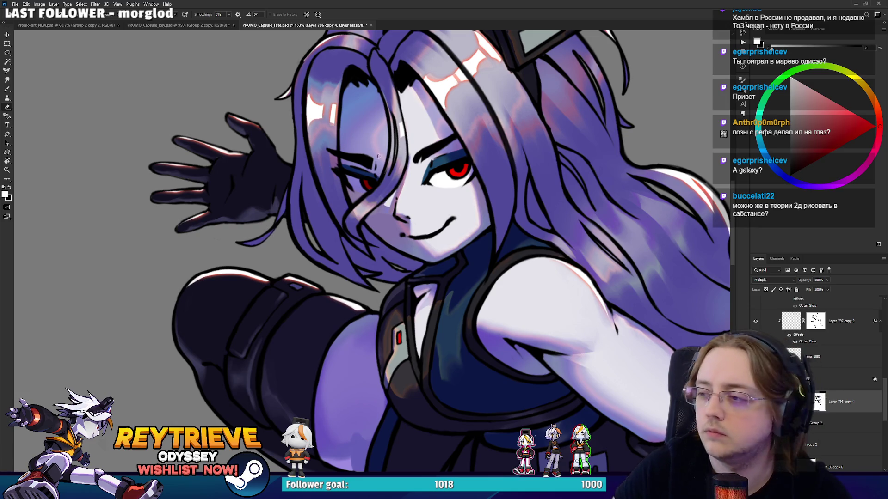
pyautogui.moveTo(370, 147)
pyautogui.mouseDown()
pyautogui.moveTo(370, 163)
pyautogui.moveTo(377, 124)
pyautogui.moveTo(378, 173)
pyautogui.moveTo(356, 121)
pyautogui.moveTo(364, 173)
pyautogui.moveTo(372, 143)
pyautogui.mouseUp()
pyautogui.press('x')
pyautogui.press('x')
pyautogui.moveTo(368, 111); pyautogui.dragTo(379, 146)
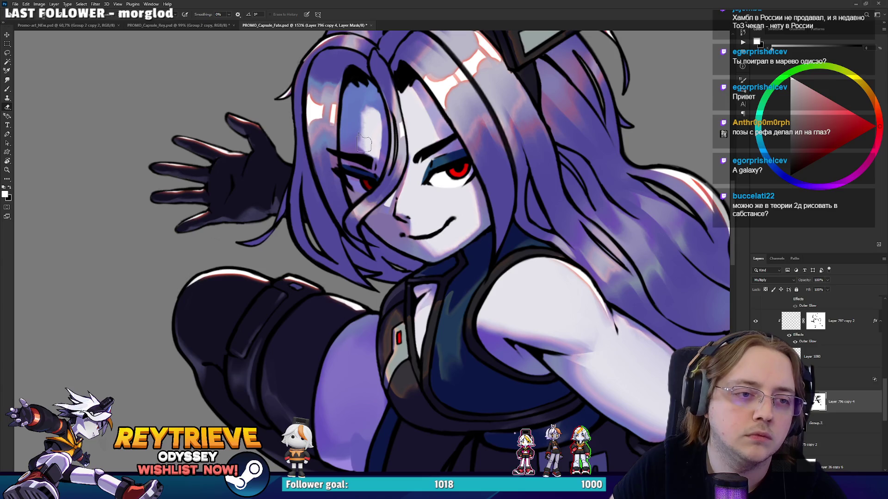
# Deepen the bluish shadow at the eye corner with a different brush, then reset the rotation
pyautogui.press('r')
pyautogui.moveTo(370, 108)
pyautogui.mouseDown()
pyautogui.moveTo(468, 218)
pyautogui.moveTo(455, 366)
pyautogui.mouseUp()
pyautogui.moveTo(523, 332); pyautogui.dragTo(499, 309)
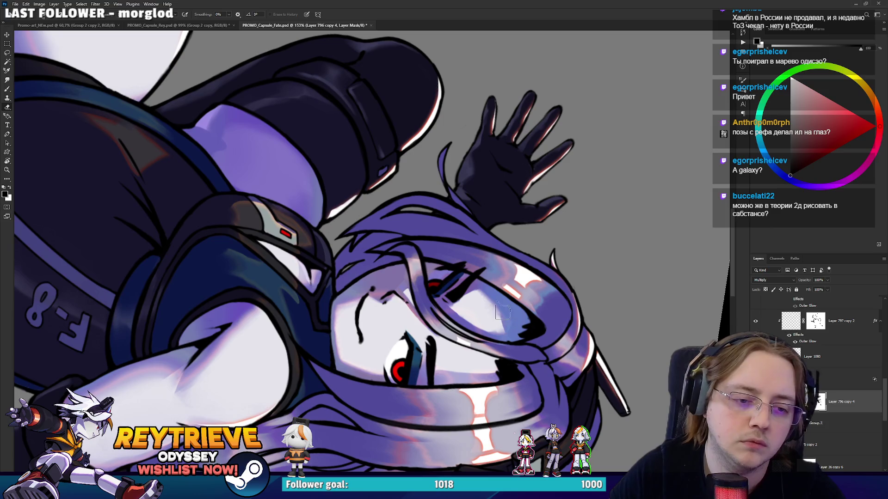
pyautogui.rightClick(483, 267)
pyautogui.press('Escape')
pyautogui.moveTo(513, 289)
pyautogui.mouseDown()
pyautogui.moveTo(486, 319)
pyautogui.moveTo(515, 328)
pyautogui.moveTo(523, 206)
pyautogui.moveTo(434, 101)
pyautogui.moveTo(388, 90)
pyautogui.mouseUp()
pyautogui.press('x')
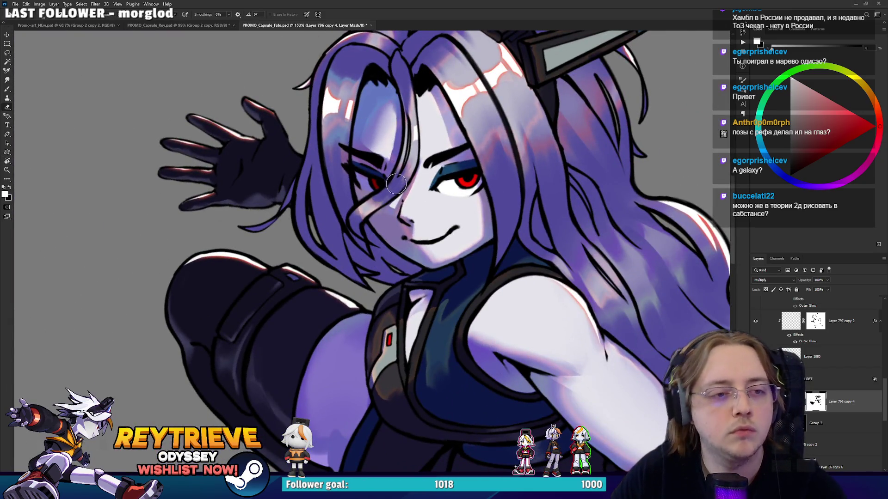
pyautogui.scroll(-3, 385, 167)
pyautogui.scroll(-2, 385, 168)
pyautogui.press('Escape')
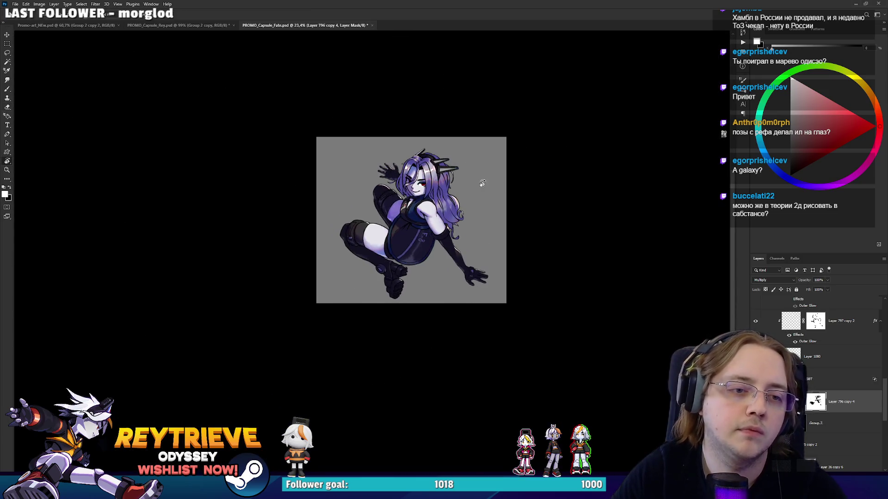
# Tilt the view around the face, then fit the whole Fate promo upright on screen with Ctrl+0
pyautogui.scroll(5, 442, 187)
pyautogui.scroll(1, 442, 187)
pyautogui.moveTo(440, 249); pyautogui.dragTo(438, 248)
pyautogui.scroll(-6, 438, 249)
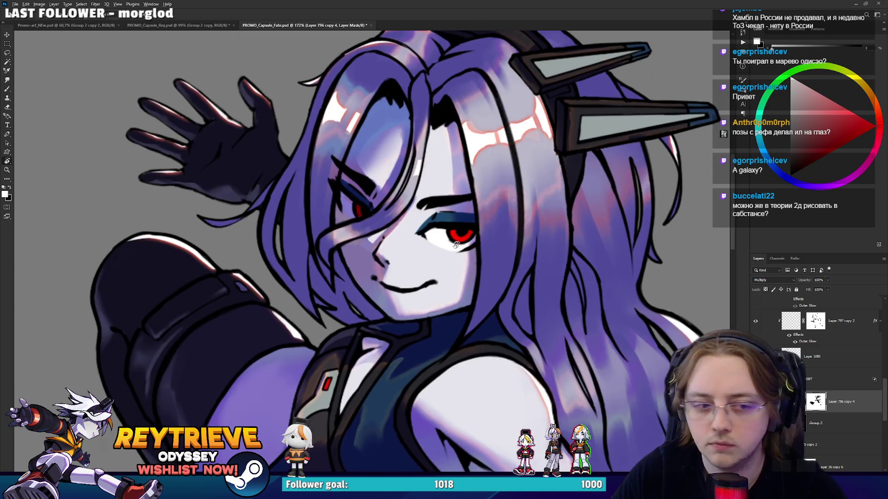
pyautogui.scroll(6, 458, 244)
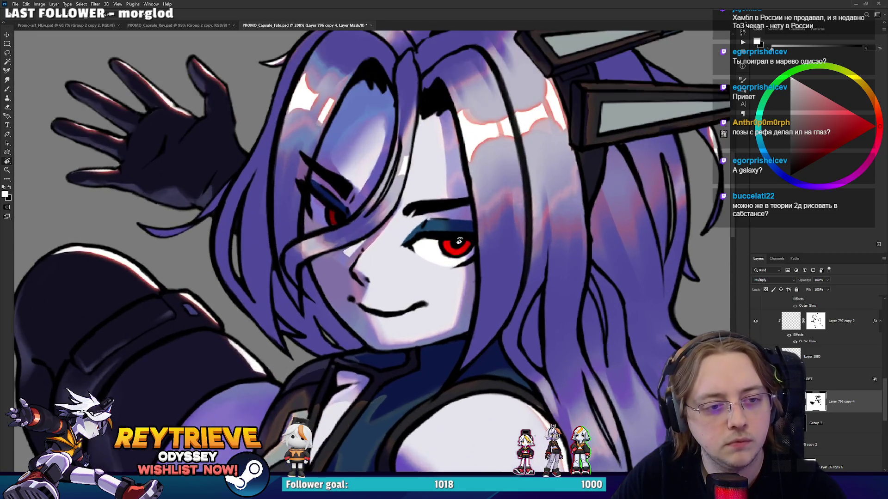
pyautogui.moveTo(458, 244); pyautogui.dragTo(407, 208)
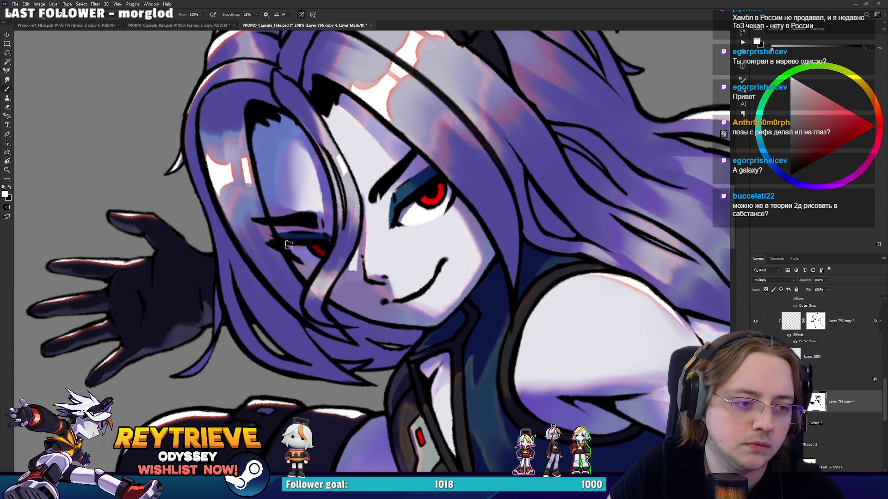
pyautogui.hotkey('ctrl', '0')
pyautogui.press('r')
pyautogui.press('Escape')
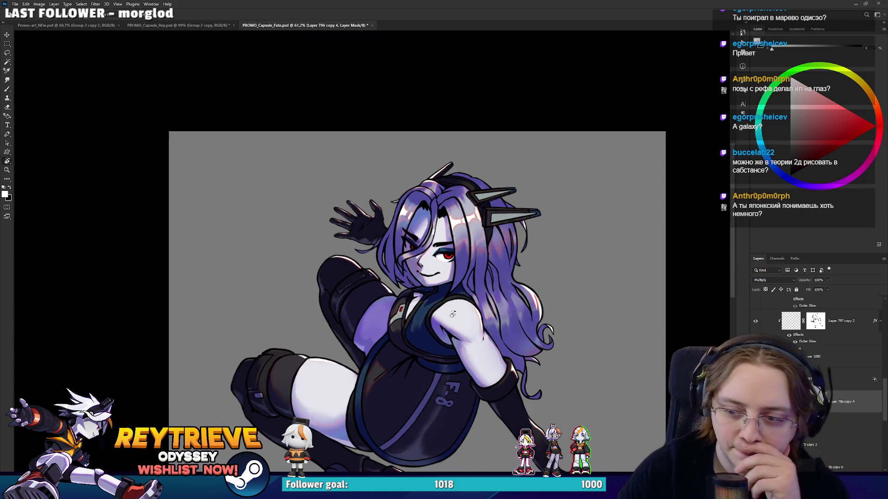
pyautogui.scroll(-2, 562, 327)
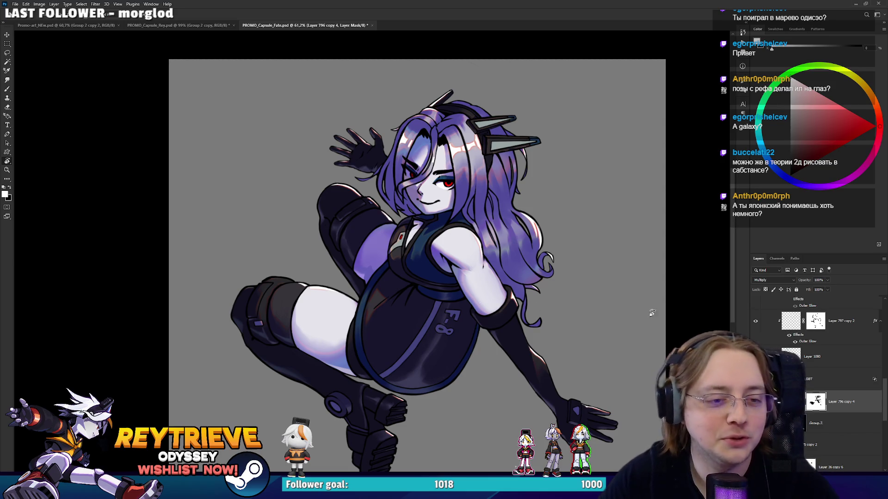
pyautogui.moveTo(669, 313); pyautogui.dragTo(713, 314)
pyautogui.scroll(3, 846, 404)
pyautogui.scroll(2, 847, 404)
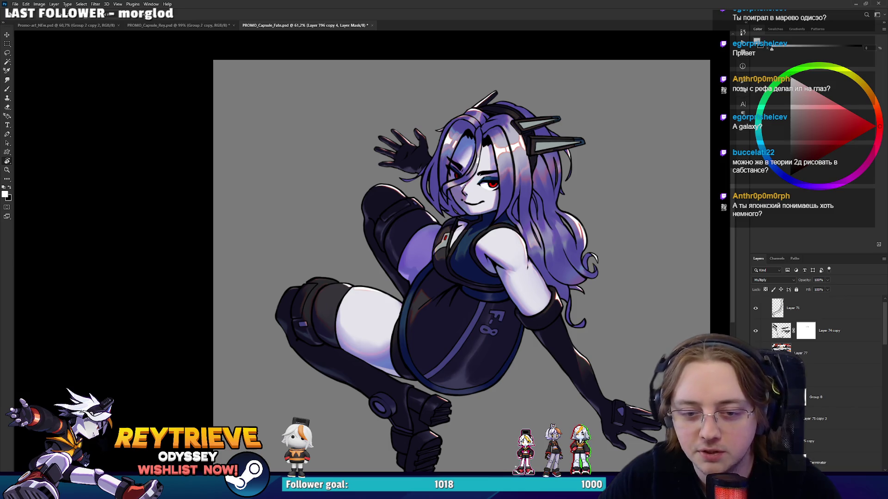
# Toggle the lineart, Group 2 copy and Layer 75 copy visibility to compare the hair shading
pyautogui.hotkey('ctrl', ',')
pyautogui.hotkey('ctrl', ',')
pyautogui.hotkey('ctrl', ',')
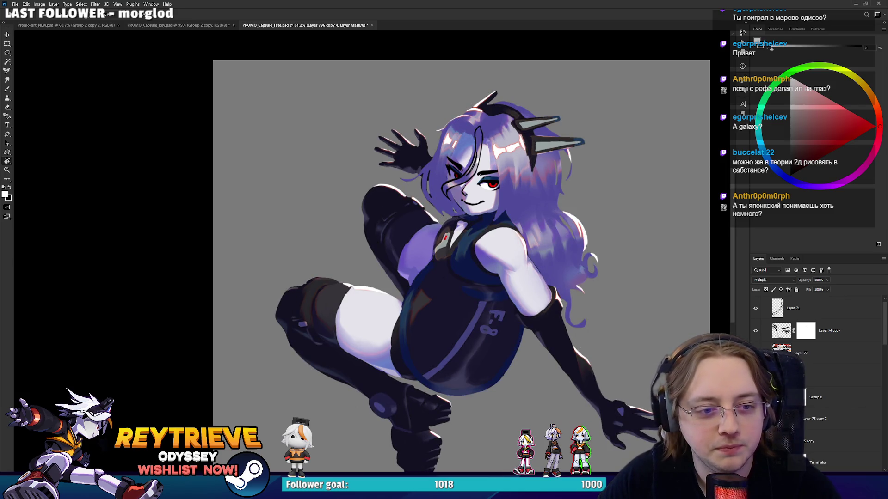
pyautogui.hotkey('ctrl', ',')
pyautogui.scroll(-1, 813, 370)
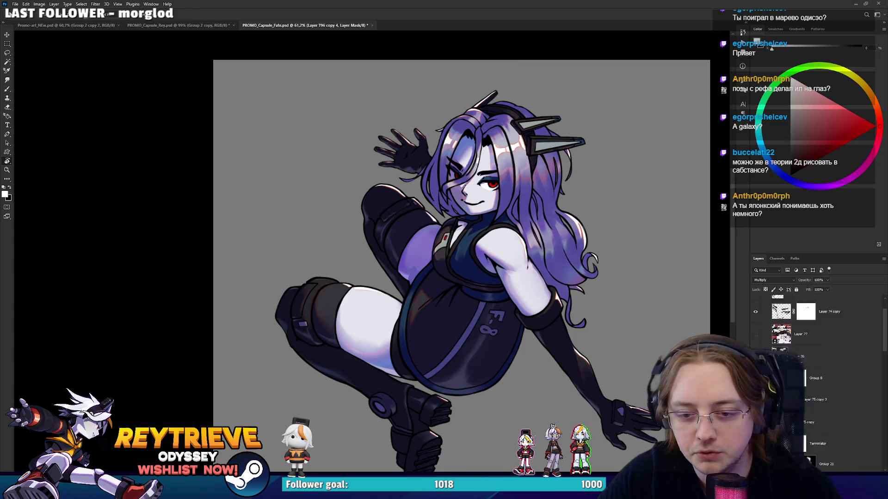
pyautogui.click(823, 423)
pyautogui.scroll(1, 839, 412)
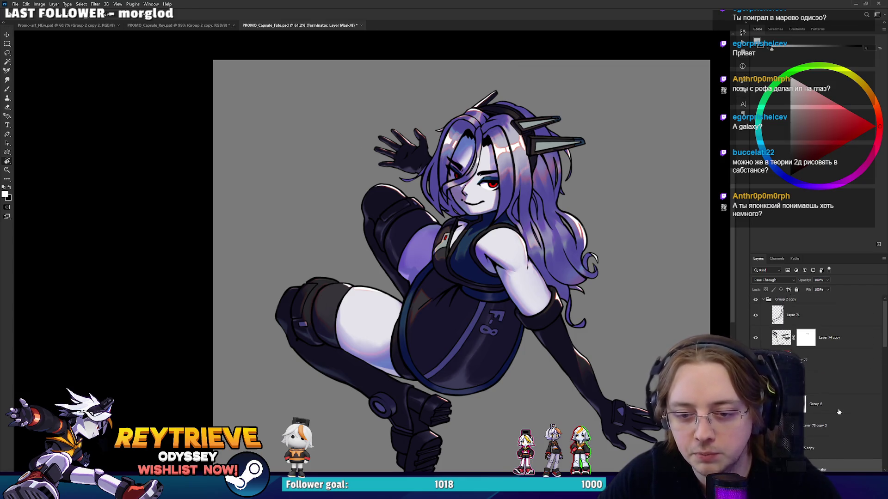
pyautogui.click(755, 301)
pyautogui.click(755, 301)
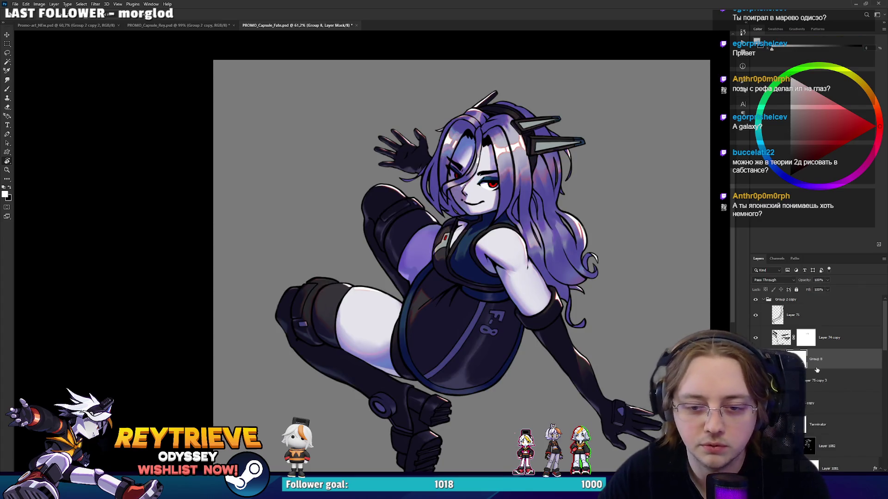
pyautogui.scroll(-3, 817, 370)
pyautogui.click(777, 342)
pyautogui.click(756, 342)
pyautogui.click(757, 343)
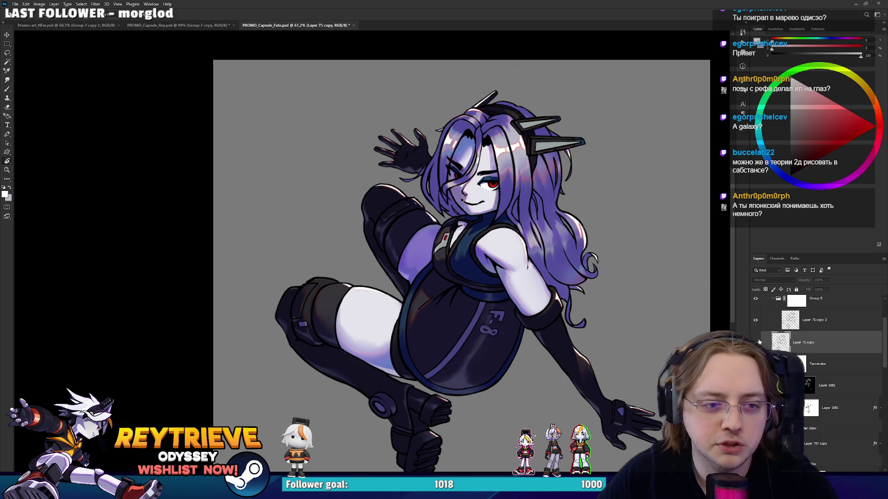
pyautogui.click(756, 342)
pyautogui.click(756, 342)
pyautogui.scroll(-3, 837, 384)
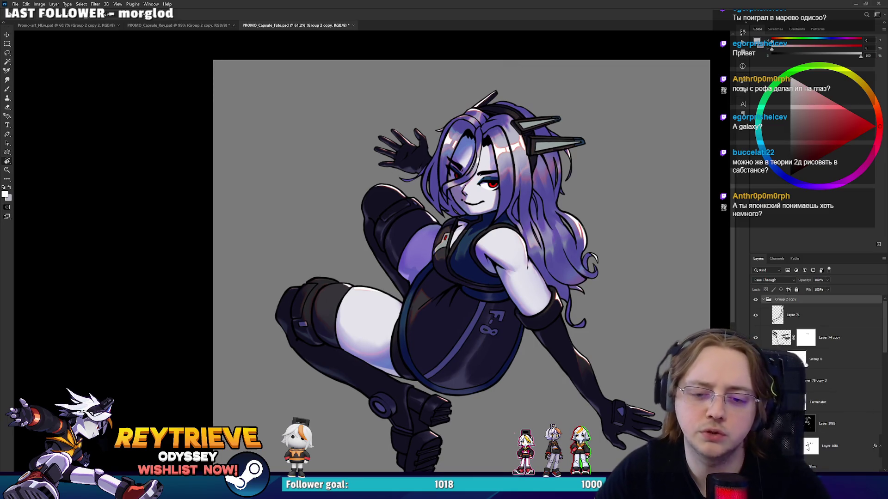
pyautogui.scroll(5, 841, 387)
# Delete Layer 36 copy 6 through layer 37, then add a new empty layer above Group 2 copy
pyautogui.click(840, 340)
pyautogui.scroll(-3, 832, 379)
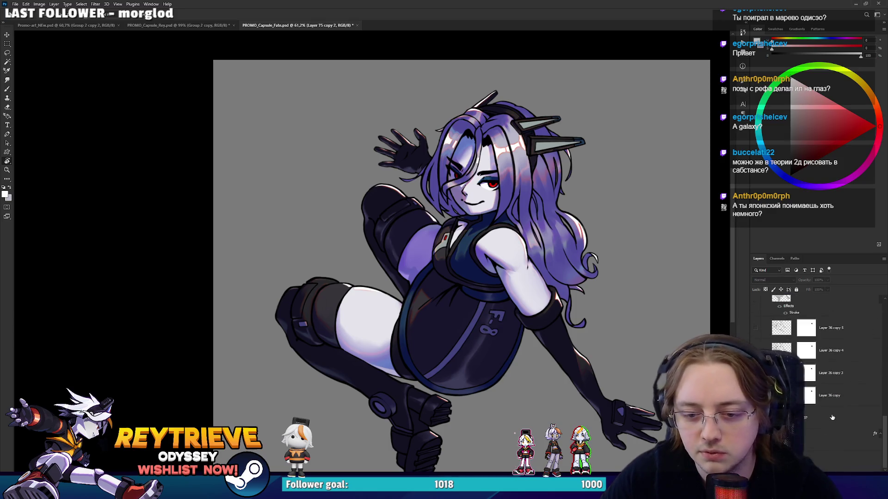
pyautogui.keyDown('shift'); pyautogui.click(821, 426); pyautogui.keyUp('shift')
pyautogui.press('Delete')
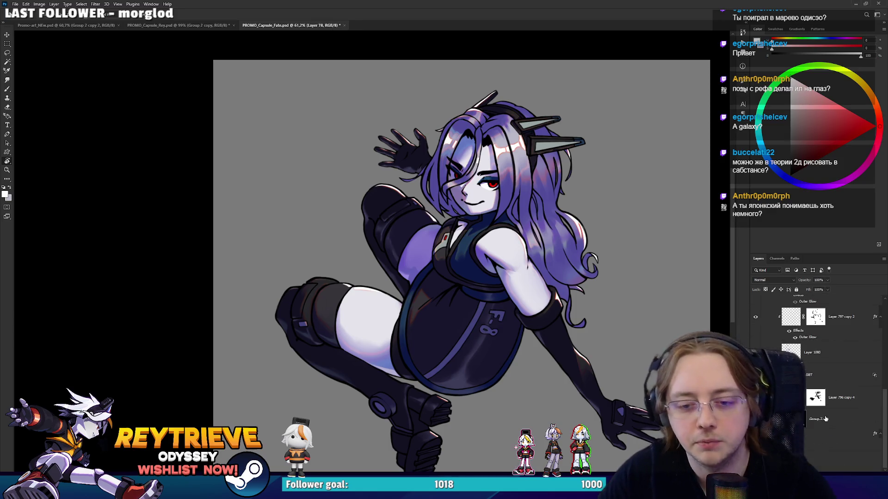
pyautogui.hotkey('ctrl', 'z')
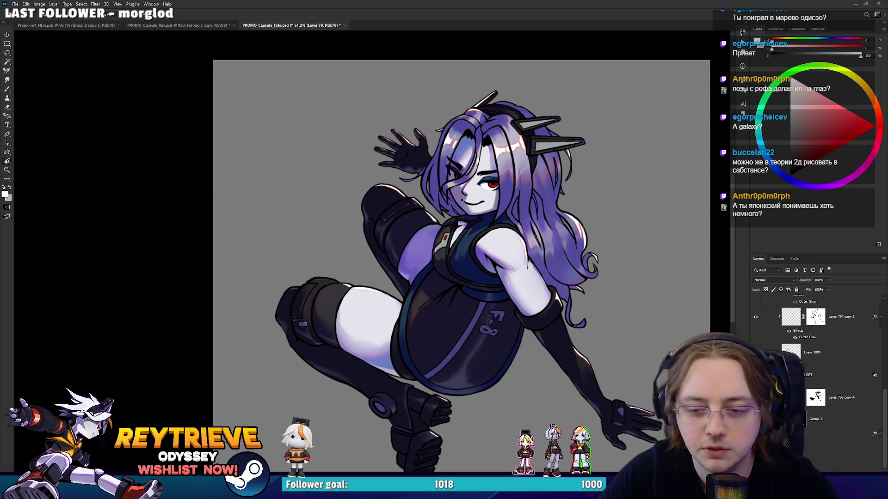
pyautogui.hotkey('ctrl', 'shift', 'z')
pyautogui.hotkey('ctrl', 'z')
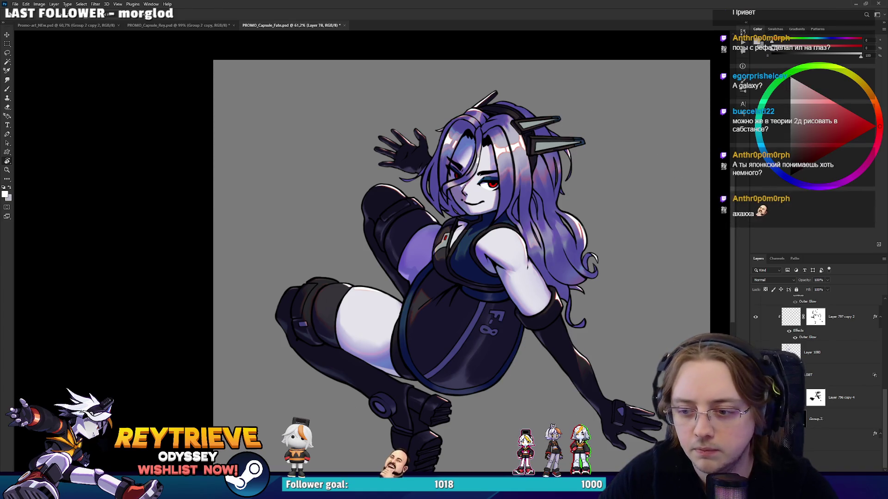
pyautogui.hotkey('ctrl', 'shift', 'z')
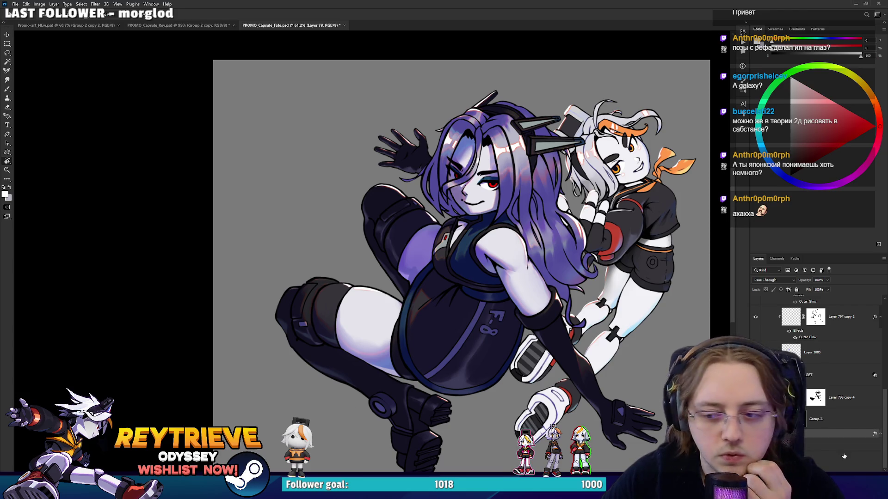
pyautogui.click(842, 426)
pyautogui.hotkey('ctrl', 'z')
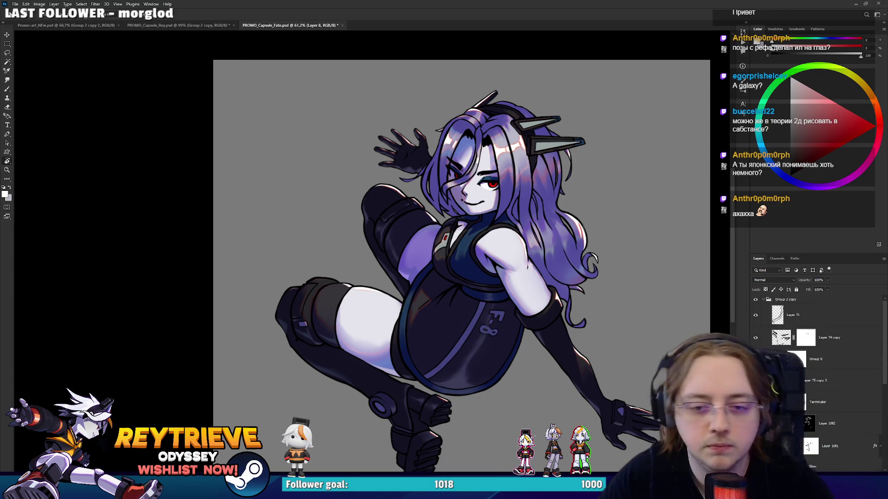
pyautogui.click(801, 299)
pyautogui.hotkey('ctrl', 'shift', 'alt', 'n')
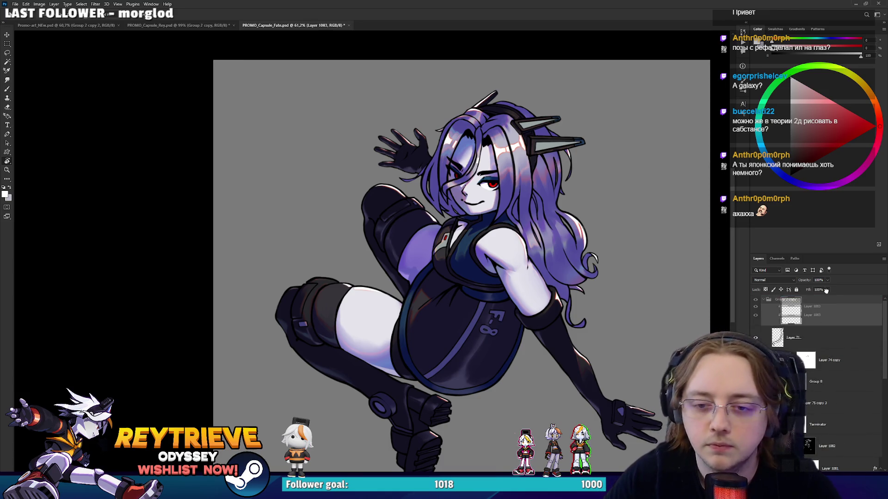
# Rotate the view and paint light strokes over the cheek and hair, sampling cheek colours
pyautogui.scroll(10, 486, 185)
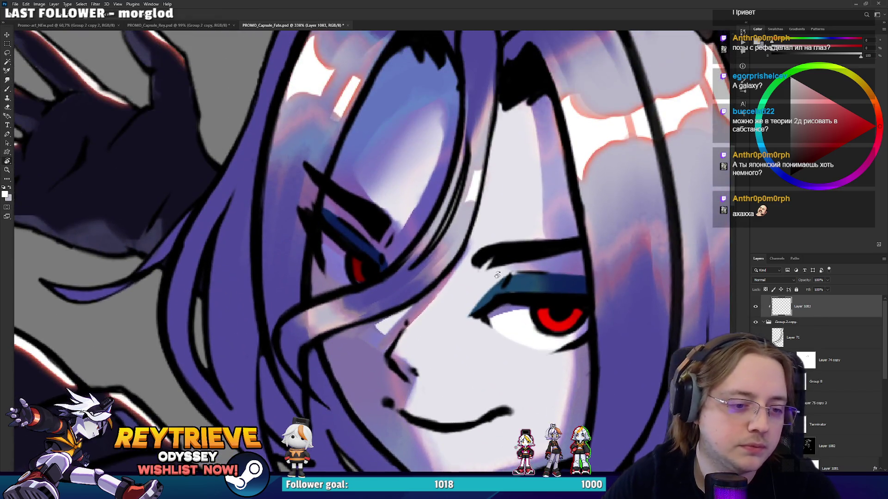
pyautogui.moveTo(497, 275); pyautogui.dragTo(418, 345)
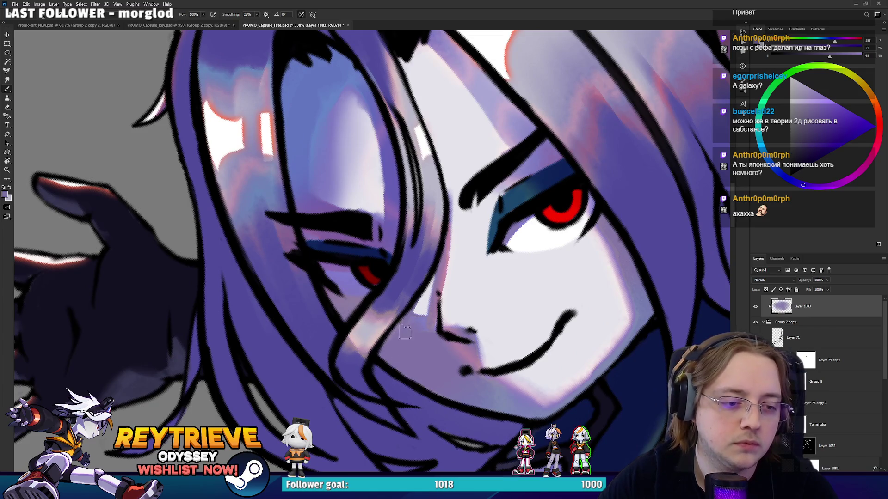
pyautogui.press('r')
pyautogui.moveTo(515, 290)
pyautogui.mouseDown()
pyautogui.moveTo(525, 347)
pyautogui.moveTo(525, 277)
pyautogui.mouseUp()
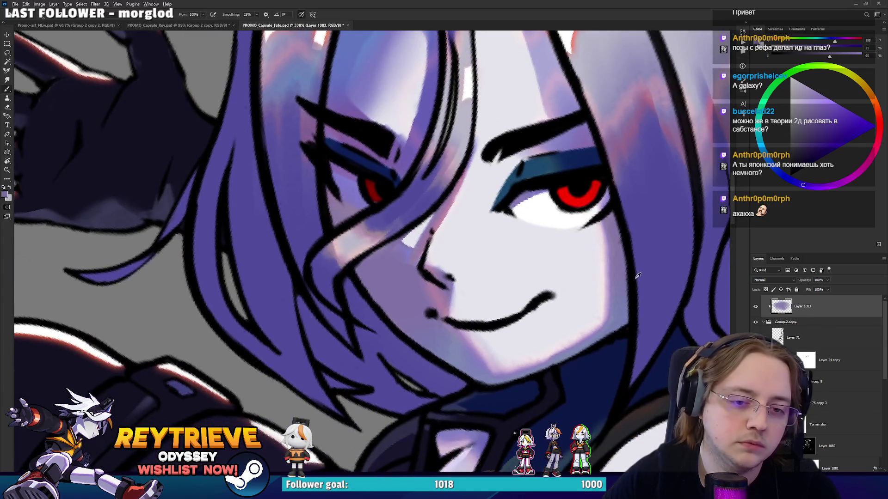
pyautogui.moveTo(618, 267); pyautogui.dragTo(630, 235)
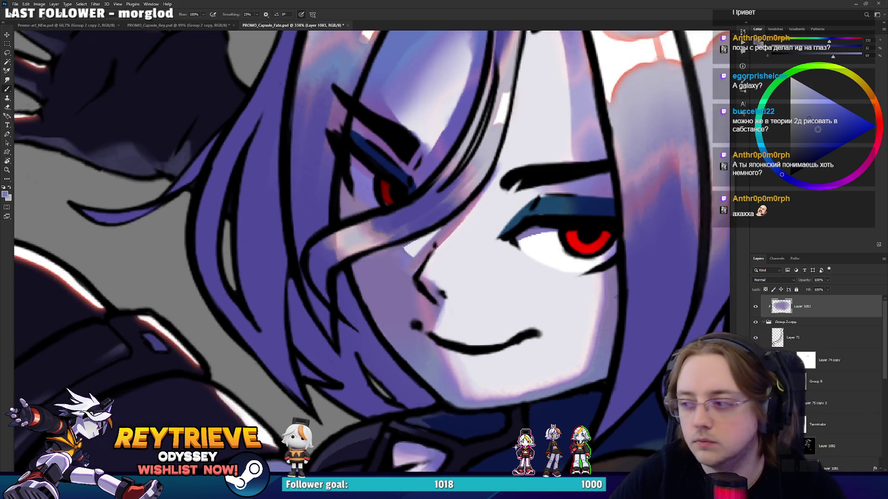
pyautogui.click(805, 106)
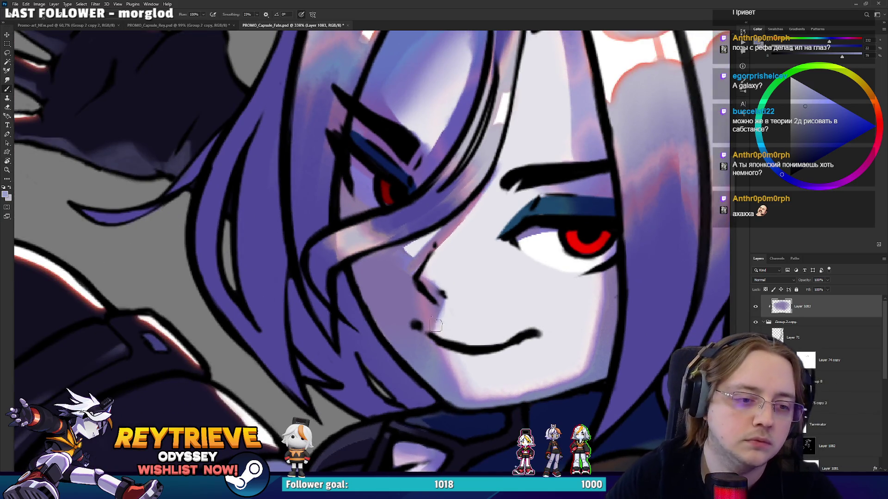
pyautogui.moveTo(379, 324); pyautogui.dragTo(365, 277)
pyautogui.moveTo(412, 365); pyautogui.dragTo(370, 300)
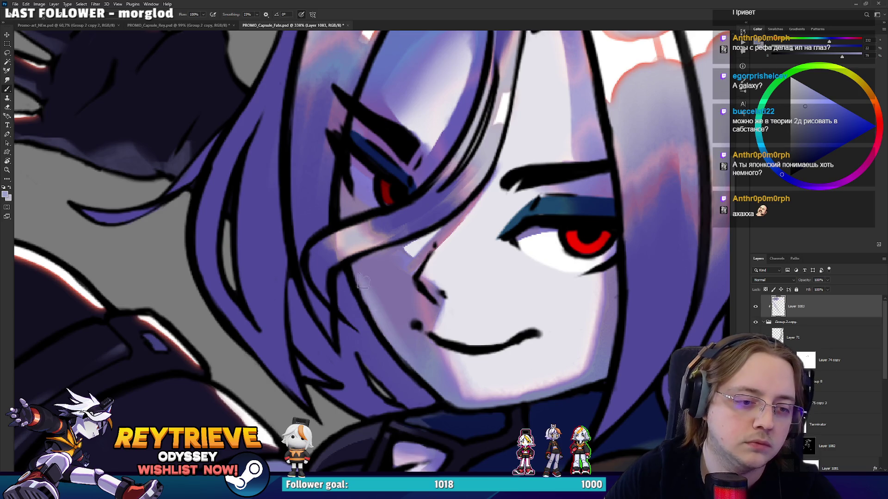
pyautogui.keyDown('alt'); pyautogui.click(451, 393); pyautogui.keyUp('alt')
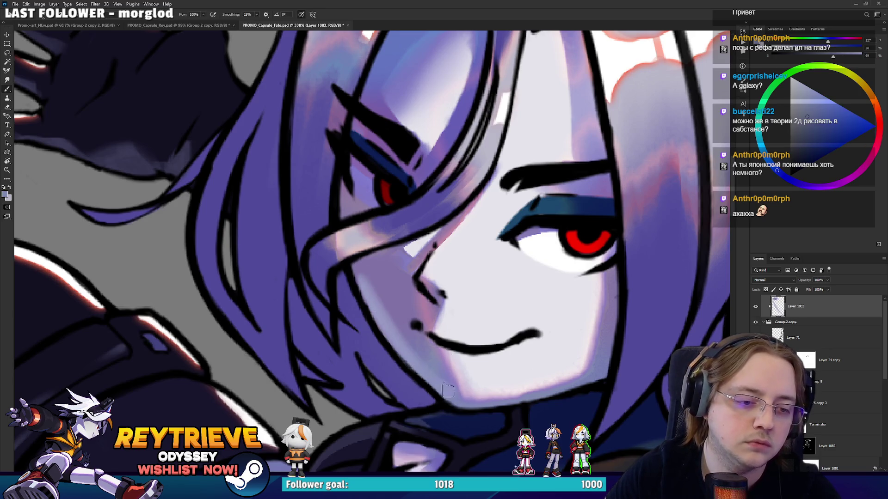
pyautogui.keyDown('alt'); pyautogui.click(370, 292); pyautogui.keyUp('alt')
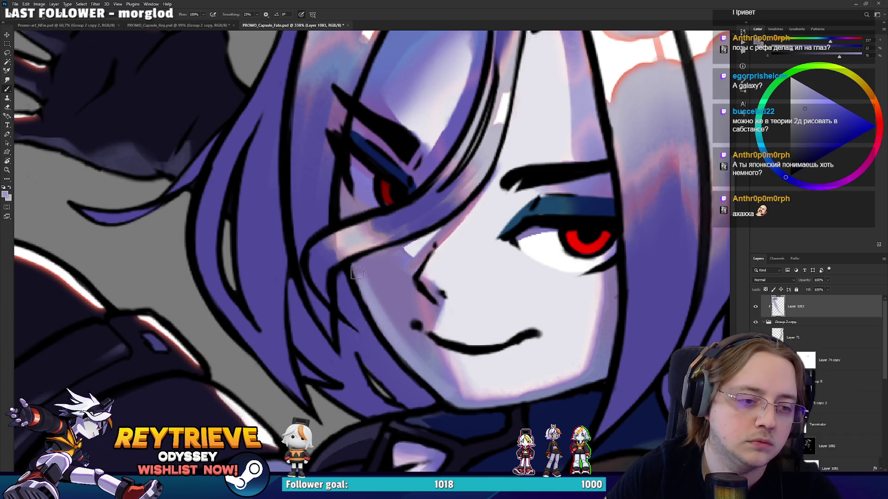
# Paint a dark blue stroke and a lighter teal stroke along the right eyelid
pyautogui.moveTo(354, 273); pyautogui.dragTo(409, 367)
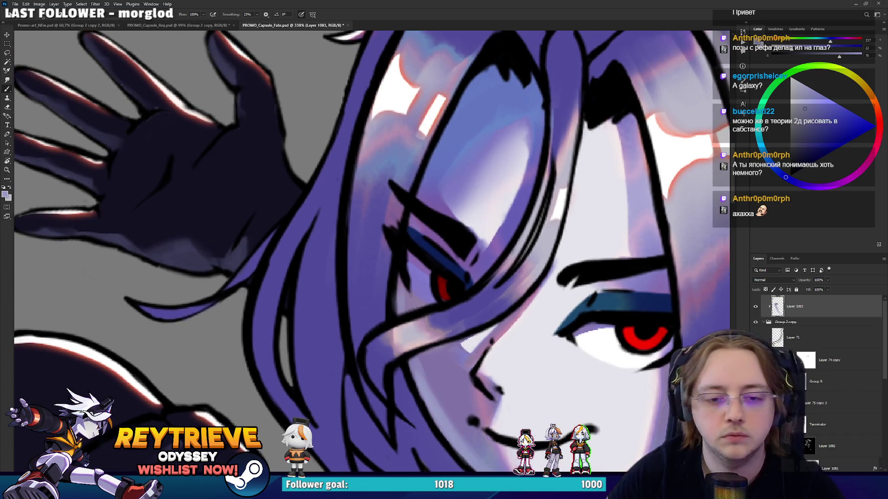
pyautogui.moveTo(595, 319)
pyautogui.mouseDown()
pyautogui.moveTo(447, 282)
pyautogui.moveTo(423, 193)
pyautogui.moveTo(428, 198)
pyautogui.mouseUp()
pyautogui.keyDown('alt'); pyautogui.click(423, 193); pyautogui.keyUp('alt')
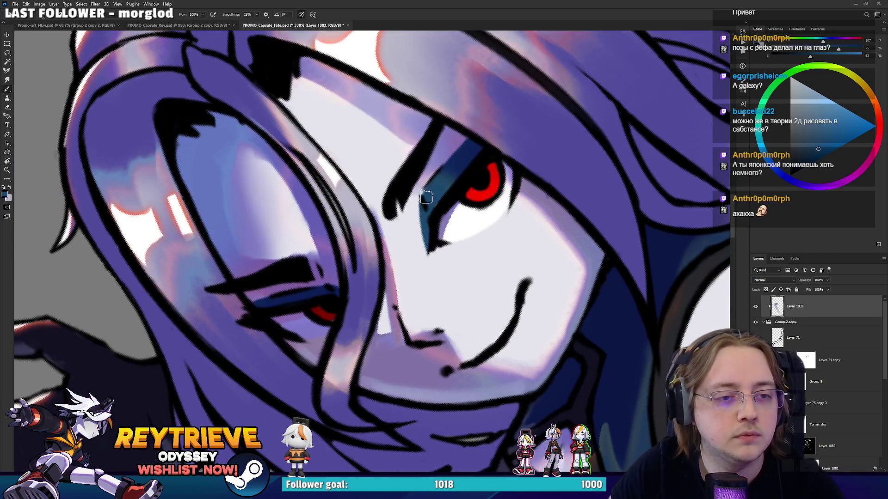
pyautogui.keyDown('alt'); pyautogui.click(439, 170); pyautogui.keyUp('alt')
pyautogui.moveTo(434, 176); pyautogui.dragTo(446, 166)
pyautogui.keyDown('alt'); pyautogui.click(445, 180); pyautogui.keyUp('alt')
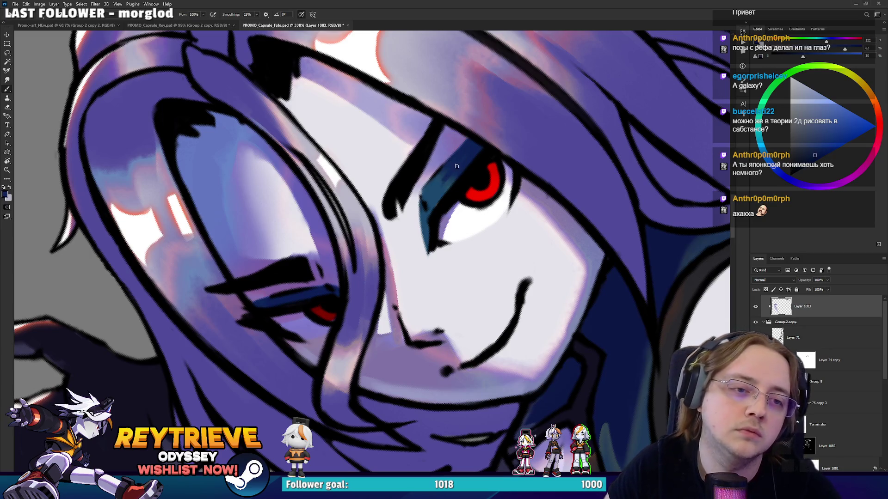
pyautogui.keyDown('alt'); pyautogui.click(441, 195); pyautogui.keyUp('alt')
pyautogui.keyDown('alt'); pyautogui.click(554, 189); pyautogui.keyUp('alt')
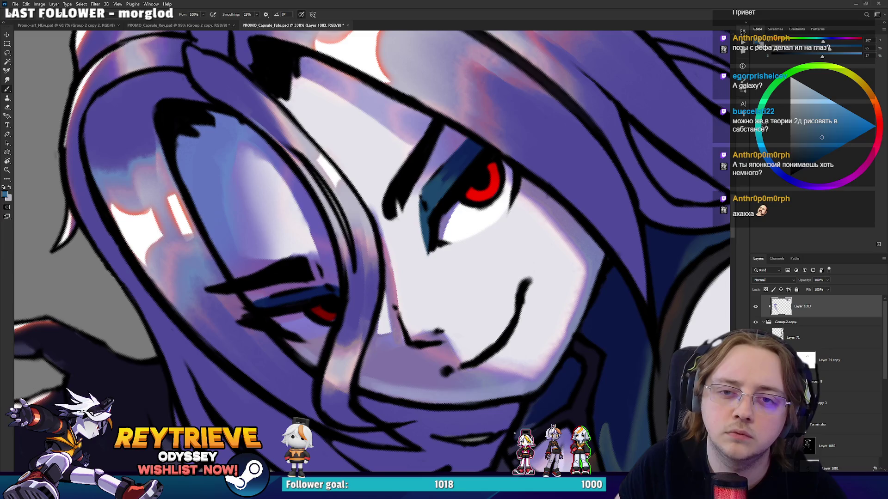
pyautogui.moveTo(454, 178); pyautogui.dragTo(473, 154)
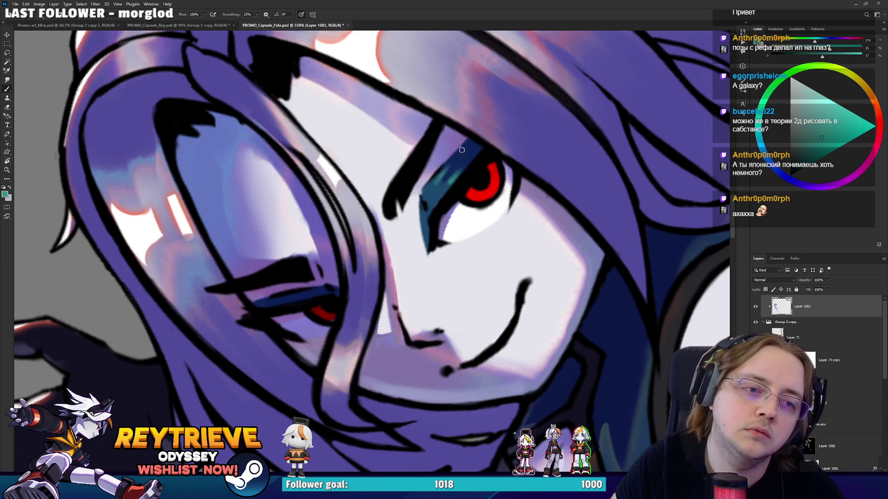
pyautogui.keyDown('alt'); pyautogui.click(432, 193); pyautogui.keyUp('alt')
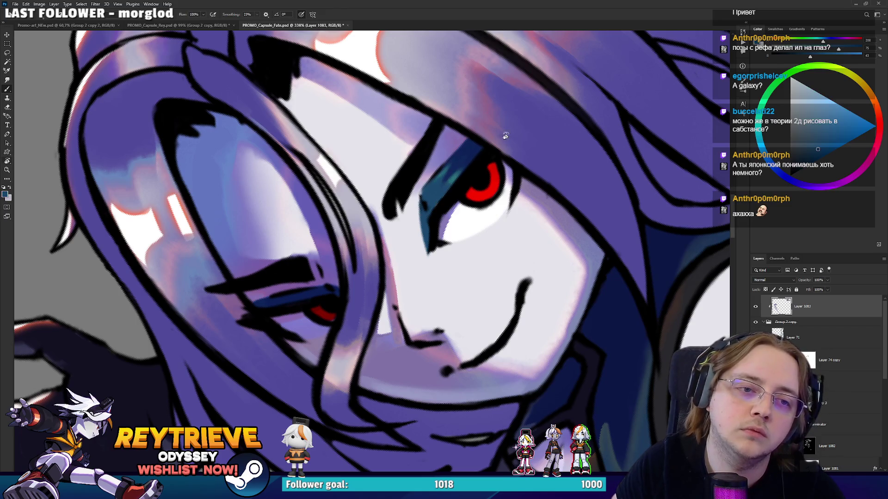
# Paint purple along the eyelid edge, dark teal on its top, and darken the lower edge
pyautogui.moveTo(497, 137); pyautogui.dragTo(440, 329)
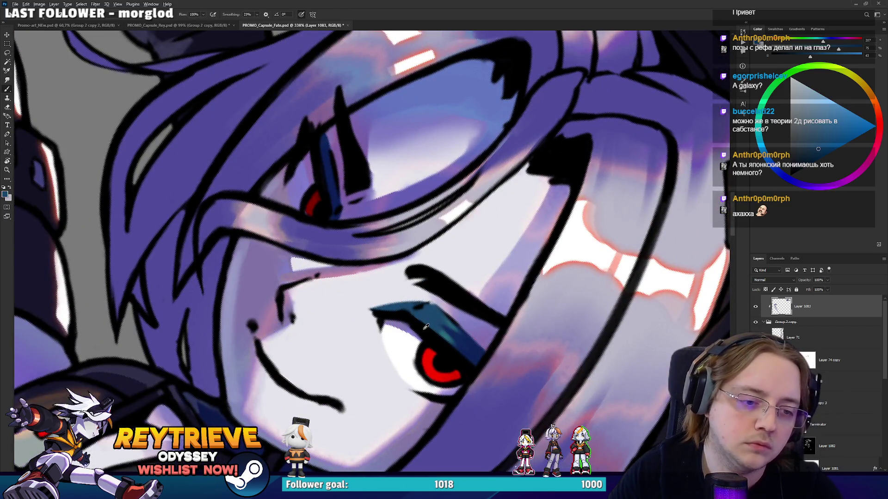
pyautogui.press('d')
pyautogui.moveTo(430, 326); pyautogui.dragTo(517, 166)
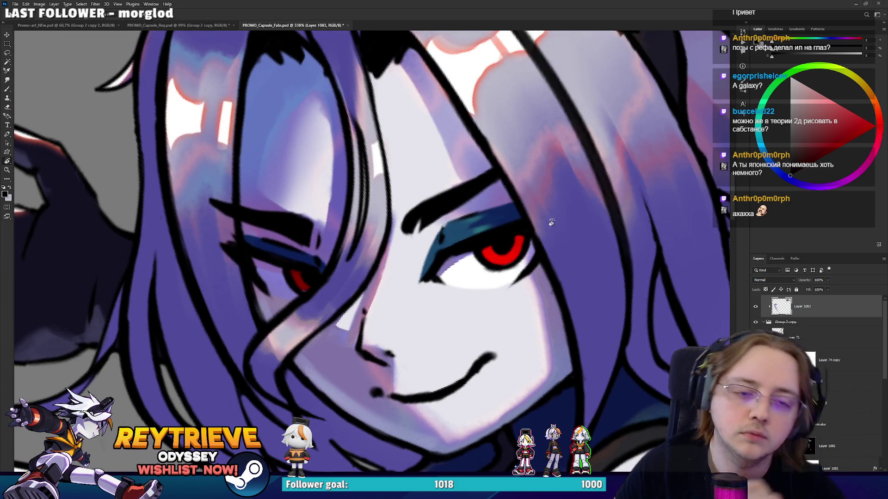
pyautogui.press('b')
pyautogui.keyDown('alt'); pyautogui.click(561, 234); pyautogui.keyUp('alt')
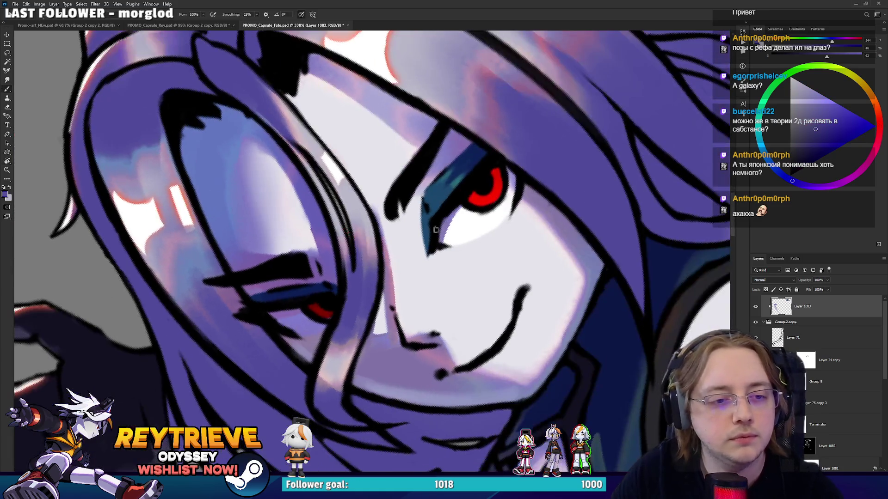
pyautogui.keyDown('alt'); pyautogui.click(433, 234); pyautogui.keyUp('alt')
pyautogui.moveTo(434, 231); pyautogui.dragTo(483, 157)
pyautogui.keyDown('alt'); pyautogui.click(467, 185); pyautogui.keyUp('alt')
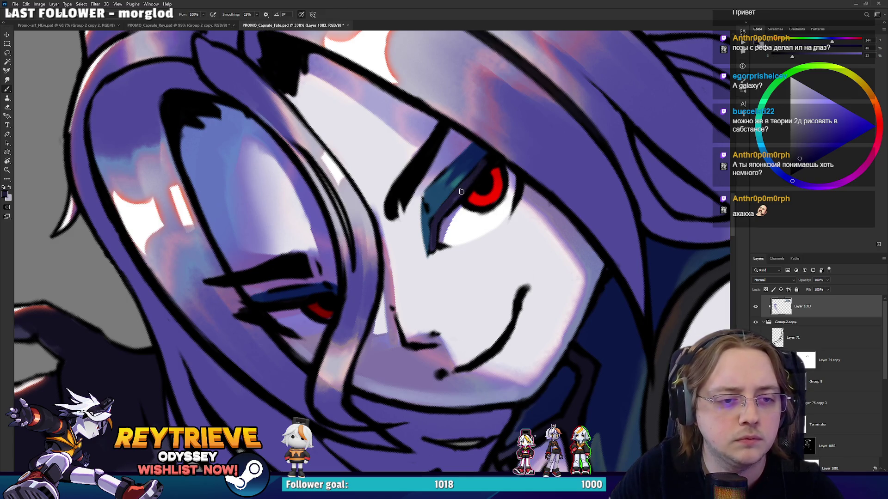
pyautogui.keyDown('alt'); pyautogui.click(496, 157); pyautogui.keyUp('alt')
pyautogui.moveTo(465, 184); pyautogui.dragTo(434, 215)
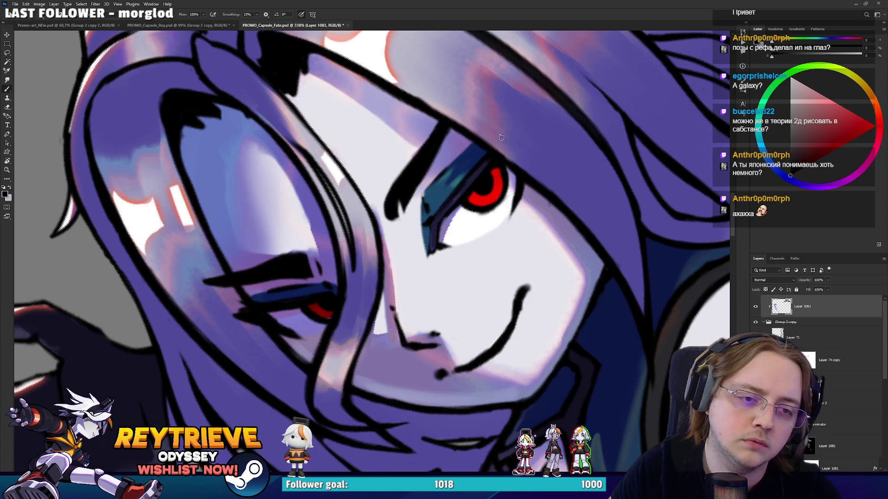
# Move the view to another part of the face and sample the blue eyelid colours
pyautogui.moveTo(429, 211); pyautogui.dragTo(358, 230)
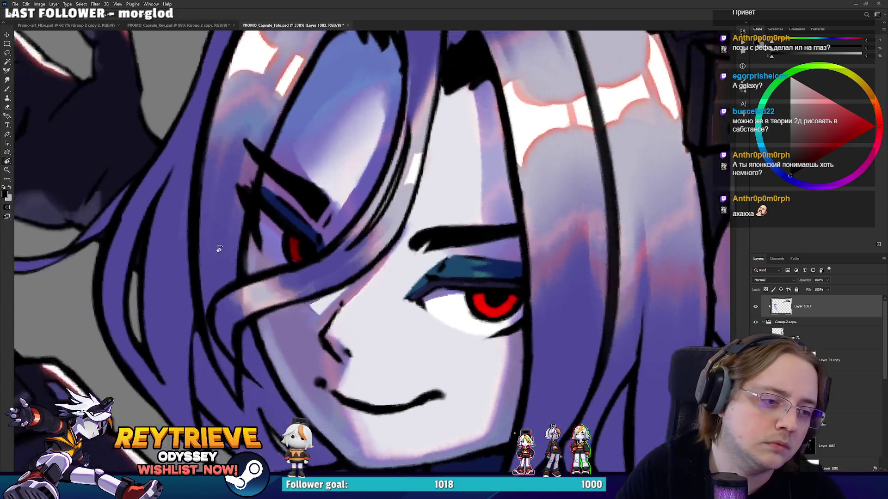
pyautogui.keyDown('alt'); pyautogui.click(268, 177); pyautogui.keyUp('alt')
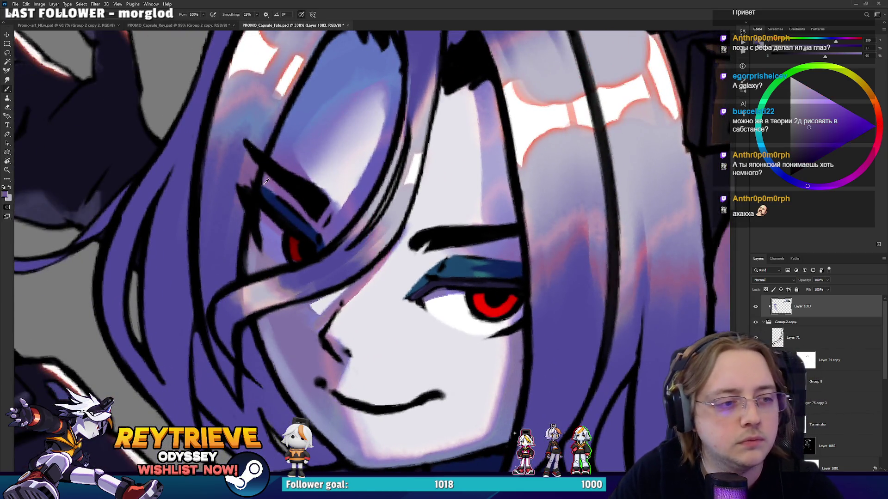
pyautogui.keyDown('alt'); pyautogui.click(277, 204); pyautogui.keyUp('alt')
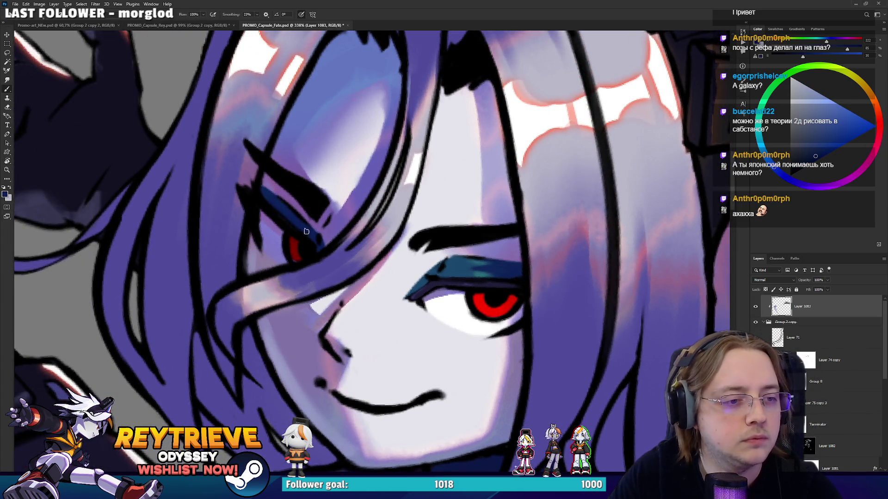
pyautogui.keyDown('alt'); pyautogui.click(337, 210); pyautogui.keyUp('alt')
pyautogui.moveTo(324, 198); pyautogui.dragTo(379, 258)
pyautogui.keyDown('alt'); pyautogui.click(278, 180); pyautogui.keyUp('alt')
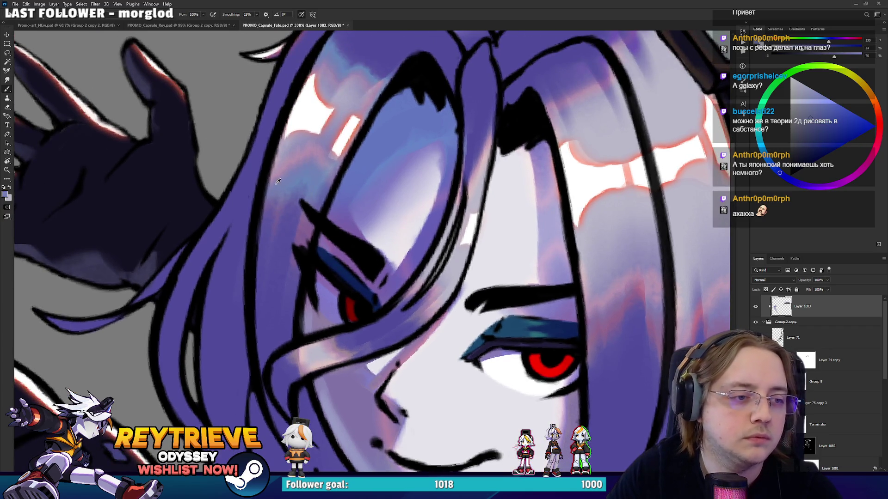
# Paint a light stroke up the hair and short dark line-art strokes near the eye
pyautogui.moveTo(384, 105)
pyautogui.mouseDown()
pyautogui.moveTo(384, 233)
pyautogui.moveTo(409, 151)
pyautogui.mouseUp()
pyautogui.keyDown('alt'); pyautogui.click(361, 202); pyautogui.keyUp('alt')
pyautogui.moveTo(365, 209); pyautogui.dragTo(380, 171)
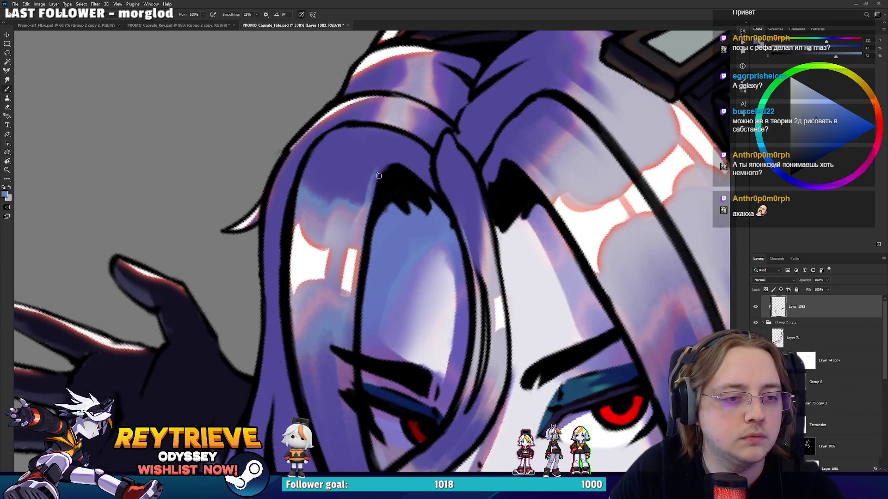
pyautogui.keyDown('alt'); pyautogui.click(387, 208); pyautogui.keyUp('alt')
pyautogui.moveTo(371, 240)
pyautogui.mouseDown()
pyautogui.moveTo(394, 201)
pyautogui.moveTo(300, 204)
pyautogui.moveTo(322, 210)
pyautogui.mouseUp()
pyautogui.keyDown('alt'); pyautogui.click(322, 181); pyautogui.keyUp('alt')
pyautogui.moveTo(326, 173)
pyautogui.mouseDown()
pyautogui.moveTo(345, 155)
pyautogui.moveTo(296, 128)
pyautogui.mouseUp()
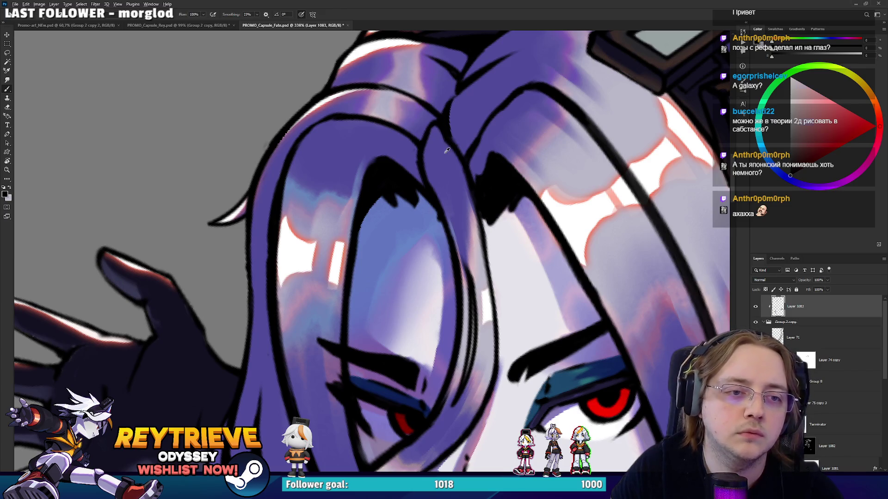
# Sample hair purples and line-art black, rotating the view until the face stands upright
pyautogui.keyDown('alt'); pyautogui.click(446, 151); pyautogui.keyUp('alt')
pyautogui.keyDown('alt'); pyautogui.click(456, 148); pyautogui.keyUp('alt')
pyautogui.press('r')
pyautogui.moveTo(476, 133)
pyautogui.mouseDown()
pyautogui.moveTo(533, 146)
pyautogui.moveTo(451, 114)
pyautogui.mouseUp()
pyautogui.keyDown('alt'); pyautogui.click(393, 116); pyautogui.keyUp('alt')
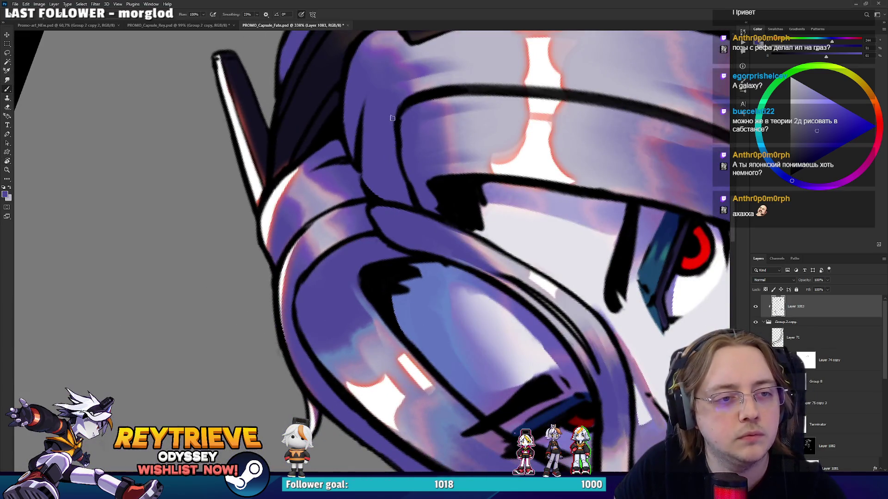
pyautogui.keyDown('alt'); pyautogui.click(400, 150); pyautogui.keyUp('alt')
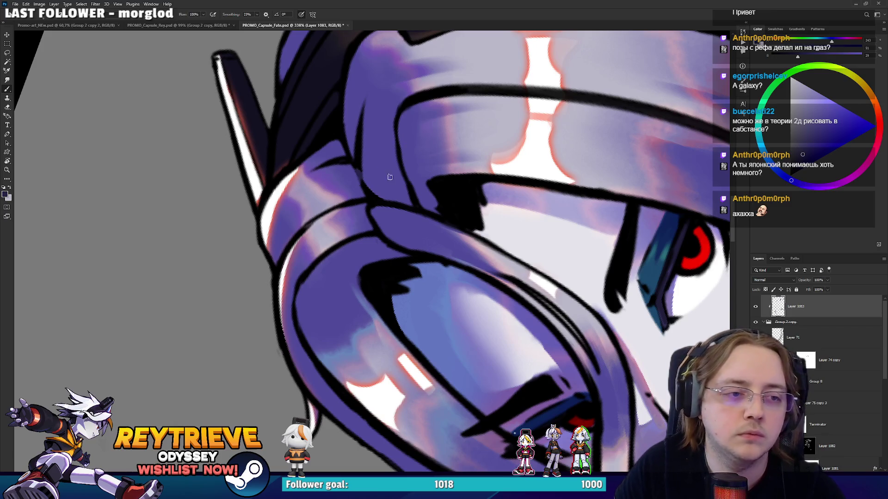
pyautogui.keyDown('alt'); pyautogui.click(361, 171); pyautogui.keyUp('alt')
pyautogui.press('r')
pyautogui.moveTo(515, 197); pyautogui.dragTo(475, 217)
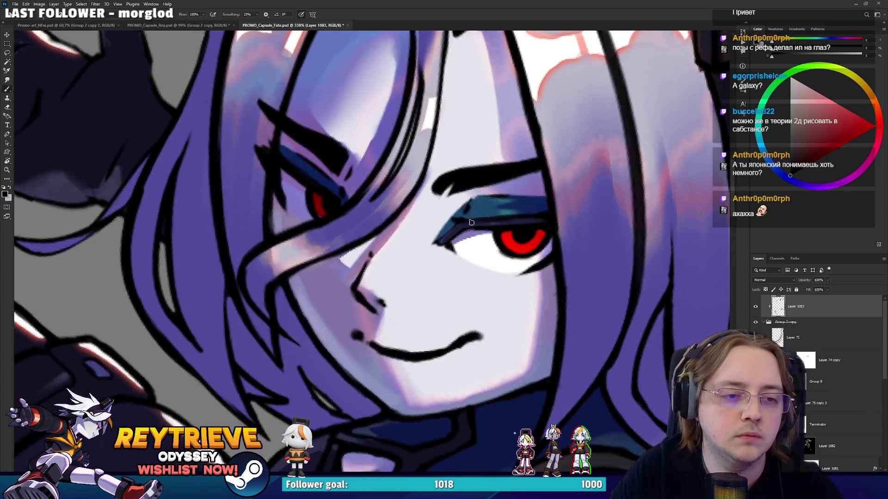
pyautogui.moveTo(436, 276); pyautogui.dragTo(398, 296)
# Add a short dark cheek-outline stroke, then cover the dark cheek mark with lighter skin tone
pyautogui.keyDown('alt'); pyautogui.click(391, 299); pyautogui.keyUp('alt')
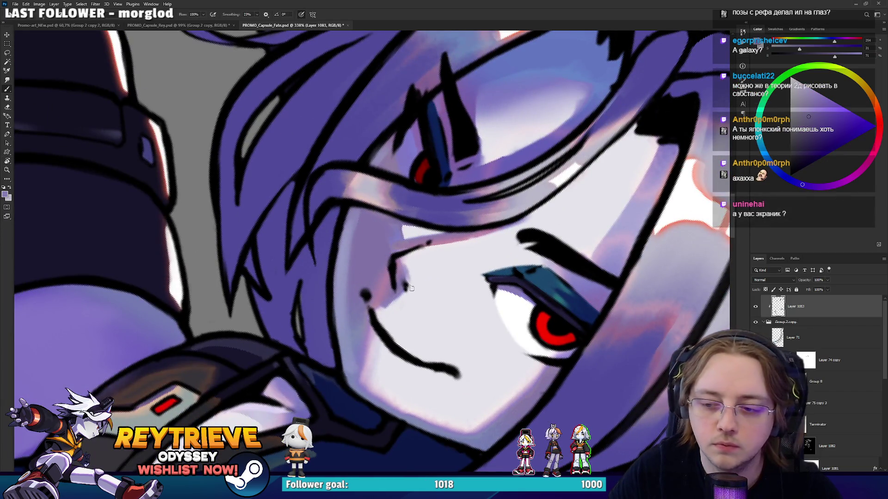
pyautogui.moveTo(408, 277); pyautogui.dragTo(409, 295)
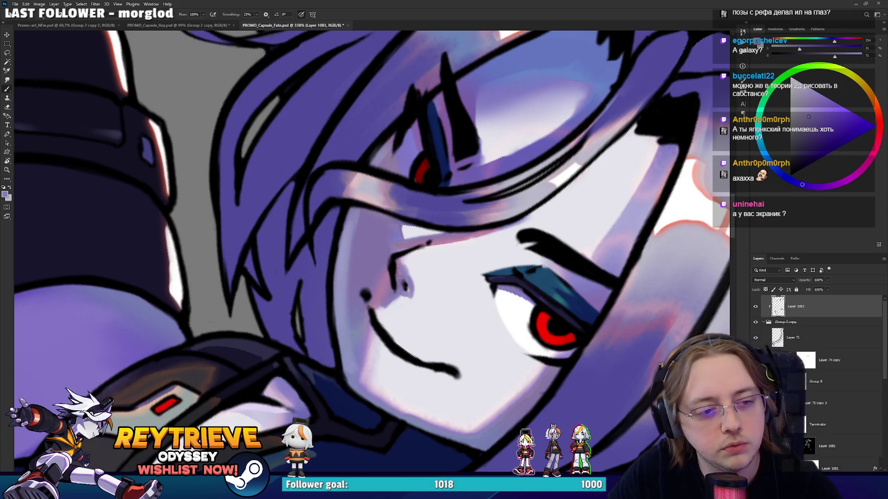
pyautogui.keyDown('alt'); pyautogui.click(405, 287); pyautogui.keyUp('alt')
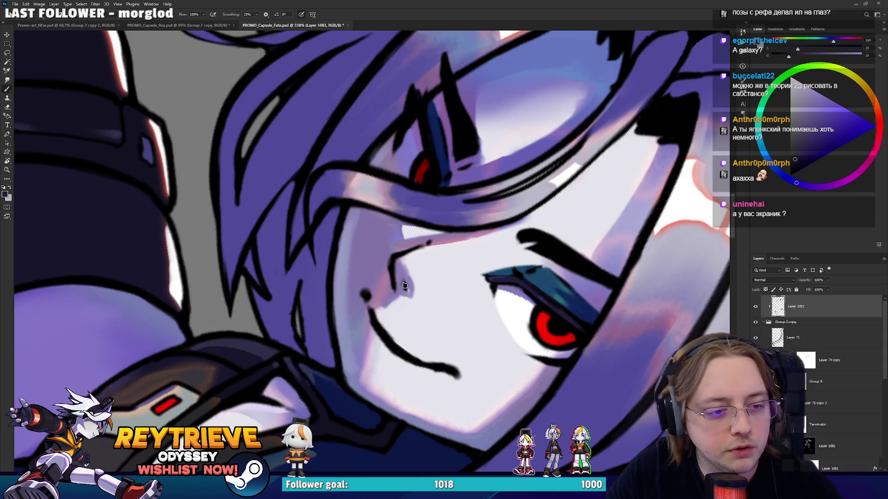
pyautogui.keyDown('alt'); pyautogui.click(409, 273); pyautogui.keyUp('alt')
pyautogui.moveTo(408, 275)
pyautogui.mouseDown()
pyautogui.moveTo(409, 292)
pyautogui.moveTo(418, 222)
pyautogui.moveTo(407, 210)
pyautogui.mouseUp()
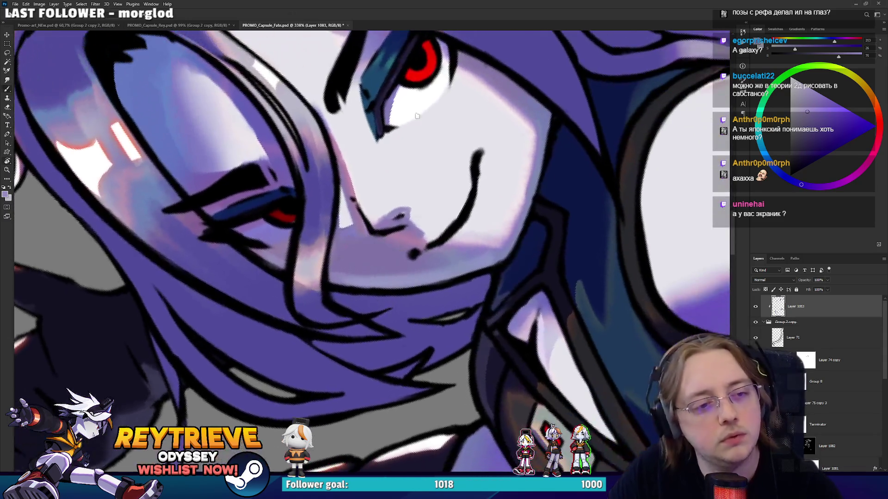
pyautogui.keyDown('alt'); pyautogui.click(387, 212); pyautogui.keyUp('alt')
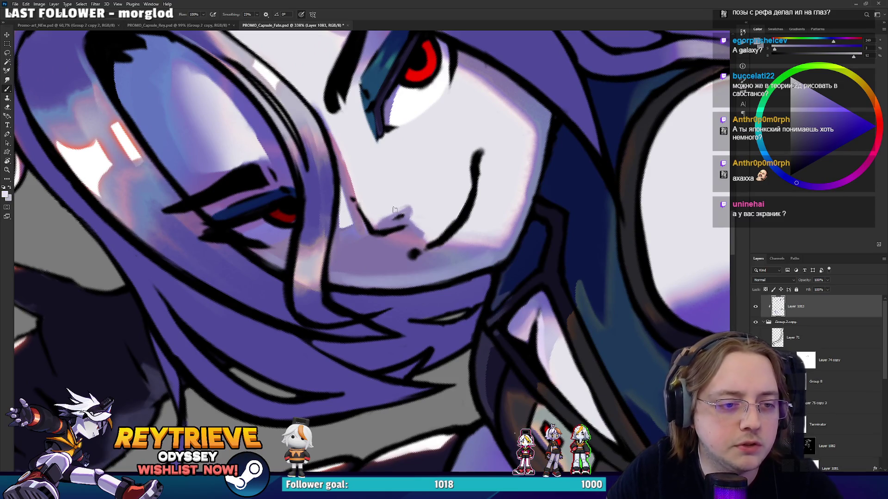
# Brighten the left edge of the eye white with purple sampled near the eye
pyautogui.moveTo(372, 186); pyautogui.dragTo(421, 257)
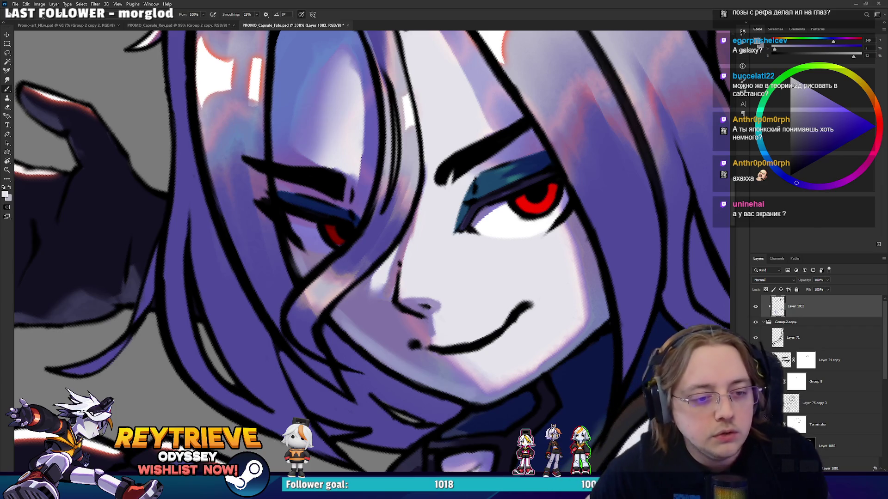
pyautogui.moveTo(357, 269)
pyautogui.mouseDown()
pyautogui.moveTo(458, 244)
pyautogui.moveTo(415, 332)
pyautogui.mouseUp()
pyautogui.press('r')
pyautogui.keyDown('alt'); pyautogui.click(358, 266); pyautogui.keyUp('alt')
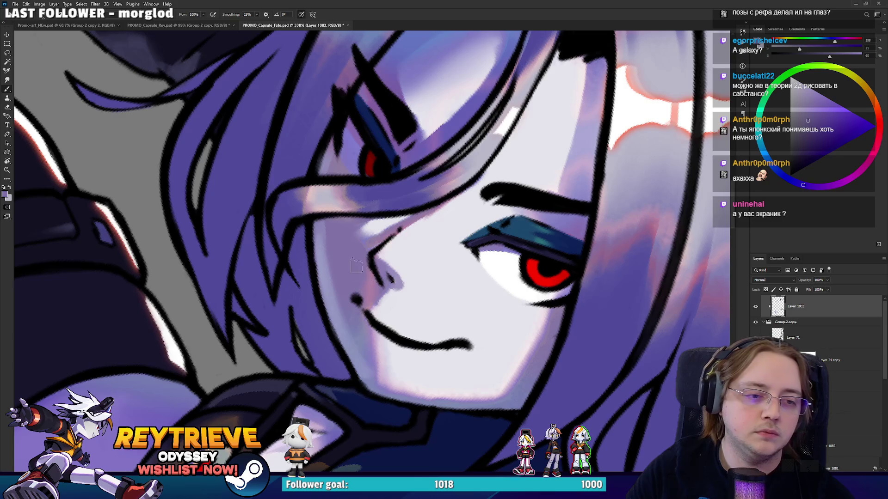
pyautogui.press('r')
pyautogui.moveTo(393, 298); pyautogui.dragTo(458, 273)
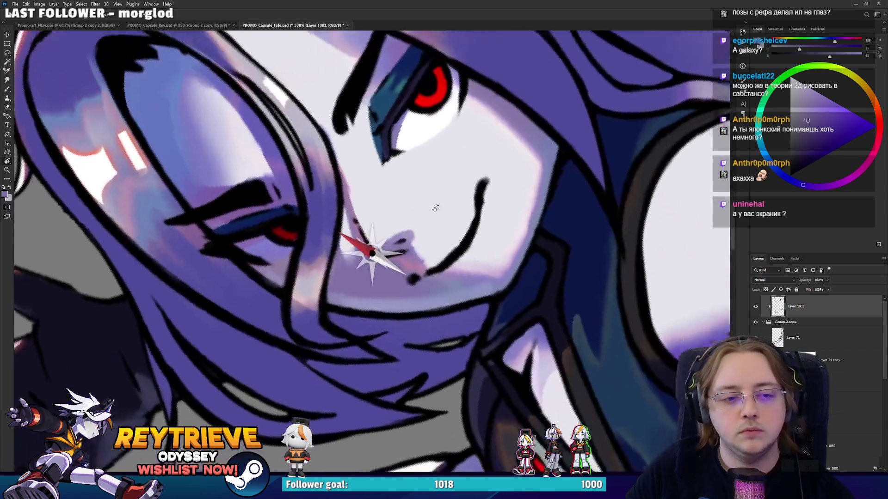
pyautogui.keyDown('alt'); pyautogui.click(461, 272); pyautogui.keyUp('alt')
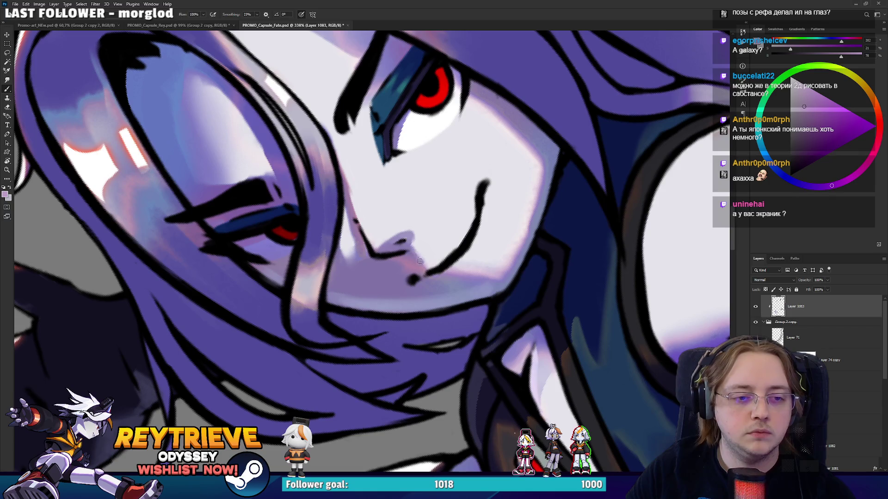
pyautogui.moveTo(488, 190)
pyautogui.mouseDown()
pyautogui.moveTo(518, 152)
pyautogui.moveTo(504, 195)
pyautogui.moveTo(383, 383)
pyautogui.mouseUp()
pyautogui.keyDown('alt'); pyautogui.click(519, 153); pyautogui.keyUp('alt')
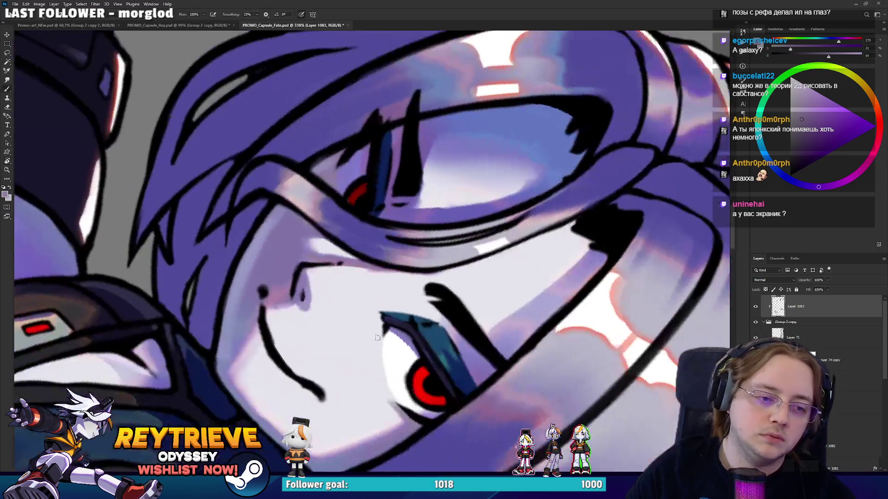
pyautogui.moveTo(382, 333); pyautogui.dragTo(374, 316)
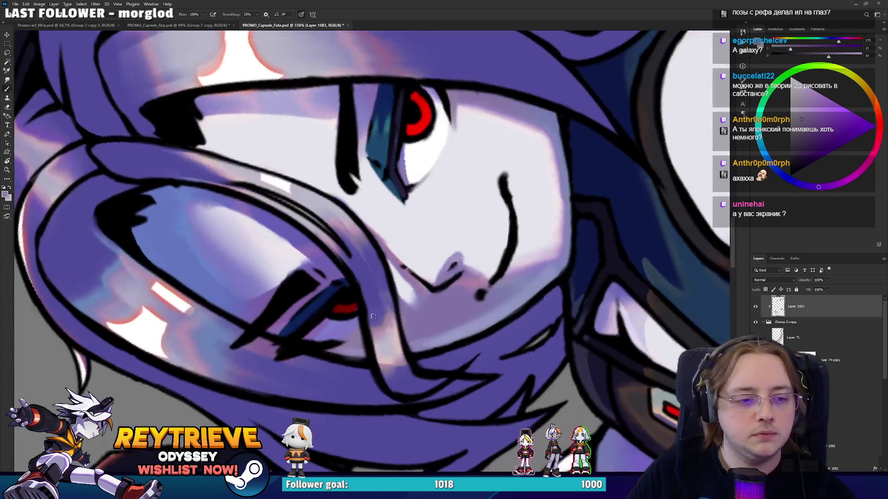
# Sample darker and lighter hair purples while rotating the view to show the whole face
pyautogui.keyDown('alt'); pyautogui.click(357, 336); pyautogui.keyUp('alt')
pyautogui.moveTo(385, 298); pyautogui.dragTo(473, 266)
pyautogui.keyDown('alt'); pyautogui.click(413, 303); pyautogui.keyUp('alt')
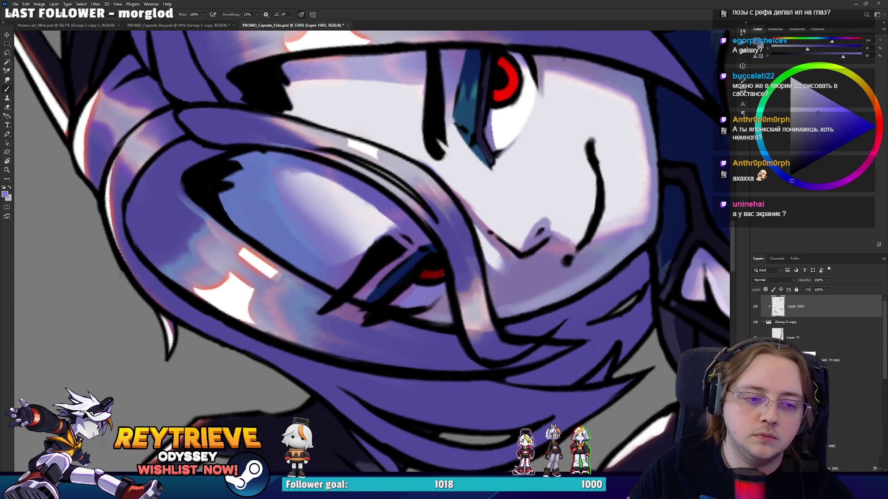
pyautogui.moveTo(425, 299); pyautogui.dragTo(407, 238)
pyautogui.keyDown('alt'); pyautogui.click(361, 281); pyautogui.keyUp('alt')
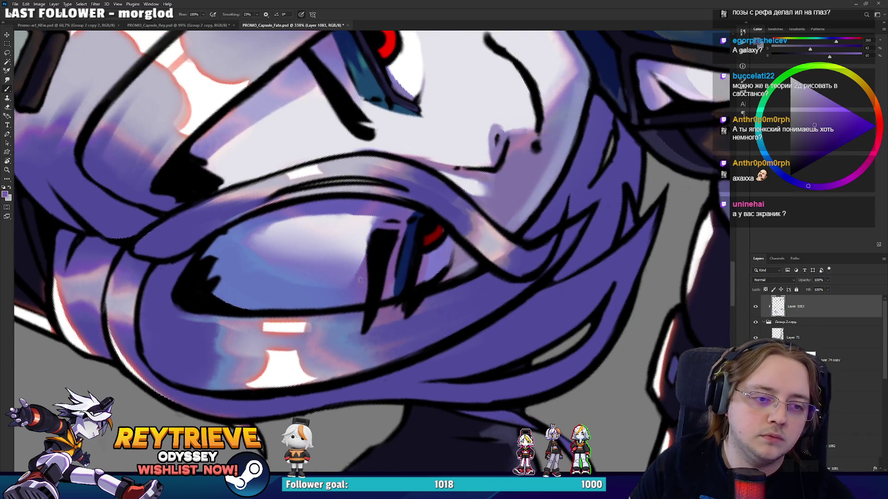
pyautogui.keyDown('alt'); pyautogui.click(436, 160); pyautogui.keyUp('alt')
pyautogui.moveTo(364, 131); pyautogui.dragTo(467, 172)
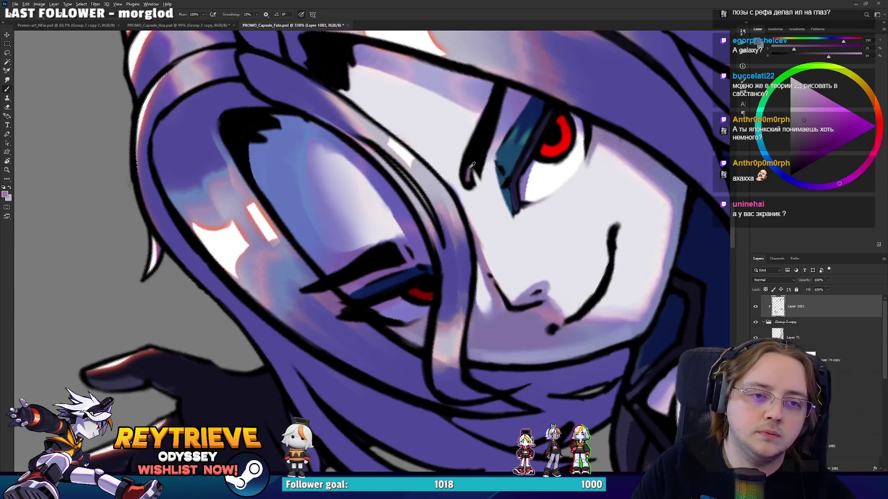
# Thin the black lines below, above and beside the eye with light lavender strokes
pyautogui.keyDown('alt'); pyautogui.click(470, 171); pyautogui.keyUp('alt')
pyautogui.keyDown('alt'); pyautogui.click(474, 168); pyautogui.keyUp('alt')
pyautogui.moveTo(469, 172); pyautogui.dragTo(495, 106)
pyautogui.moveTo(477, 153)
pyautogui.mouseDown()
pyautogui.moveTo(494, 94)
pyautogui.moveTo(391, 239)
pyautogui.mouseUp()
pyautogui.press('r')
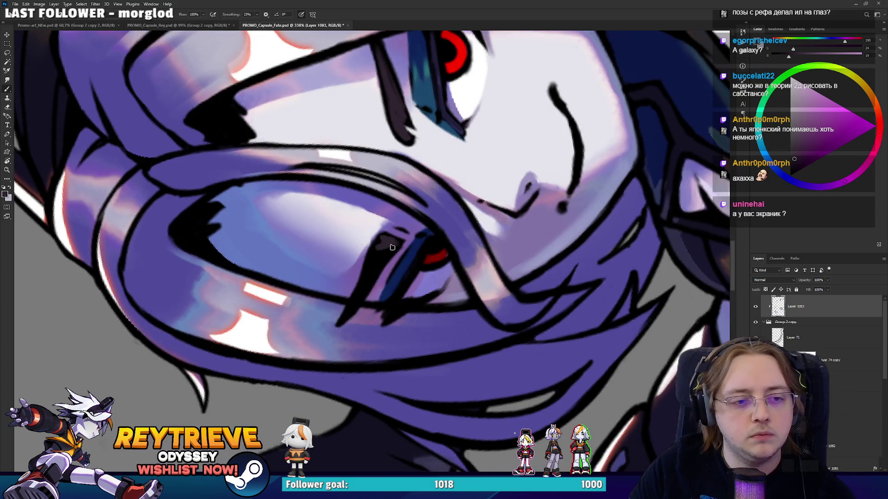
pyautogui.moveTo(359, 300)
pyautogui.mouseDown()
pyautogui.moveTo(386, 250)
pyautogui.moveTo(379, 250)
pyautogui.moveTo(458, 233)
pyautogui.moveTo(514, 275)
pyautogui.mouseUp()
pyautogui.press('r')
pyautogui.scroll(-3, 515, 275)
pyautogui.scroll(4, 324, 288)
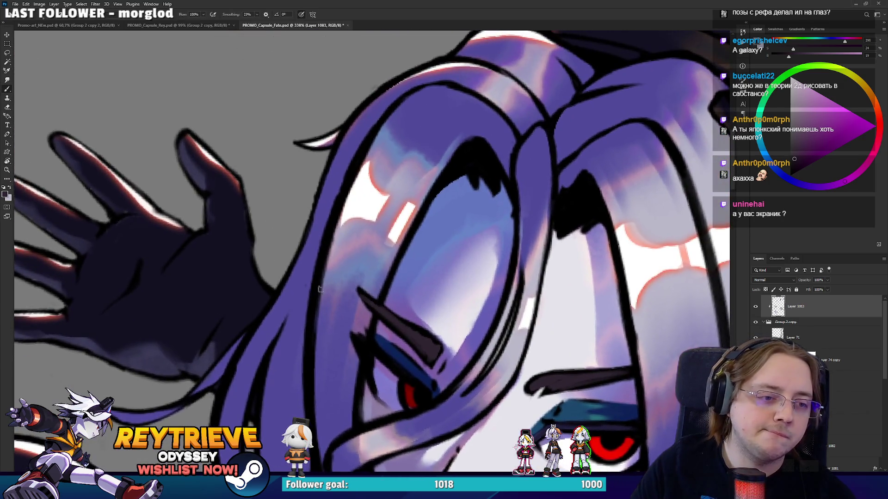
# Paint lighter bluish purple along the hair strand beside the face and erase the excess
pyautogui.keyDown('alt'); pyautogui.click(340, 281); pyautogui.keyUp('alt')
pyautogui.keyDown('alt'); pyautogui.click(333, 185); pyautogui.keyUp('alt')
pyautogui.moveTo(307, 249)
pyautogui.mouseDown()
pyautogui.moveTo(407, 206)
pyautogui.moveTo(455, 164)
pyautogui.mouseUp()
pyautogui.keyDown('alt'); pyautogui.click(489, 142); pyautogui.keyUp('alt')
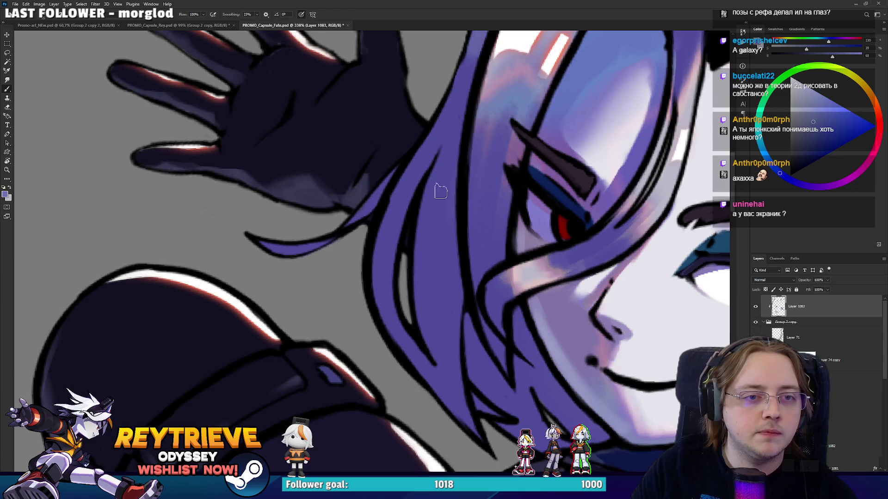
pyautogui.moveTo(381, 286)
pyautogui.mouseDown()
pyautogui.moveTo(402, 197)
pyautogui.moveTo(400, 204)
pyautogui.mouseUp()
pyautogui.press('e')
pyautogui.press('[')
pyautogui.press('[')
pyautogui.press('[')
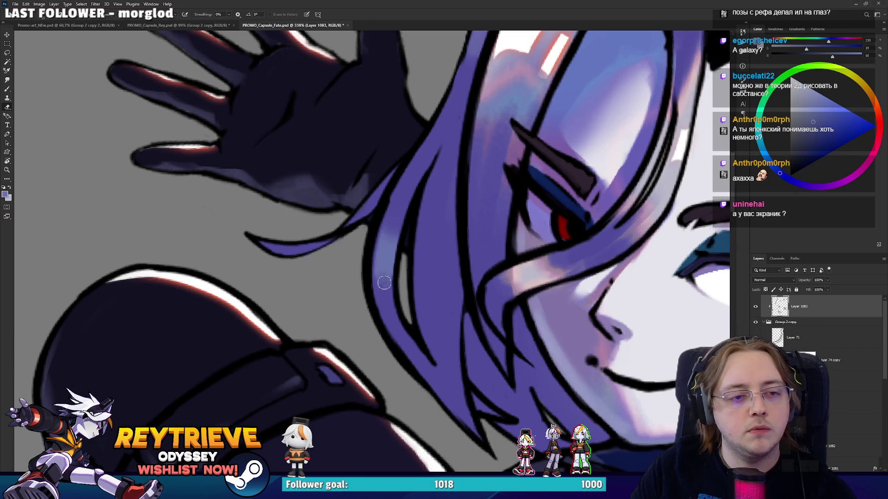
pyautogui.press('b')
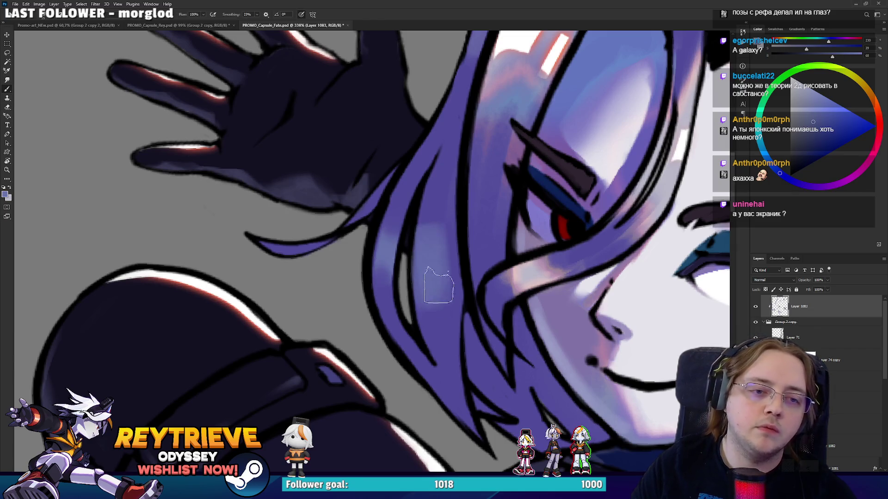
pyautogui.press('e')
pyautogui.moveTo(444, 167); pyautogui.dragTo(439, 340)
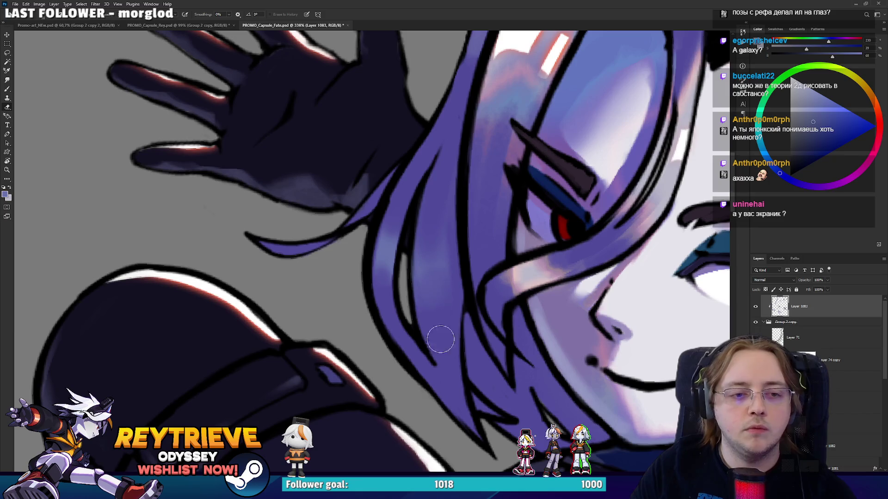
# Add new Layer 1084, try a dark bluish stroke on the chin, and undo it
pyautogui.moveTo(521, 170); pyautogui.dragTo(462, 201)
pyautogui.scroll(2, 509, 321)
pyautogui.press('b')
pyautogui.hotkey('ctrl', 'shift', 'alt', 'n')
pyautogui.keyDown('alt'); pyautogui.click(576, 347); pyautogui.keyUp('alt')
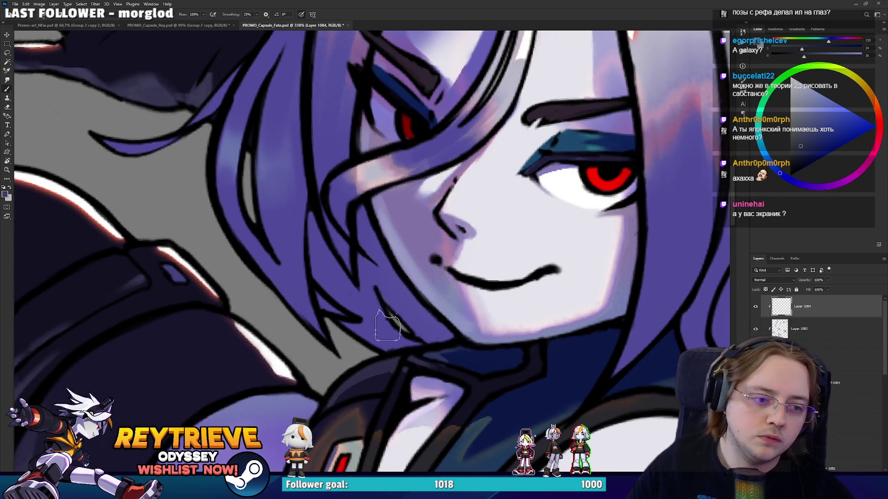
pyautogui.keyDown('alt'); pyautogui.click(462, 358); pyautogui.keyUp('alt')
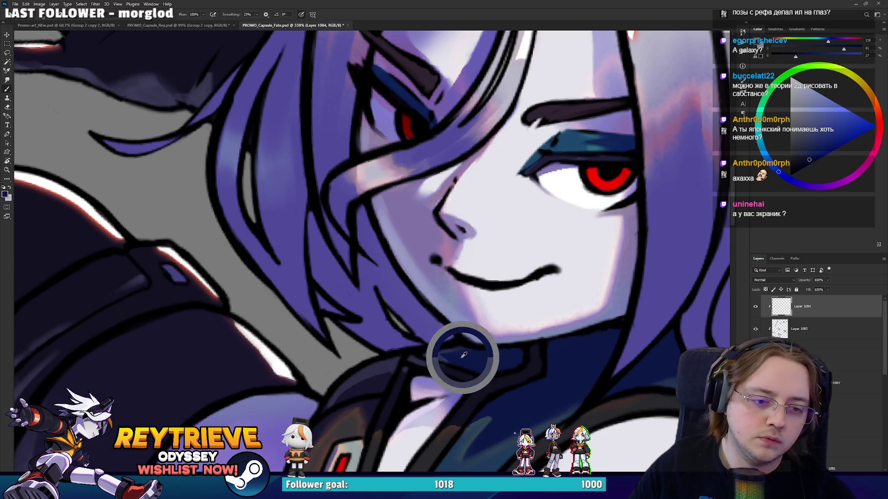
pyautogui.moveTo(370, 309); pyautogui.dragTo(377, 323)
pyautogui.keyDown('alt'); pyautogui.click(372, 301); pyautogui.keyUp('alt')
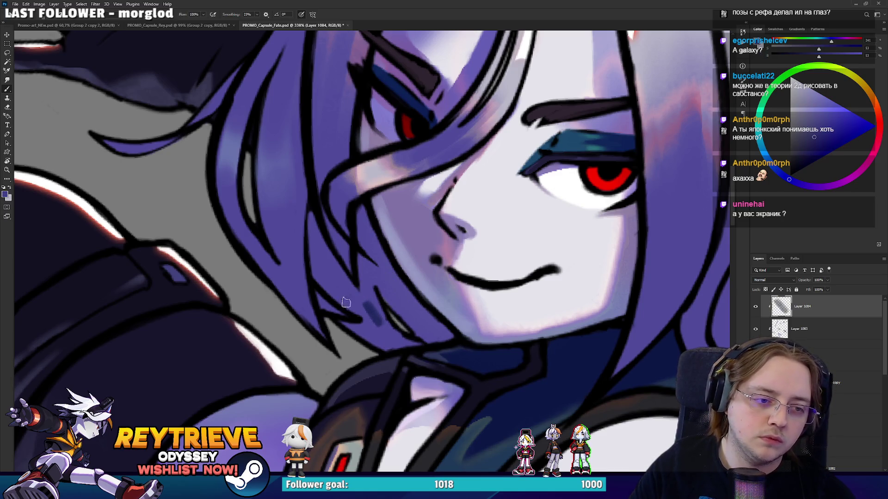
pyautogui.hotkey('ctrl', 'z')
# Sample a darker blue and undo a short test stroke near the face
pyautogui.scroll(-3, 331, 217)
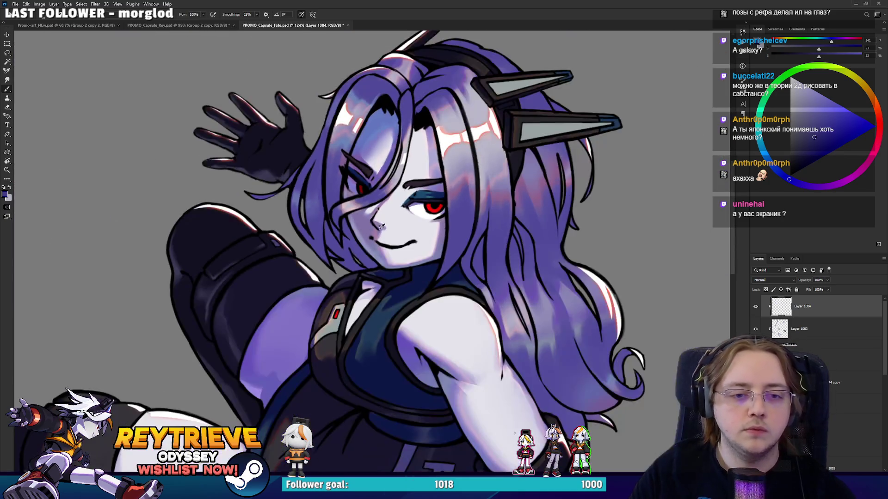
pyautogui.scroll(3, 381, 226)
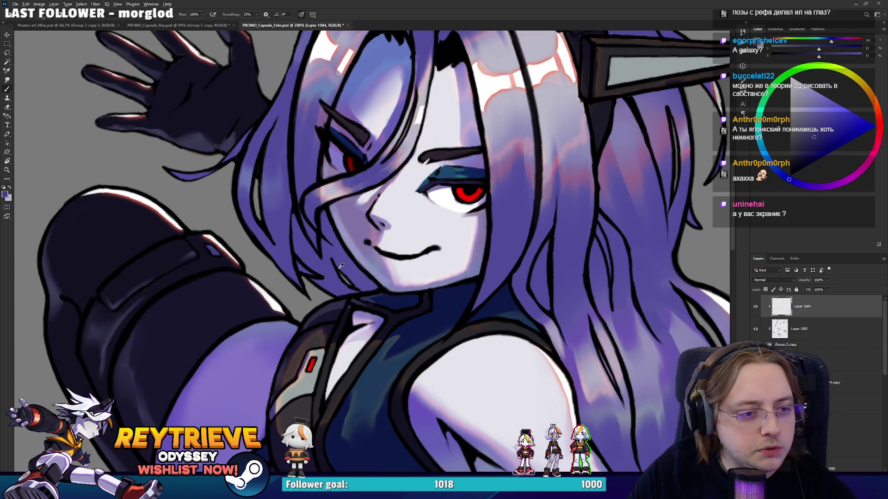
pyautogui.keyDown('alt'); pyautogui.click(398, 318); pyautogui.keyUp('alt')
pyautogui.scroll(3, 312, 304)
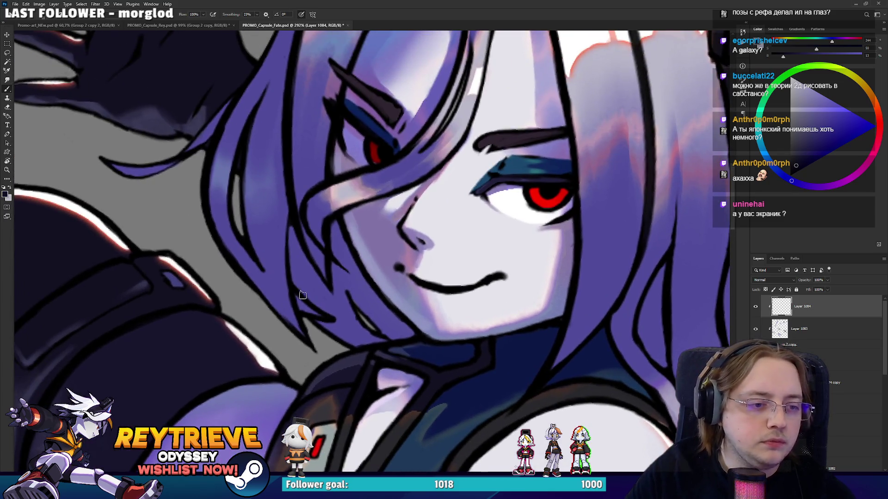
pyautogui.moveTo(303, 294); pyautogui.dragTo(296, 259)
pyautogui.hotkey('ctrl', 'z')
# Create new Layer 1085 and draw dark strands into the hair left of the face
pyautogui.scroll(-10, 841, 407)
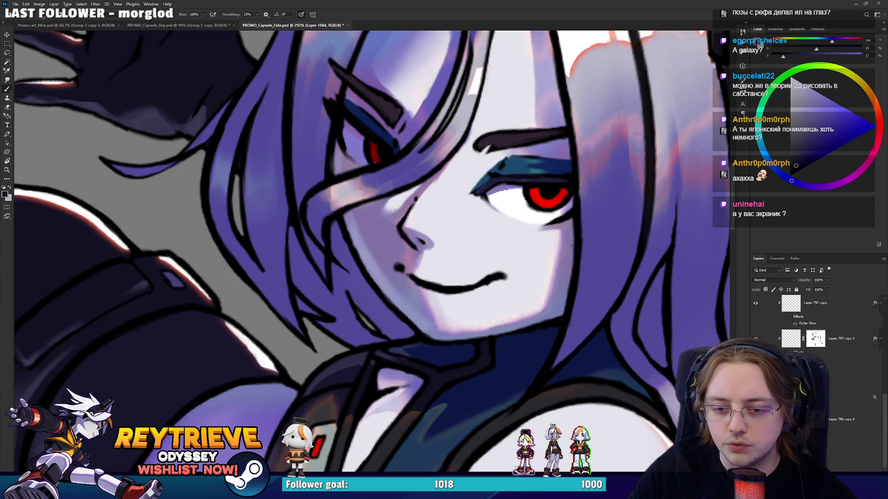
pyautogui.hotkey('ctrl', 'shift', 'alt', 'n')
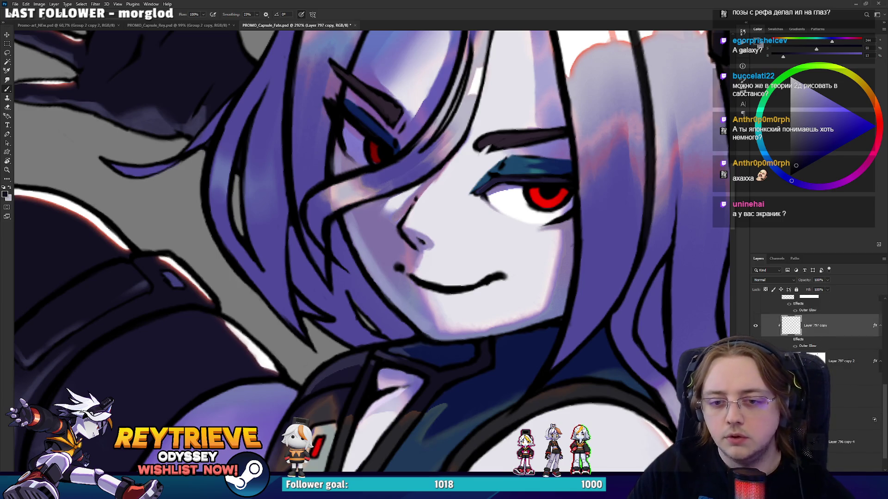
pyautogui.press('Return')
pyautogui.moveTo(325, 297)
pyautogui.mouseDown()
pyautogui.moveTo(296, 272)
pyautogui.moveTo(292, 229)
pyautogui.moveTo(336, 333)
pyautogui.moveTo(325, 324)
pyautogui.moveTo(339, 341)
pyautogui.moveTo(377, 337)
pyautogui.moveTo(349, 301)
pyautogui.moveTo(325, 288)
pyautogui.moveTo(334, 222)
pyautogui.moveTo(365, 309)
pyautogui.moveTo(339, 245)
pyautogui.mouseUp()
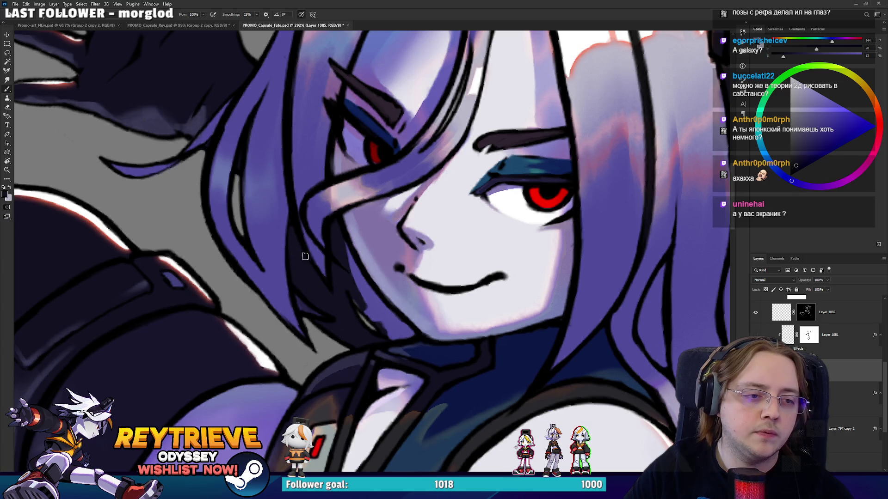
# Draw dark strand lines along the hair edge and through the long hair beside the face
pyautogui.moveTo(363, 291); pyautogui.dragTo(386, 335)
pyautogui.moveTo(368, 305)
pyautogui.mouseDown()
pyautogui.moveTo(393, 340)
pyautogui.moveTo(349, 249)
pyautogui.mouseUp()
pyautogui.moveTo(388, 328); pyautogui.dragTo(356, 287)
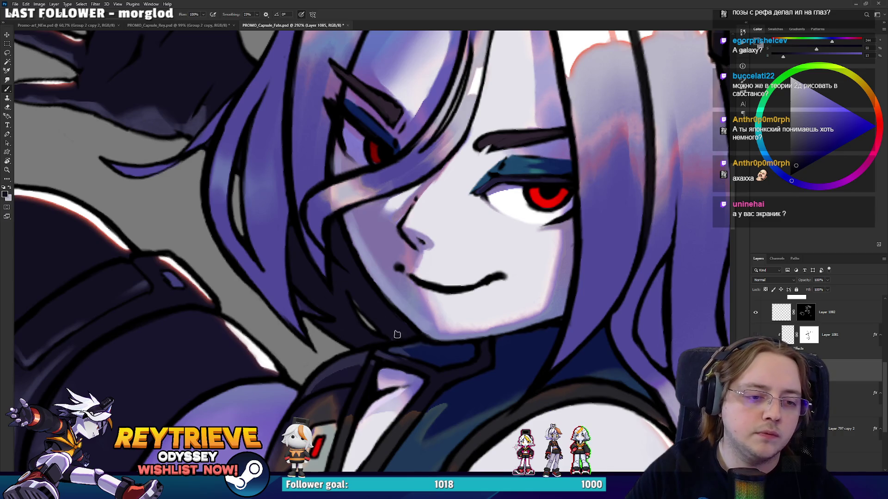
pyautogui.moveTo(436, 338); pyautogui.dragTo(261, 305)
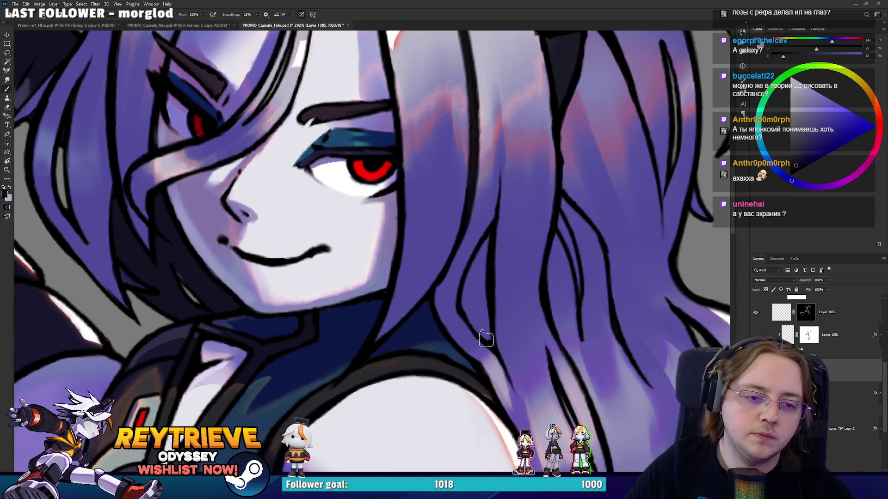
pyautogui.moveTo(485, 338); pyautogui.dragTo(458, 278)
pyautogui.moveTo(483, 234); pyautogui.dragTo(462, 301)
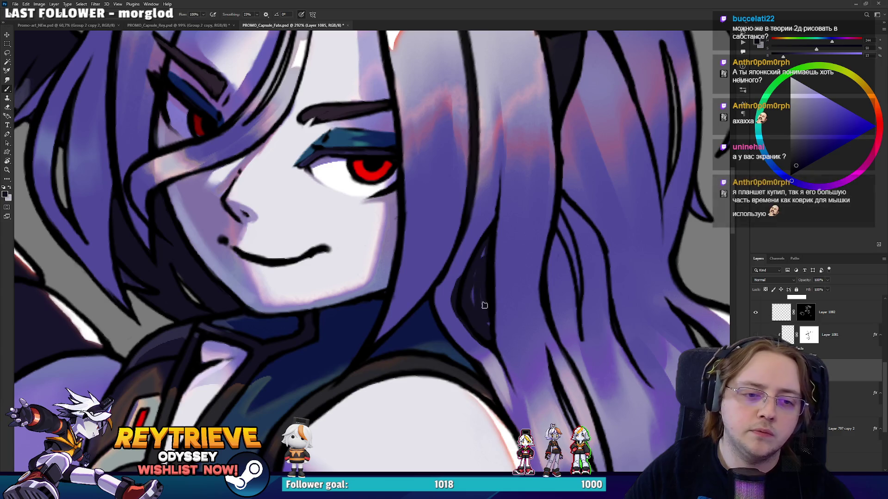
# Erase part of a dark hair outline, switching to a larger eraser preset before returning to the Brush
pyautogui.press('e')
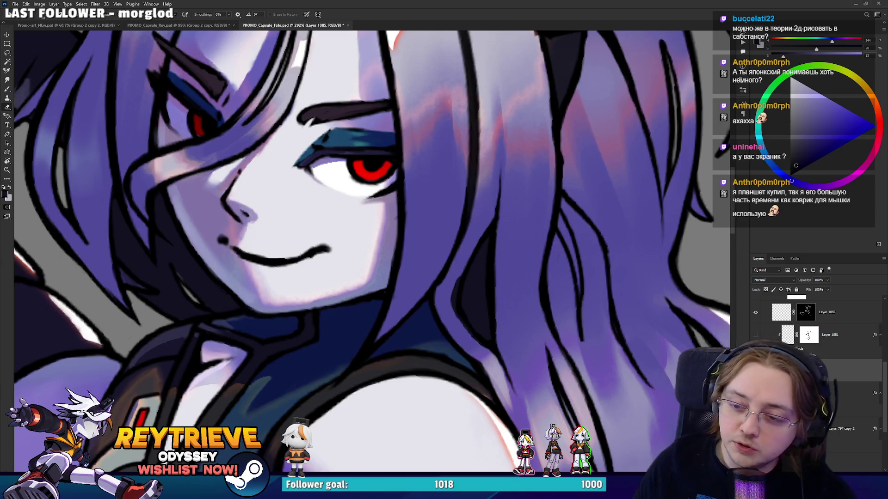
pyautogui.moveTo(446, 306); pyautogui.dragTo(459, 262)
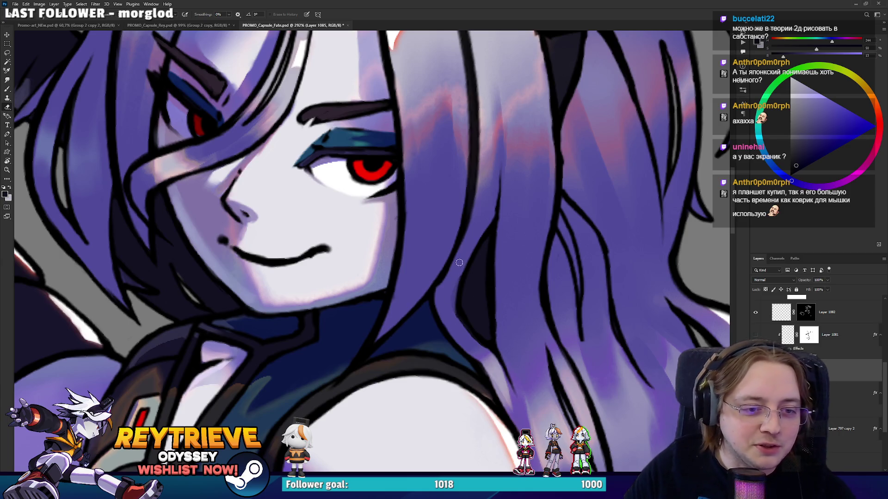
pyautogui.rightClick(450, 289)
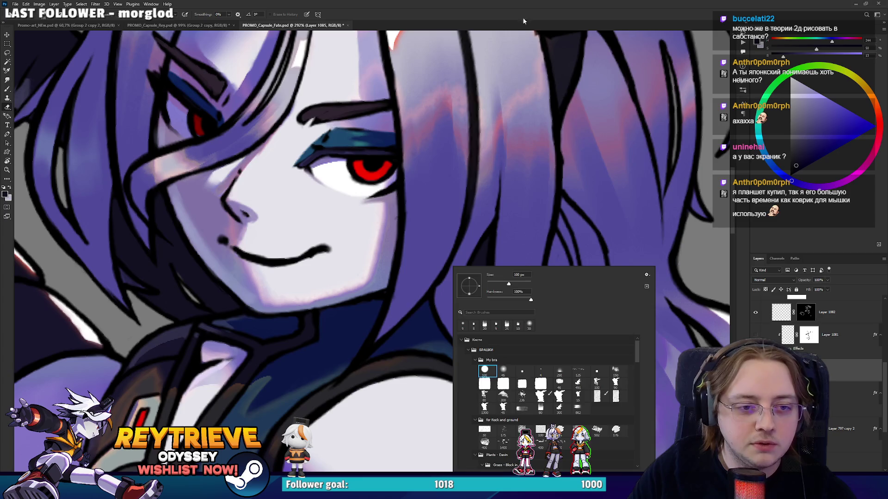
pyautogui.doubleClick(496, 372)
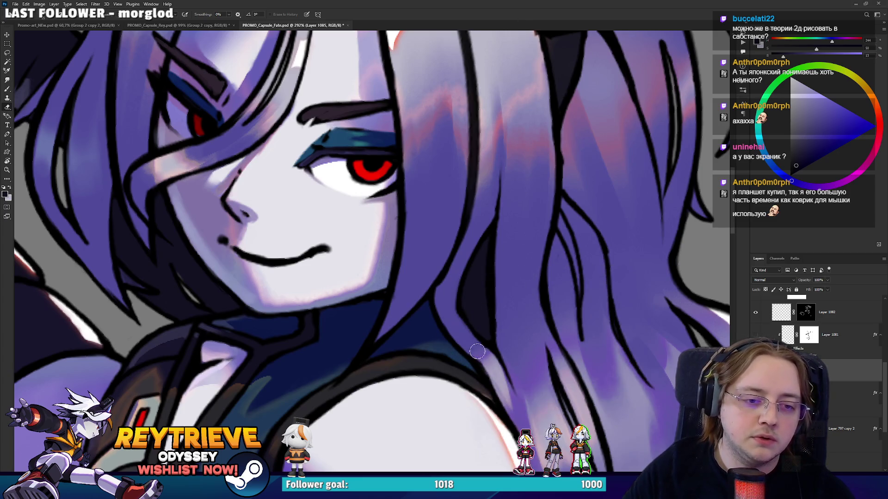
pyautogui.press('b')
pyautogui.moveTo(578, 227); pyautogui.dragTo(528, 267)
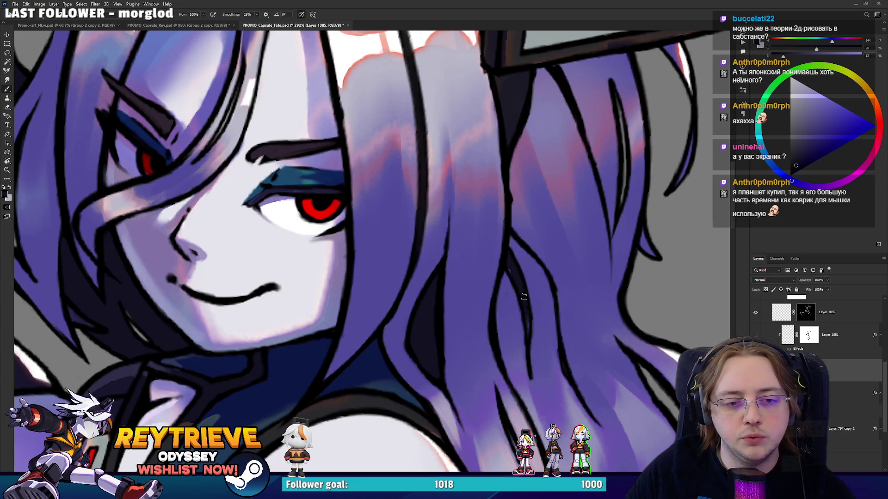
pyautogui.moveTo(528, 340); pyautogui.dragTo(505, 228)
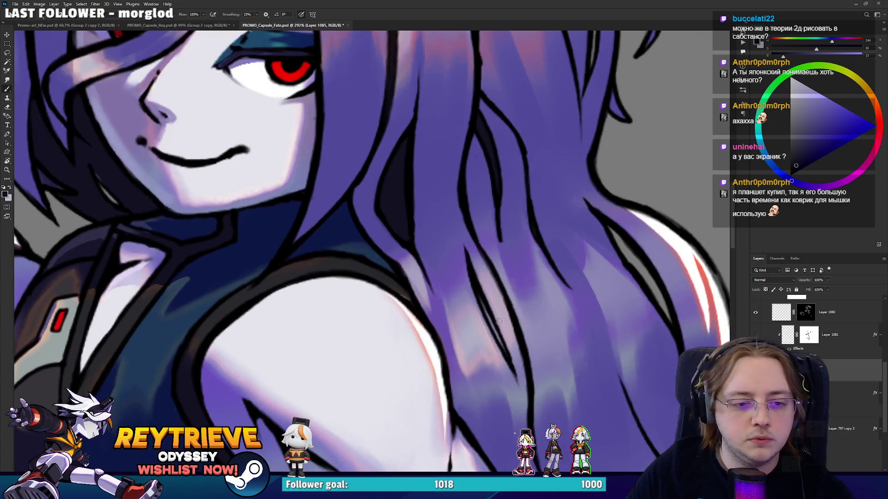
pyautogui.scroll(-5, 481, 304)
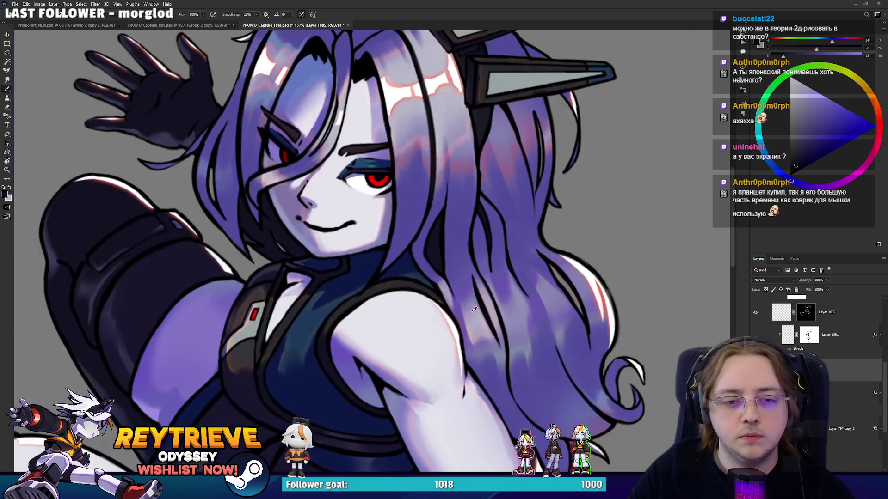
# Draw dark line-art strokes down the left edge of the lower hair
pyautogui.scroll(4, 515, 380)
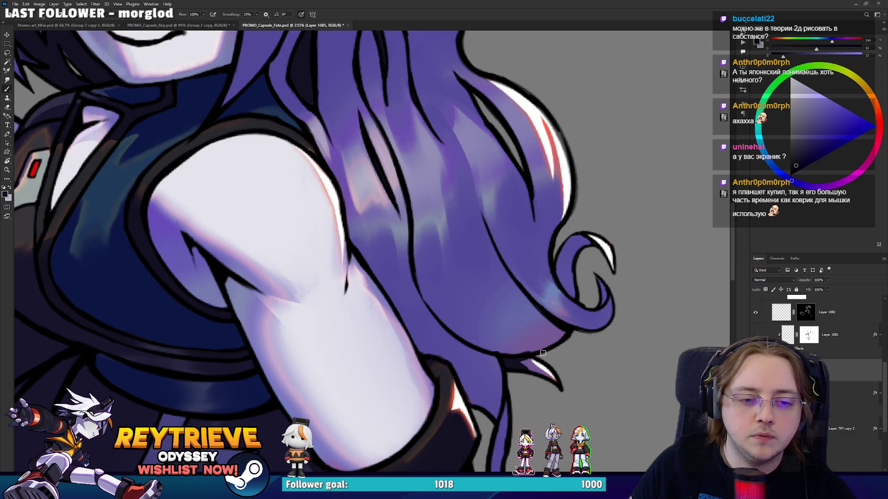
pyautogui.scroll(-3, 543, 353)
pyautogui.scroll(3, 463, 358)
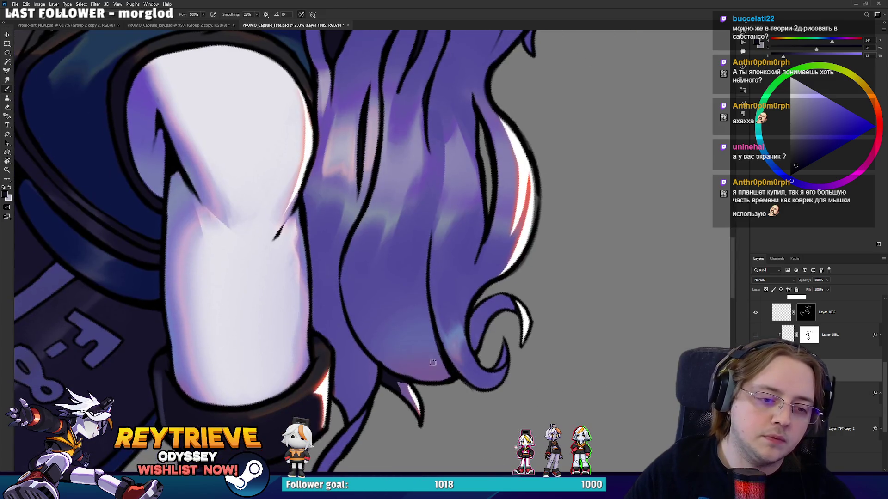
pyautogui.moveTo(429, 337); pyautogui.dragTo(443, 382)
pyautogui.moveTo(424, 313); pyautogui.dragTo(442, 365)
pyautogui.moveTo(423, 259)
pyautogui.mouseDown()
pyautogui.moveTo(428, 345)
pyautogui.moveTo(423, 233)
pyautogui.moveTo(366, 254)
pyautogui.moveTo(488, 293)
pyautogui.mouseUp()
pyautogui.press('e')
pyautogui.press('b')
# Add a dark strand line in the upper hair, then fit the whole image upright in view
pyautogui.moveTo(501, 258)
pyautogui.mouseDown()
pyautogui.moveTo(446, 259)
pyautogui.moveTo(384, 383)
pyautogui.mouseUp()
pyautogui.moveTo(484, 271)
pyautogui.mouseDown()
pyautogui.moveTo(492, 216)
pyautogui.moveTo(519, 195)
pyautogui.moveTo(500, 240)
pyautogui.mouseUp()
pyautogui.press('r')
pyautogui.press('b')
pyautogui.press('e')
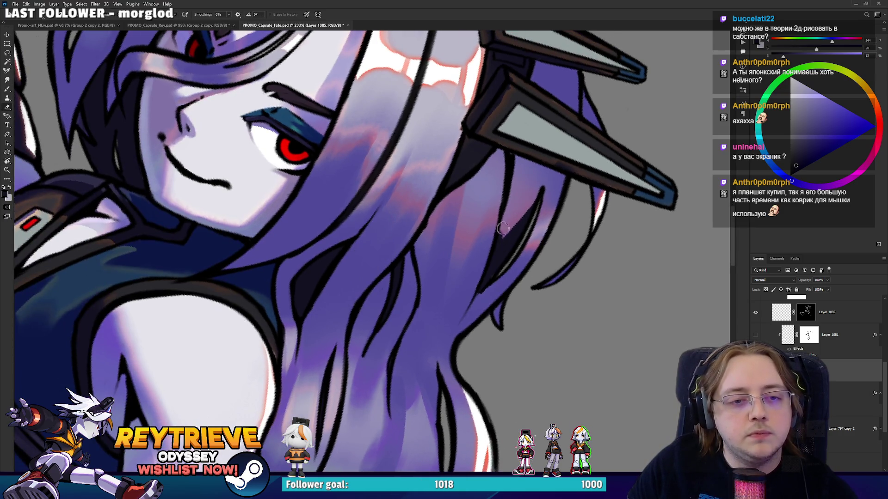
pyautogui.moveTo(532, 187)
pyautogui.mouseDown()
pyautogui.moveTo(530, 232)
pyautogui.moveTo(499, 140)
pyautogui.mouseUp()
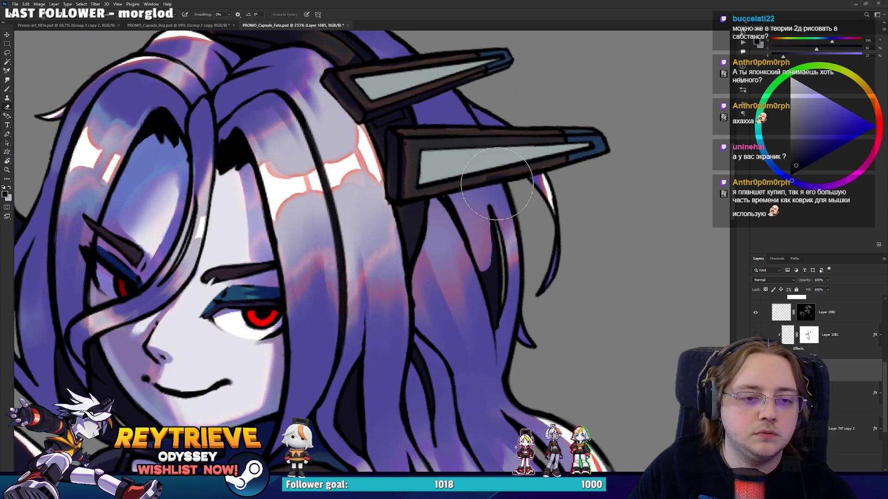
pyautogui.moveTo(505, 327); pyautogui.dragTo(536, 160)
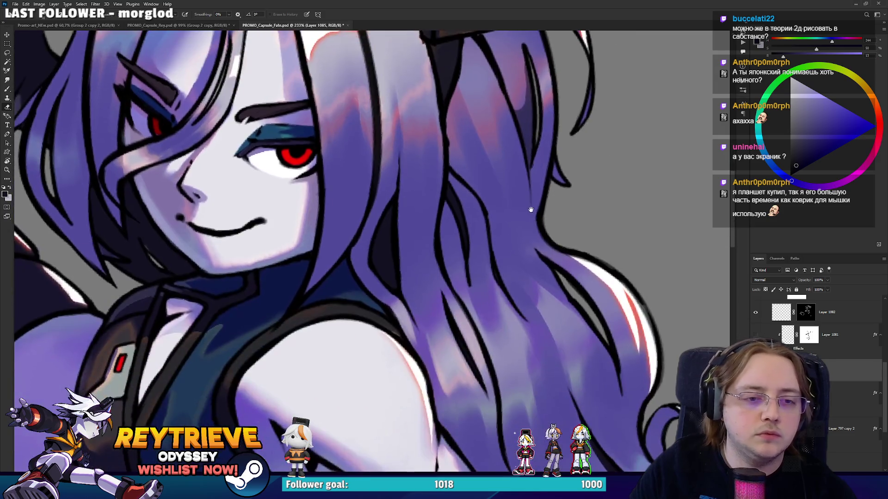
pyautogui.hotkey('ctrl', '0')
pyautogui.moveTo(532, 199); pyautogui.dragTo(556, 237)
# Set the strand layer's opacity to 68% in the Layers panel
pyautogui.scroll(5, 473, 208)
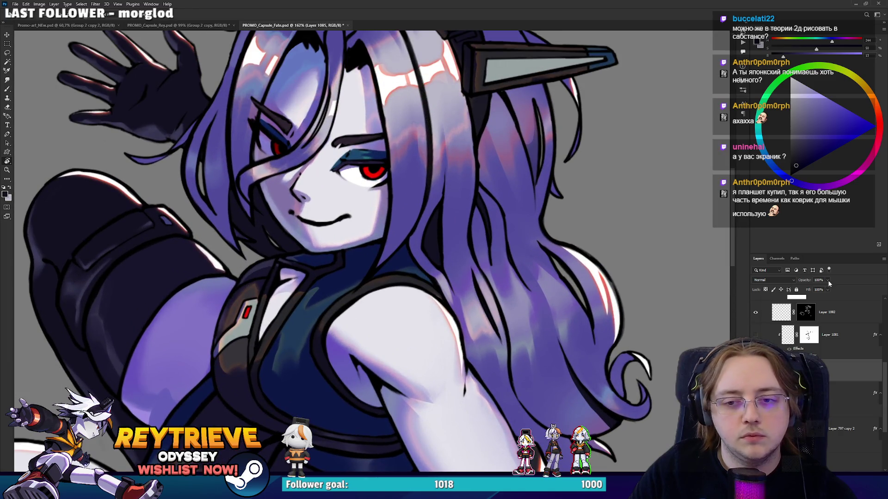
pyautogui.click(817, 288)
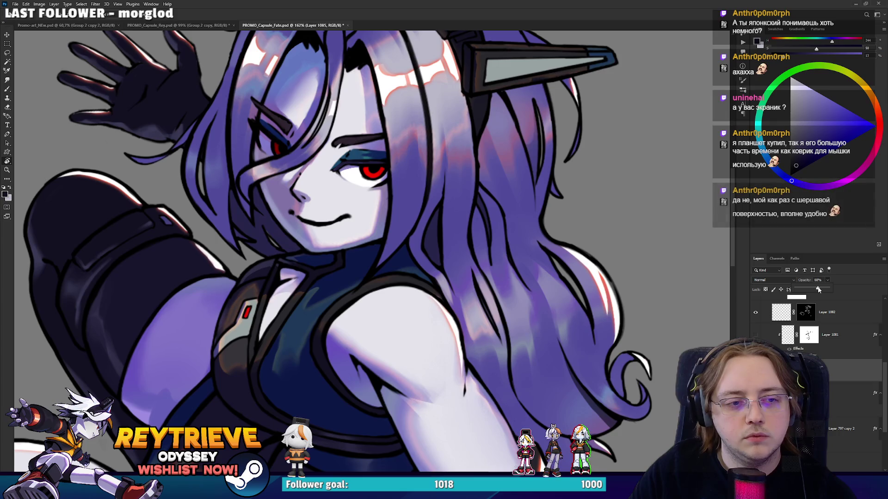
pyautogui.scroll(-3, 463, 245)
pyautogui.scroll(-3, 462, 245)
pyautogui.scroll(3, 455, 246)
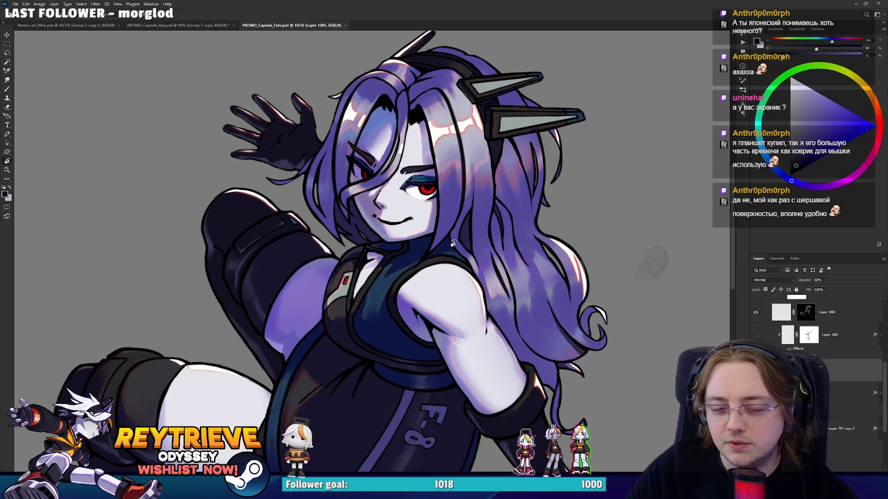
# Make Layer 1084 the painting layer with the Brush and zoom in on the eye
pyautogui.scroll(5, 453, 243)
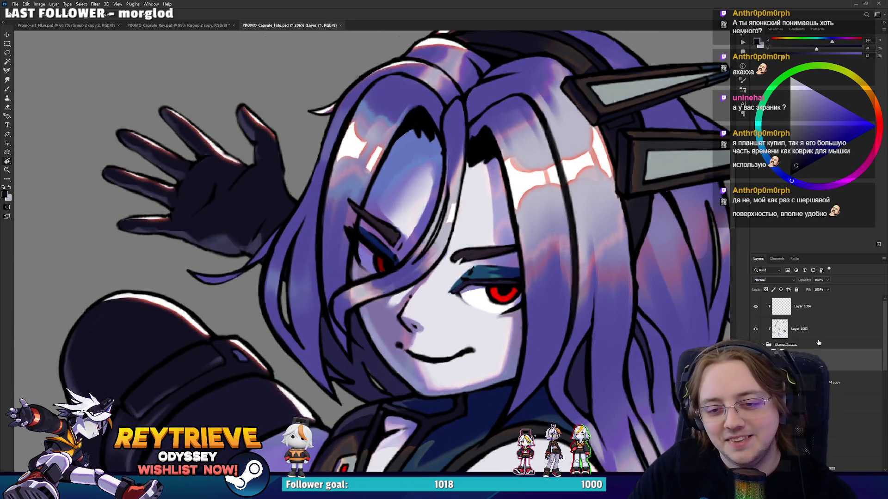
pyautogui.click(802, 306)
pyautogui.scroll(1, 607, 388)
pyautogui.press('b')
pyautogui.press('Return')
pyautogui.scroll(3, 518, 299)
pyautogui.moveTo(517, 300)
pyautogui.mouseDown()
pyautogui.moveTo(470, 326)
pyautogui.moveTo(455, 318)
pyautogui.moveTo(460, 338)
pyautogui.mouseUp()
# Deepen the iris with red strokes sampled from the iris itself
pyautogui.keyDown('alt'); pyautogui.click(470, 326); pyautogui.keyUp('alt')
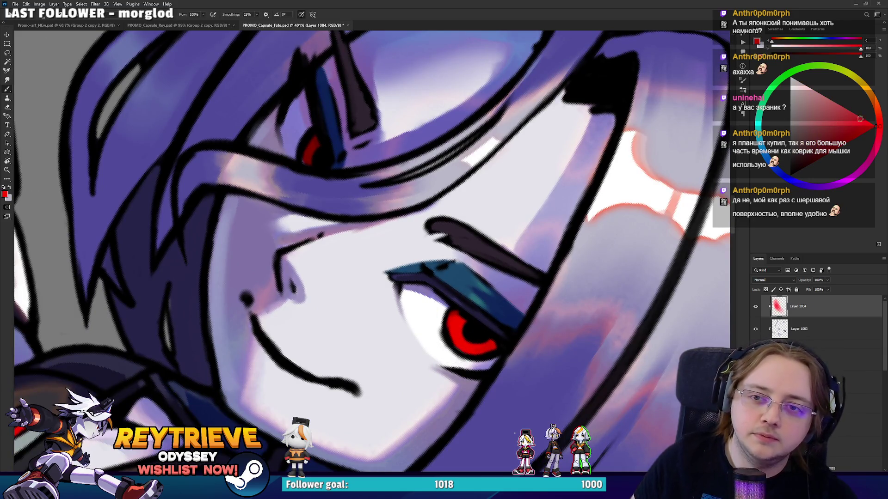
pyautogui.click(839, 135)
pyautogui.click(841, 144)
pyautogui.moveTo(460, 309)
pyautogui.mouseDown()
pyautogui.moveTo(447, 324)
pyautogui.moveTo(463, 353)
pyautogui.mouseUp()
pyautogui.press('Escape')
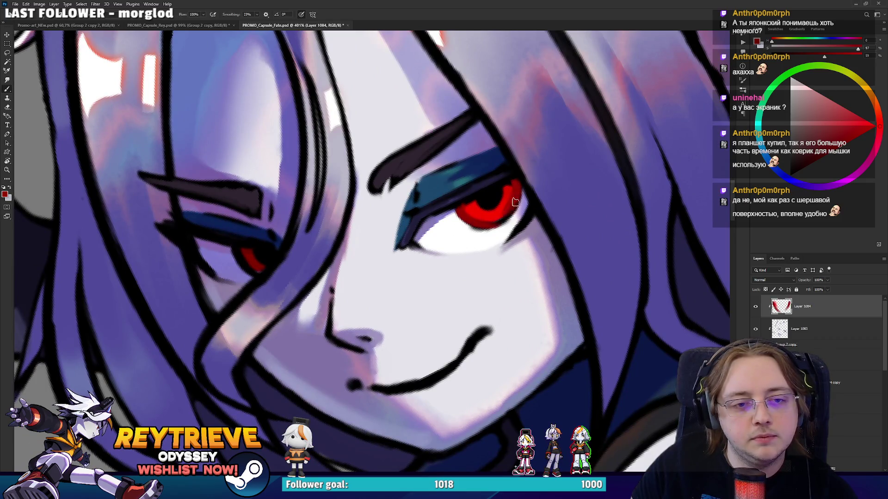
# Darken the pupil in black and touch up the iris reds and the eye white
pyautogui.keyDown('alt'); pyautogui.click(504, 212); pyautogui.keyUp('alt')
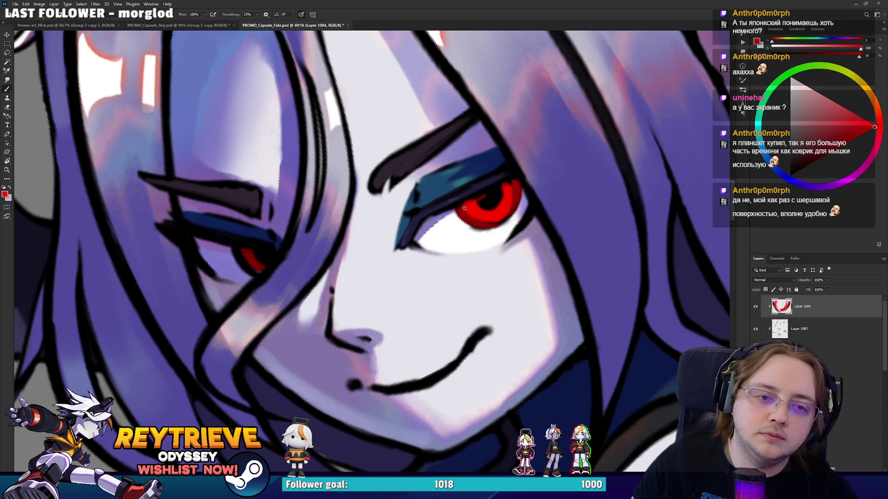
pyautogui.keyDown('alt'); pyautogui.click(496, 193); pyautogui.keyUp('alt')
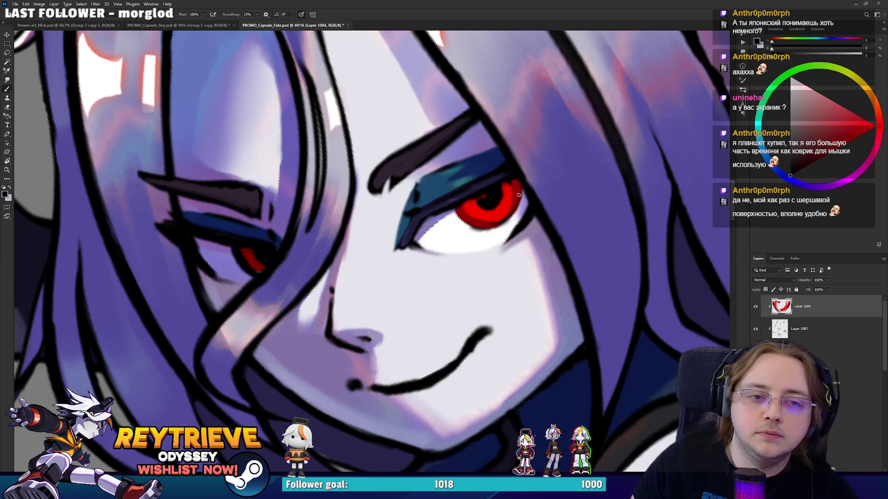
pyautogui.moveTo(518, 193); pyautogui.dragTo(462, 166)
pyautogui.keyDown('alt'); pyautogui.click(459, 164); pyautogui.keyUp('alt')
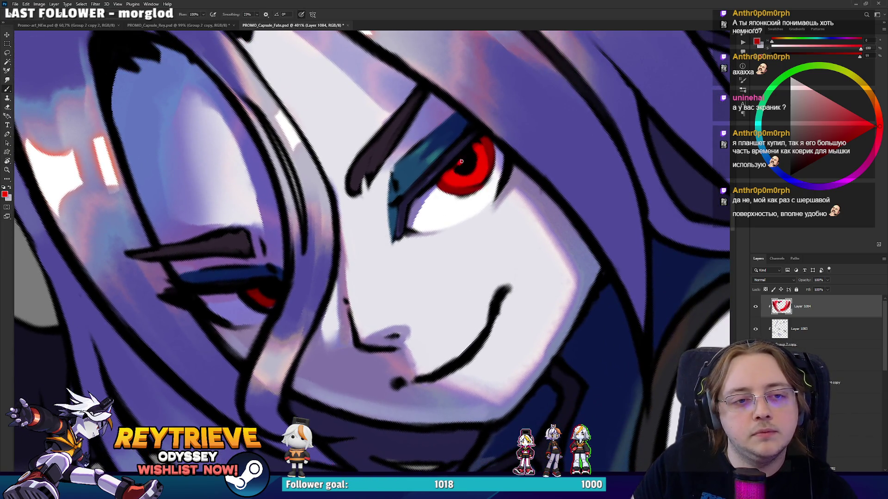
pyautogui.keyDown('alt'); pyautogui.click(454, 164); pyautogui.keyUp('alt')
pyautogui.keyDown('alt'); pyautogui.click(470, 188); pyautogui.keyUp('alt')
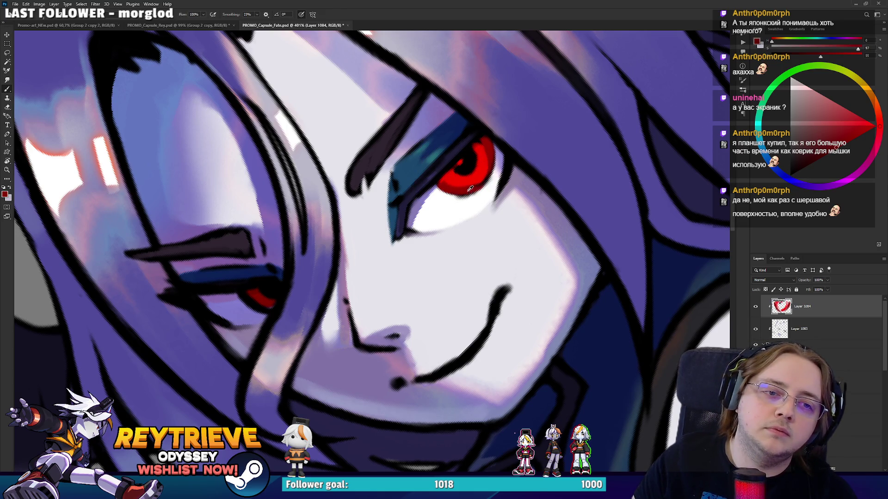
pyautogui.keyDown('alt'); pyautogui.click(471, 195); pyautogui.keyUp('alt')
pyautogui.moveTo(515, 172)
pyautogui.mouseDown()
pyautogui.moveTo(374, 379)
pyautogui.moveTo(371, 344)
pyautogui.mouseUp()
# Soften the teal eyelid's lower edge with light strokes of pale skin tone
pyautogui.keyDown('alt'); pyautogui.click(374, 379); pyautogui.keyUp('alt')
pyautogui.moveTo(380, 384)
pyautogui.mouseDown()
pyautogui.moveTo(467, 323)
pyautogui.moveTo(481, 222)
pyautogui.moveTo(433, 173)
pyautogui.mouseUp()
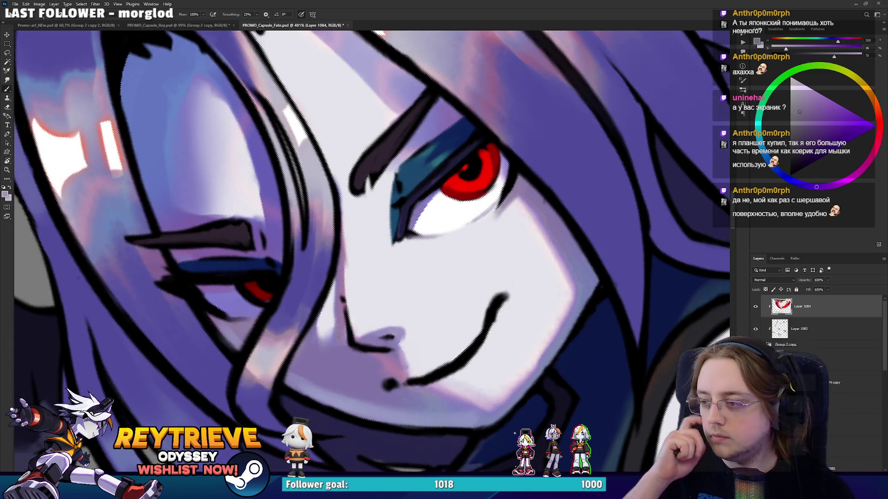
pyautogui.moveTo(505, 174); pyautogui.dragTo(526, 240)
pyautogui.keyDown('alt'); pyautogui.click(407, 289); pyautogui.keyUp('alt')
pyautogui.moveTo(409, 284); pyautogui.dragTo(413, 305)
pyautogui.moveTo(410, 264); pyautogui.dragTo(554, 200)
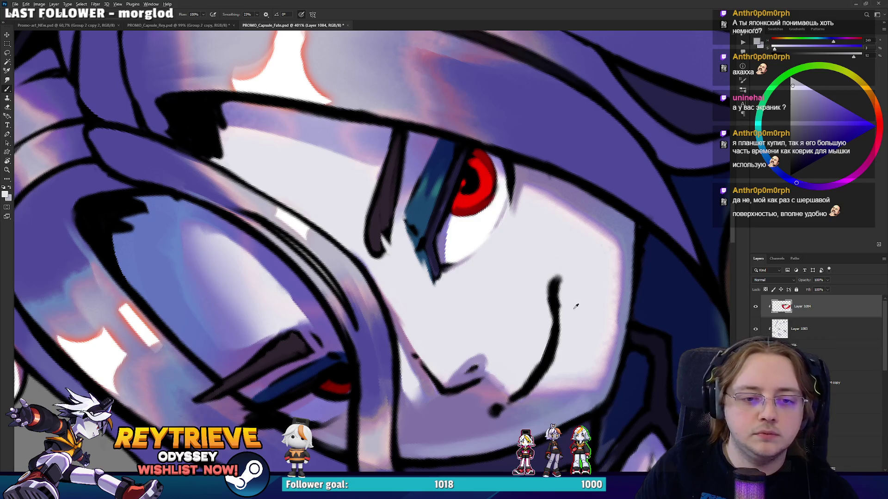
# Sample black line art and the lavender skin tone, then rotate the view sharply
pyautogui.moveTo(581, 316)
pyautogui.mouseDown()
pyautogui.moveTo(560, 254)
pyautogui.moveTo(548, 306)
pyautogui.mouseUp()
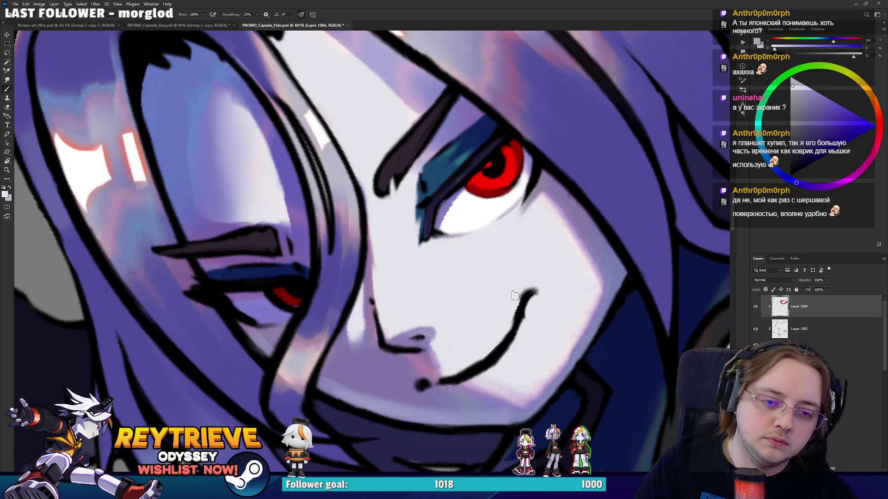
pyautogui.keyDown('alt'); pyautogui.click(527, 294); pyautogui.keyUp('alt')
pyautogui.keyDown('alt'); pyautogui.click(540, 294); pyautogui.keyUp('alt')
pyautogui.press('r')
pyautogui.moveTo(536, 304)
pyautogui.mouseDown()
pyautogui.moveTo(367, 237)
pyautogui.moveTo(240, 343)
pyautogui.moveTo(221, 265)
pyautogui.mouseUp()
pyautogui.scroll(-5, 376, 247)
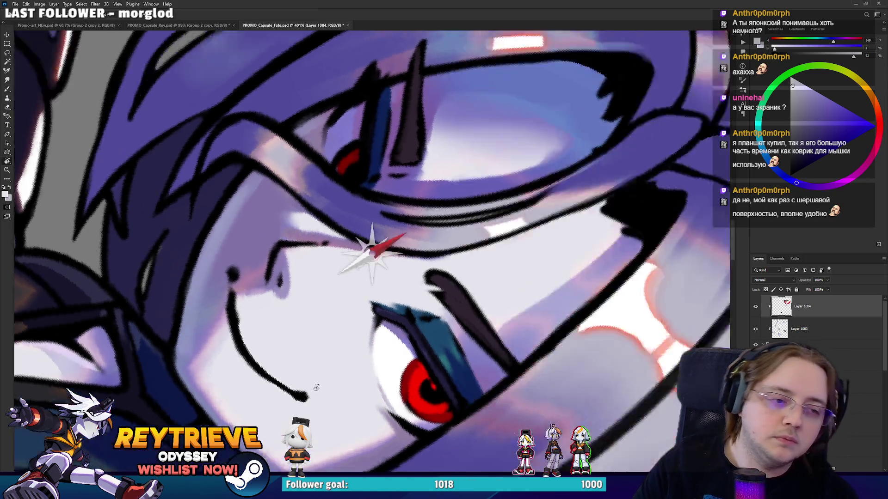
# Zoom and rotate onto the face and sample a purple from the hair
pyautogui.scroll(-3, 505, 253)
pyautogui.scroll(-2, 493, 209)
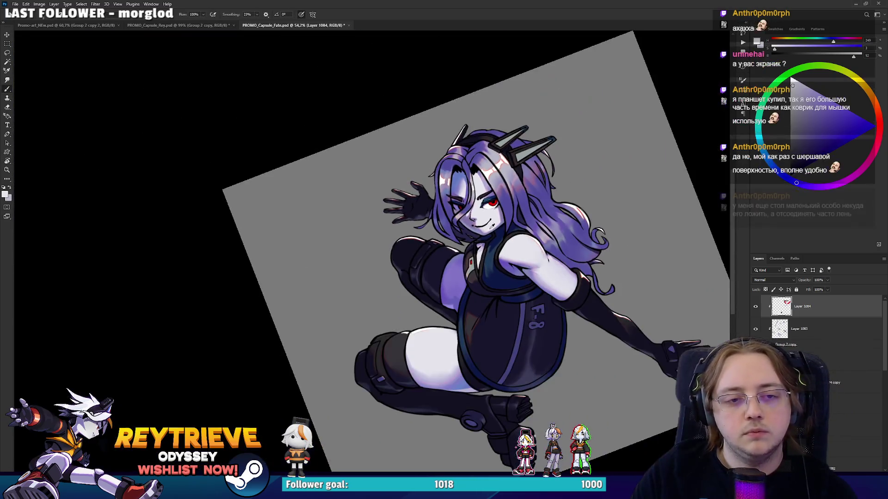
pyautogui.scroll(10, 495, 249)
pyautogui.scroll(3, 497, 286)
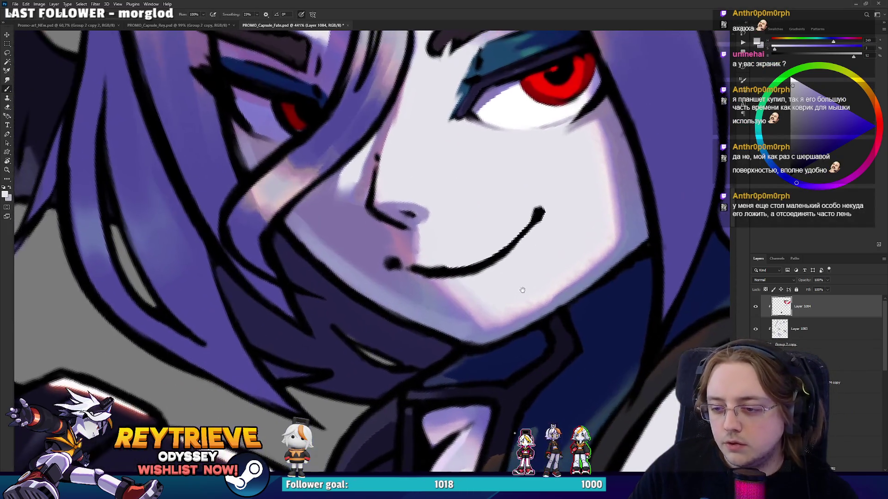
pyautogui.moveTo(523, 290); pyautogui.dragTo(509, 280)
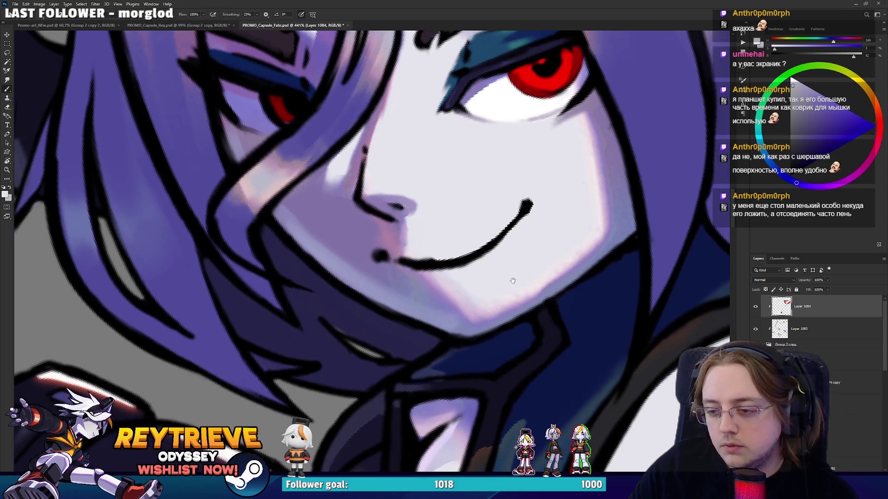
pyautogui.scroll(2, 486, 281)
pyautogui.moveTo(430, 284)
pyautogui.mouseDown()
pyautogui.moveTo(426, 222)
pyautogui.moveTo(448, 223)
pyautogui.moveTo(366, 248)
pyautogui.moveTo(405, 231)
pyautogui.mouseUp()
pyautogui.keyDown('alt'); pyautogui.click(425, 221); pyautogui.keyUp('alt')
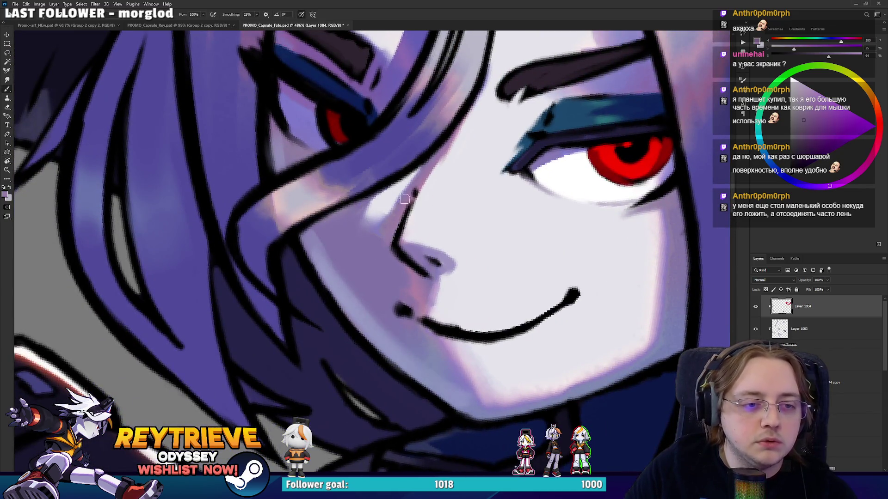
# Paint a dark stroke along the hair line using the sampled brow colour
pyautogui.moveTo(437, 188); pyautogui.dragTo(424, 284)
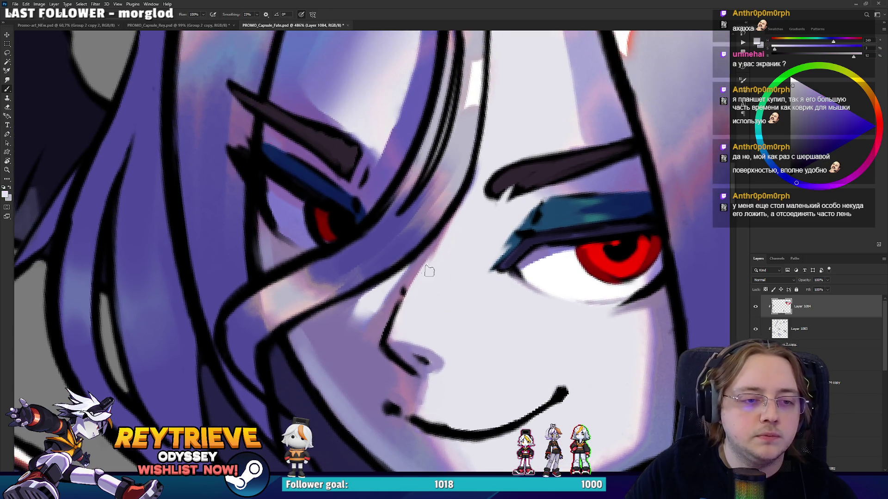
pyautogui.moveTo(449, 247); pyautogui.dragTo(509, 115)
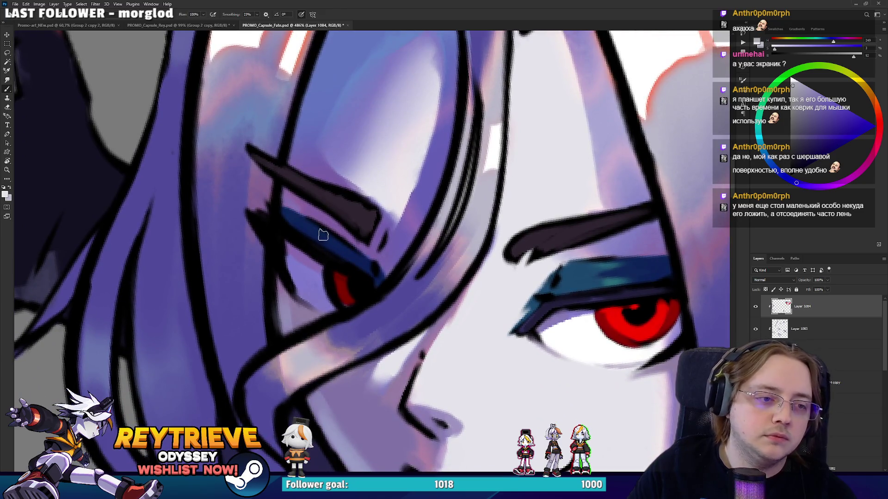
pyautogui.scroll(-4, 298, 185)
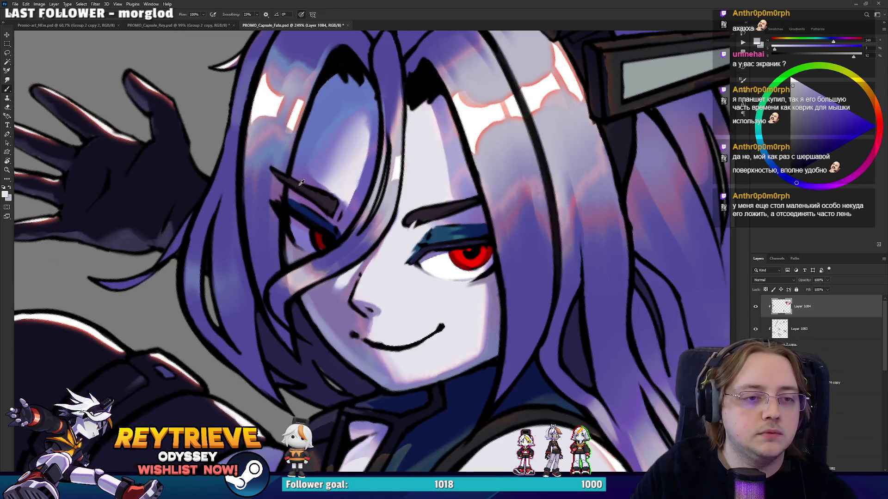
pyautogui.scroll(2, 298, 185)
pyautogui.keyDown('alt'); pyautogui.click(345, 204); pyautogui.keyUp('alt')
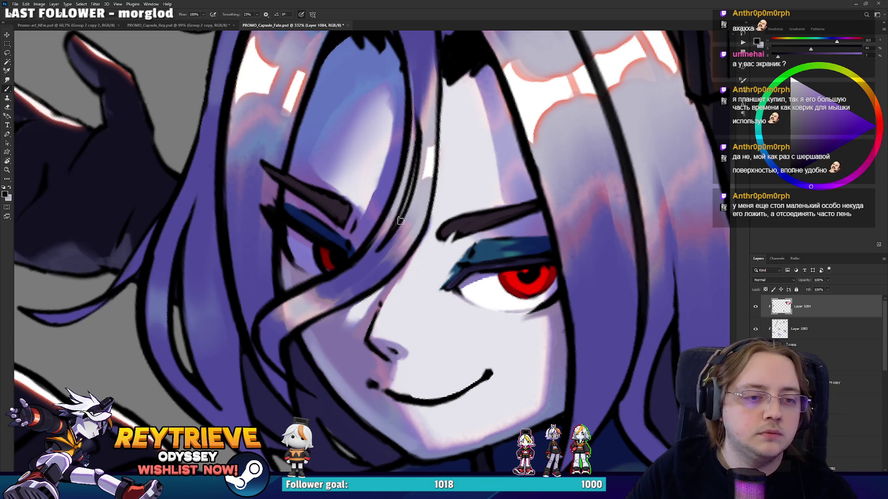
pyautogui.moveTo(406, 207); pyautogui.dragTo(415, 159)
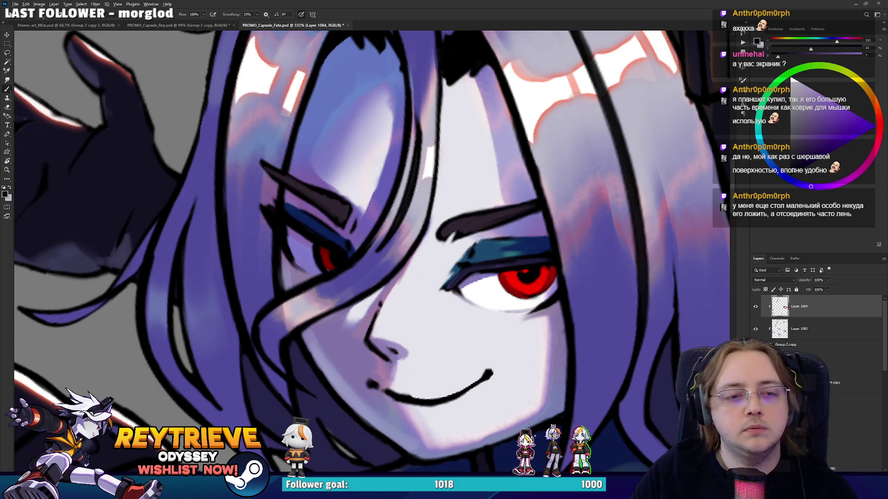
# Paint a faint stroke down the hair strand over the left eye with sampled blue tones
pyautogui.hotkey('ctrl', '0')
pyautogui.scroll(5, 422, 95)
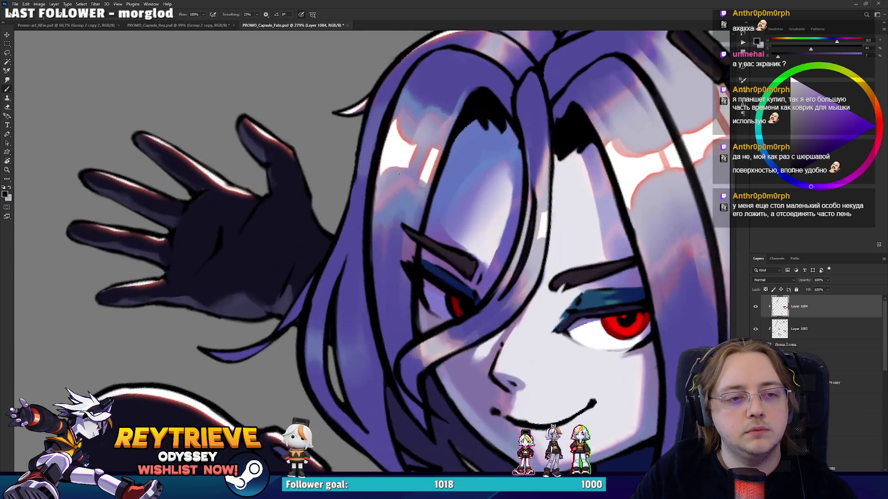
pyautogui.press('r')
pyautogui.moveTo(397, 173)
pyautogui.mouseDown()
pyautogui.moveTo(441, 186)
pyautogui.moveTo(380, 205)
pyautogui.mouseUp()
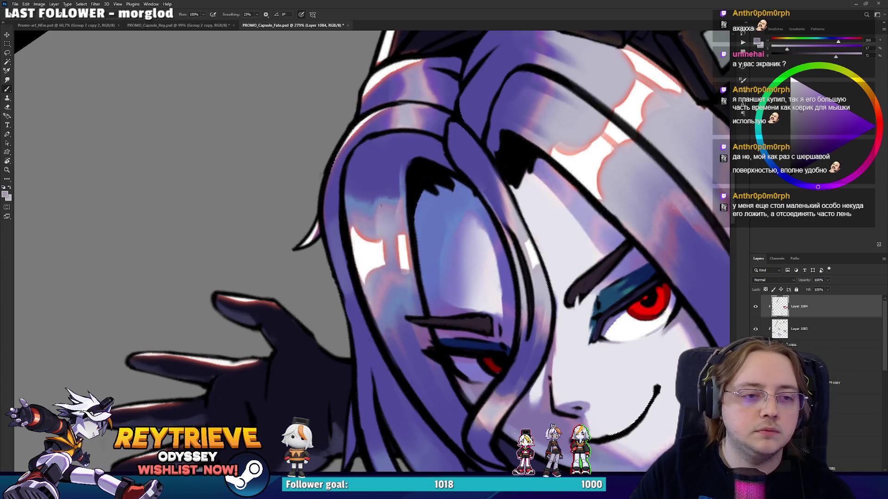
pyautogui.keyDown('alt'); pyautogui.click(380, 198); pyautogui.keyUp('alt')
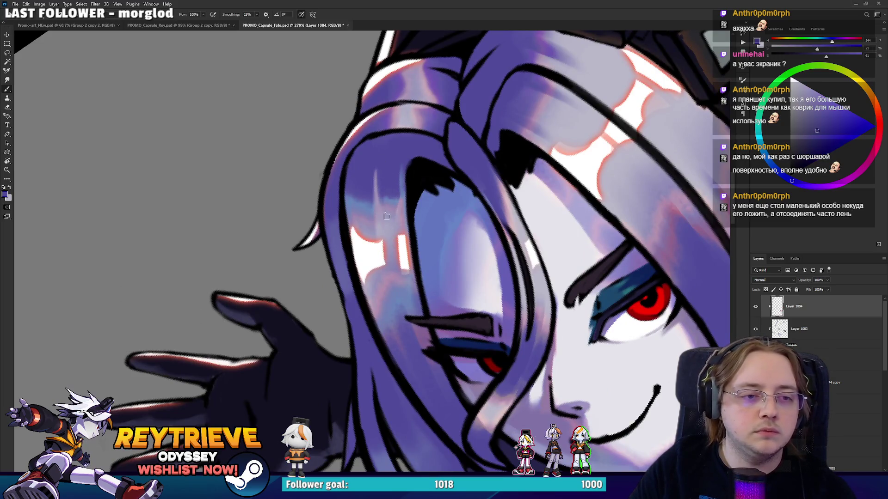
pyautogui.keyDown('alt'); pyautogui.click(390, 198); pyautogui.keyUp('alt')
pyautogui.keyDown('alt'); pyautogui.click(390, 167); pyautogui.keyUp('alt')
pyautogui.moveTo(372, 187); pyautogui.dragTo(375, 249)
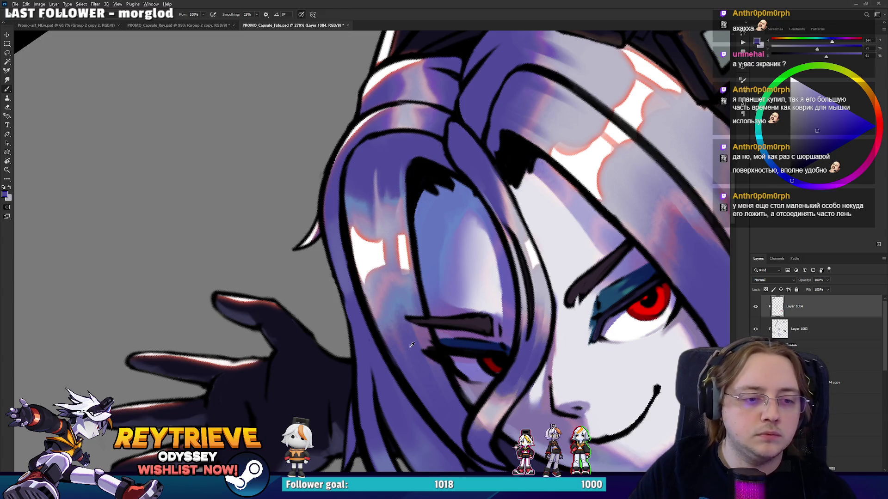
# Sample lighter and deeper purples and a light pink highlight from the hair
pyautogui.keyDown('alt'); pyautogui.click(392, 290); pyautogui.keyUp('alt')
pyautogui.keyDown('alt'); pyautogui.click(402, 333); pyautogui.keyUp('alt')
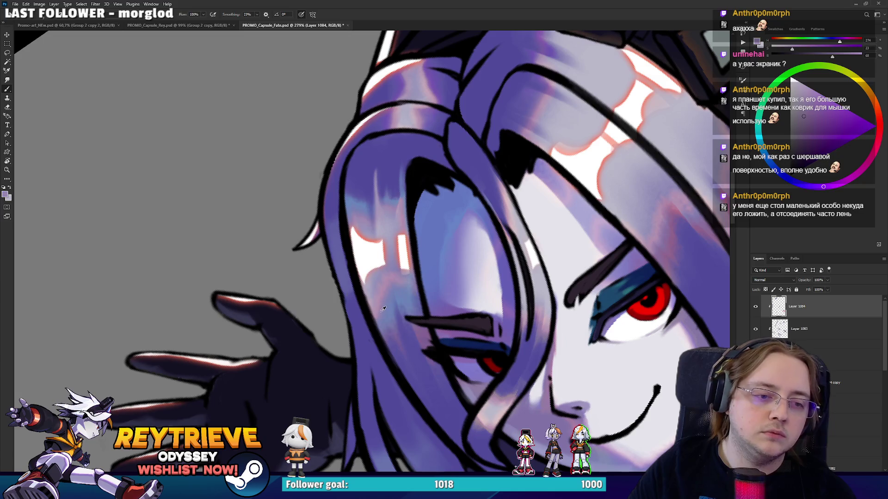
pyautogui.keyDown('alt'); pyautogui.click(393, 337); pyautogui.keyUp('alt')
pyautogui.keyDown('alt'); pyautogui.click(411, 376); pyautogui.keyUp('alt')
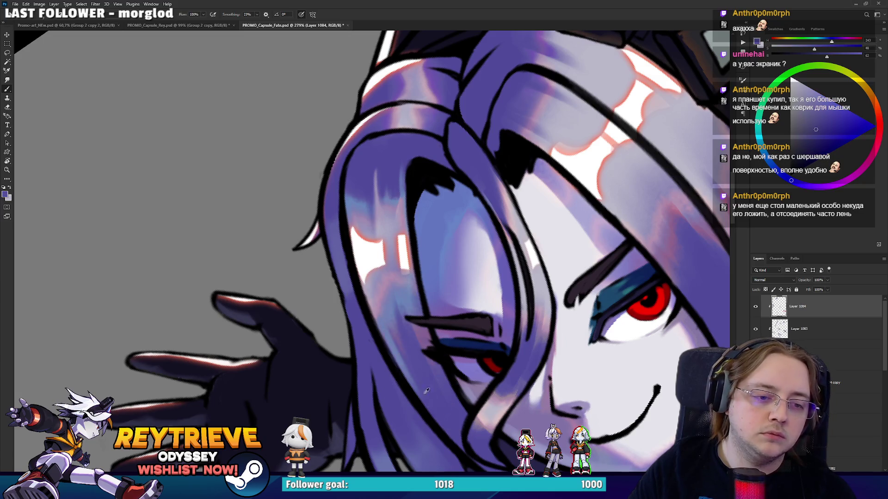
pyautogui.scroll(5, 411, 363)
pyautogui.keyDown('alt'); pyautogui.click(438, 310); pyautogui.keyUp('alt')
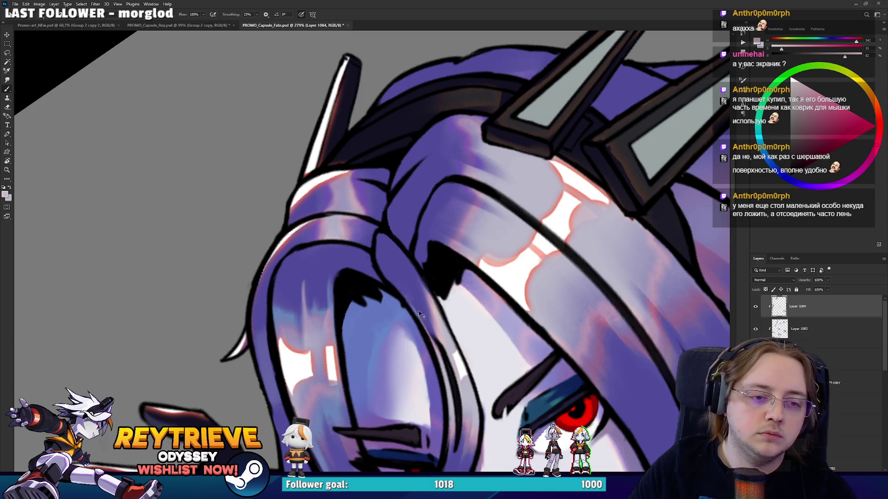
# Sample a hair purple and alternately paint and erase over the hair strand
pyautogui.moveTo(409, 283)
pyautogui.mouseDown()
pyautogui.moveTo(377, 238)
pyautogui.moveTo(396, 185)
pyautogui.mouseUp()
pyautogui.keyDown('alt'); pyautogui.click(300, 186); pyautogui.keyUp('alt')
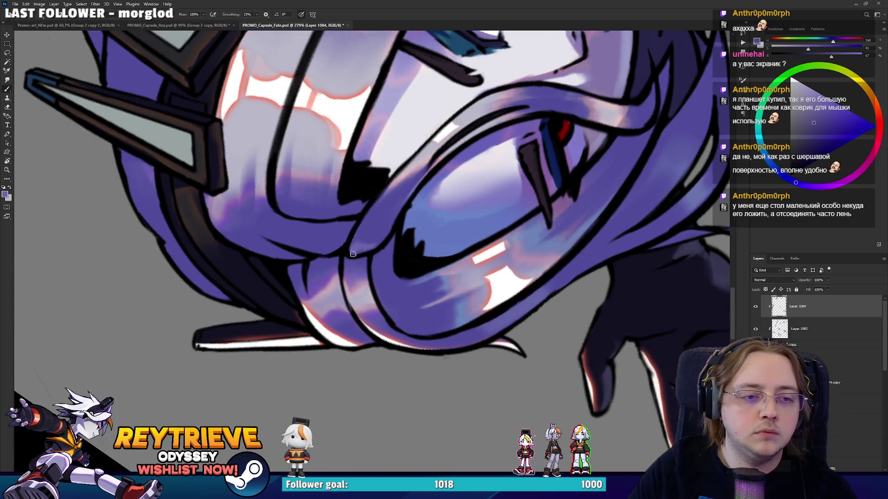
pyautogui.press('Escape')
pyautogui.press('e')
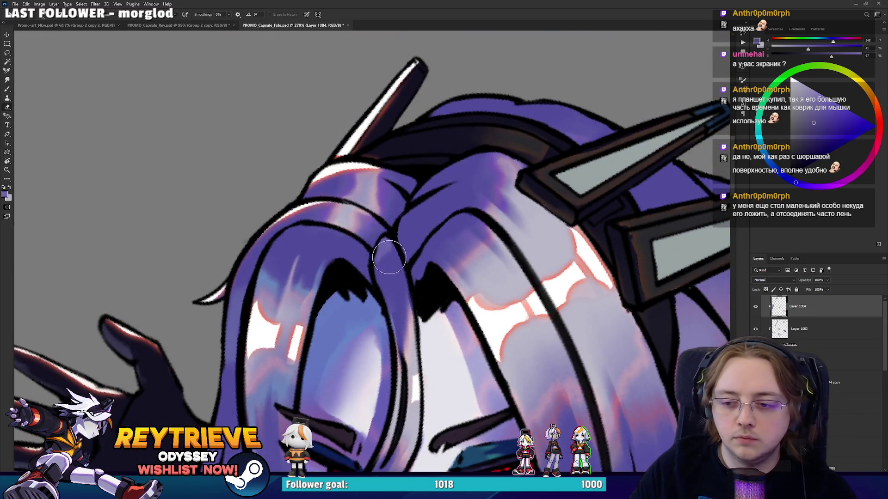
pyautogui.press('b')
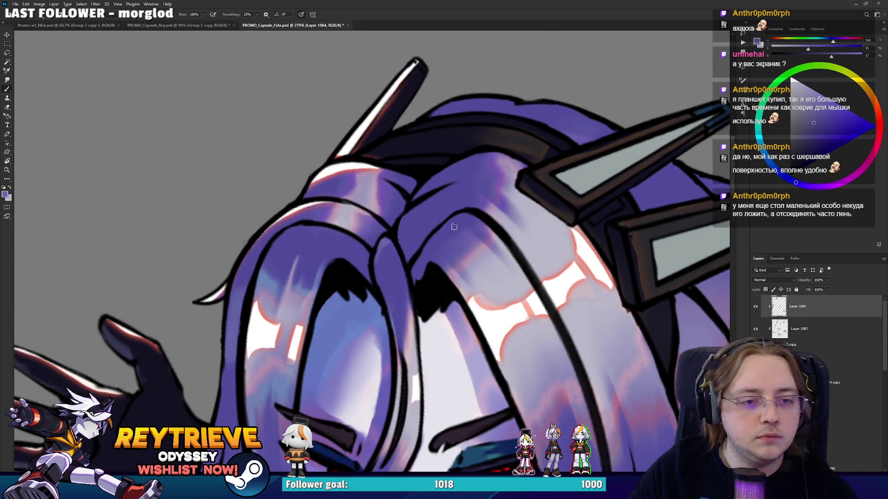
pyautogui.moveTo(453, 225); pyautogui.dragTo(430, 210)
pyautogui.press('e')
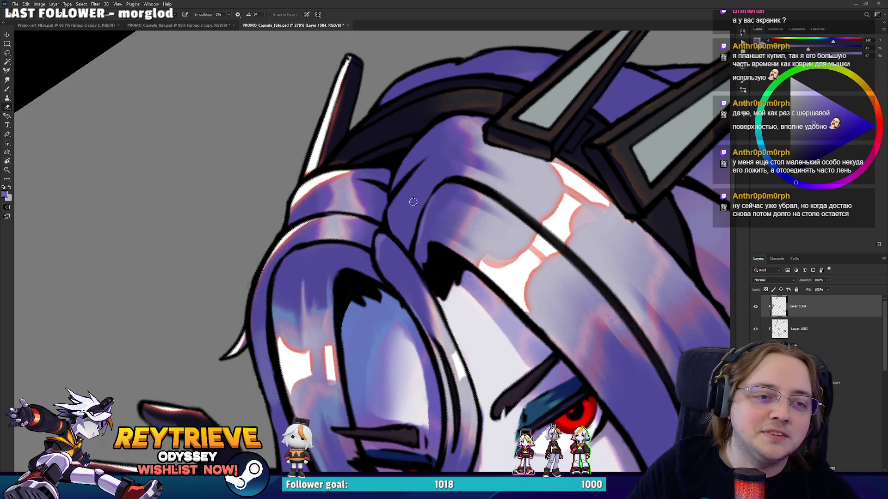
pyautogui.press('b')
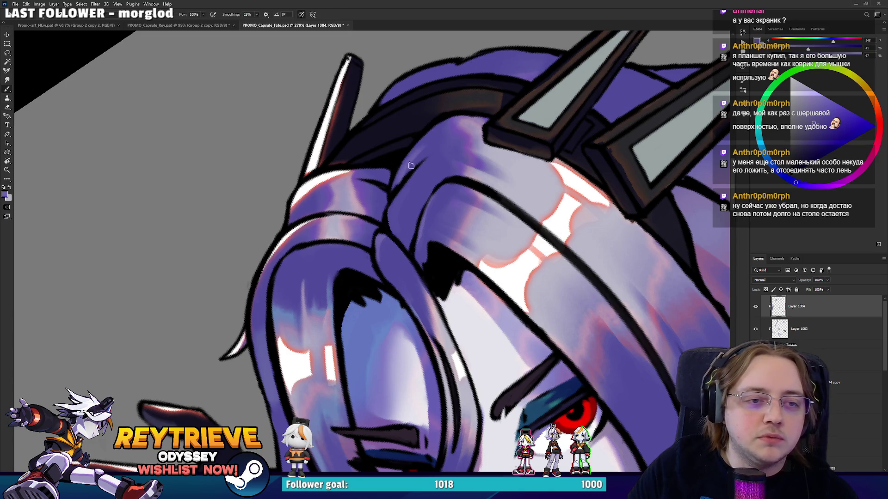
# Paint vertical and diagonal strokes into the strand, undoing and redoing to compare
pyautogui.press('e')
pyautogui.press('b')
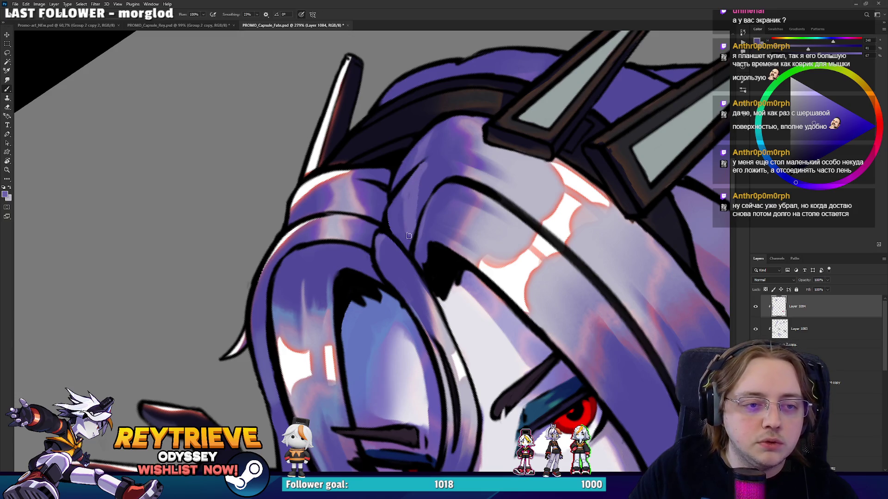
pyautogui.press('e')
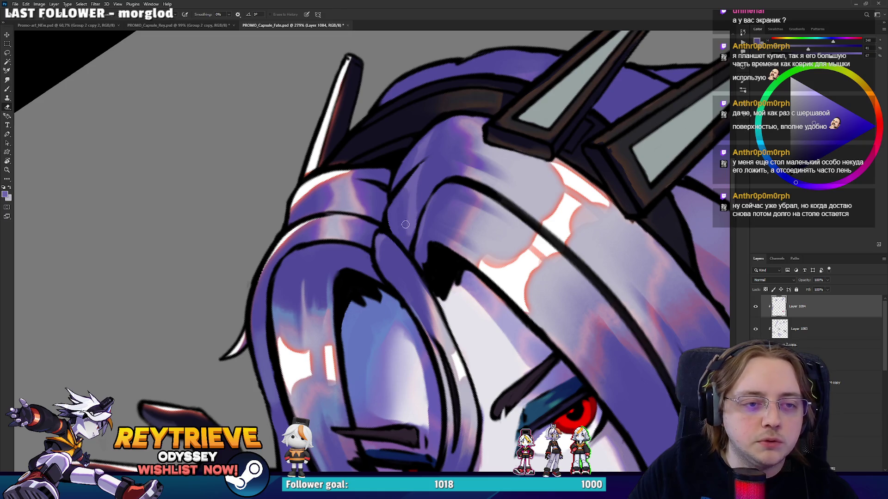
pyautogui.press('r')
pyautogui.moveTo(464, 141)
pyautogui.mouseDown()
pyautogui.moveTo(503, 283)
pyautogui.moveTo(505, 356)
pyautogui.mouseUp()
pyautogui.press('b')
pyautogui.hotkey('ctrl', 'z')
pyautogui.hotkey('ctrl', 'z')
pyautogui.moveTo(505, 300)
pyautogui.mouseDown()
pyautogui.moveTo(505, 358)
pyautogui.moveTo(403, 355)
pyautogui.mouseUp()
pyautogui.moveTo(437, 306); pyautogui.dragTo(414, 344)
pyautogui.hotkey('ctrl', 'z')
pyautogui.moveTo(435, 308); pyautogui.dragTo(413, 344)
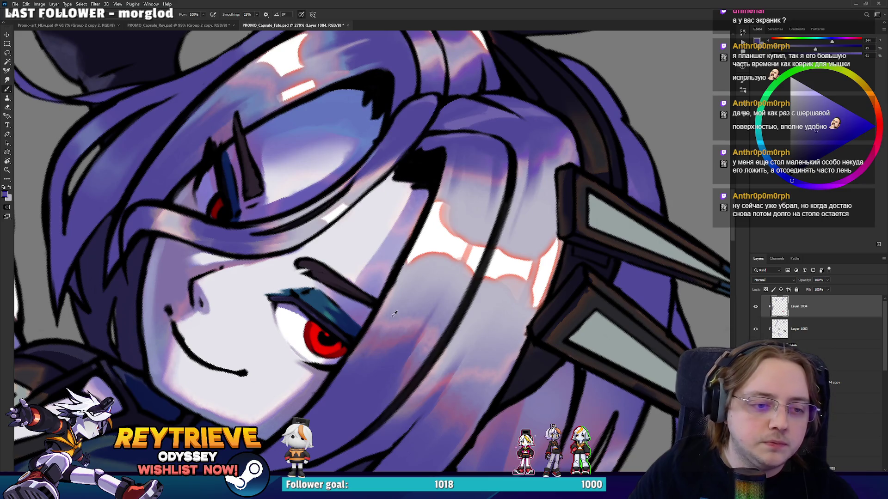
# Reset the view and sample light, blue-violet and other shades from the hair
pyautogui.keyDown('alt'); pyautogui.click(427, 270); pyautogui.keyUp('alt')
pyautogui.press('r')
pyautogui.hotkey('ctrl', '0')
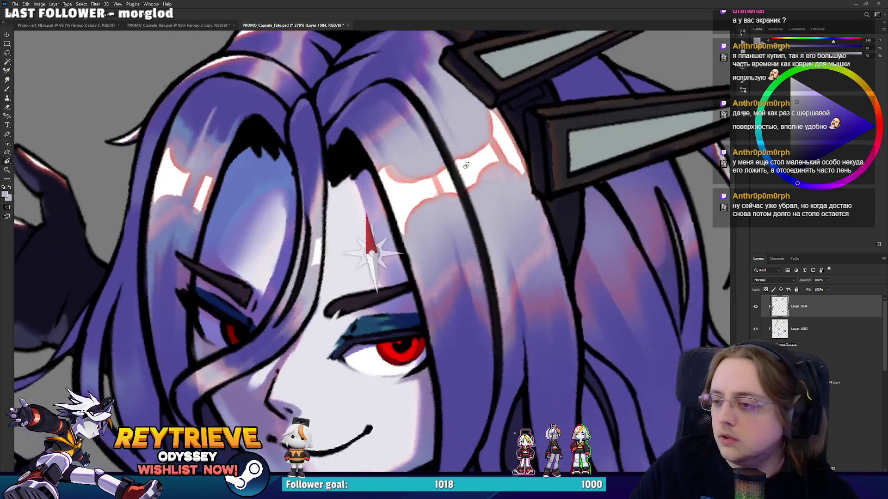
pyautogui.scroll(5, 432, 183)
pyautogui.keyDown('alt'); pyautogui.click(378, 172); pyautogui.keyUp('alt')
pyautogui.moveTo(404, 148); pyautogui.dragTo(365, 162)
pyautogui.keyDown('alt'); pyautogui.click(359, 164); pyautogui.keyUp('alt')
pyautogui.keyDown('alt'); pyautogui.click(361, 169); pyautogui.keyUp('alt')
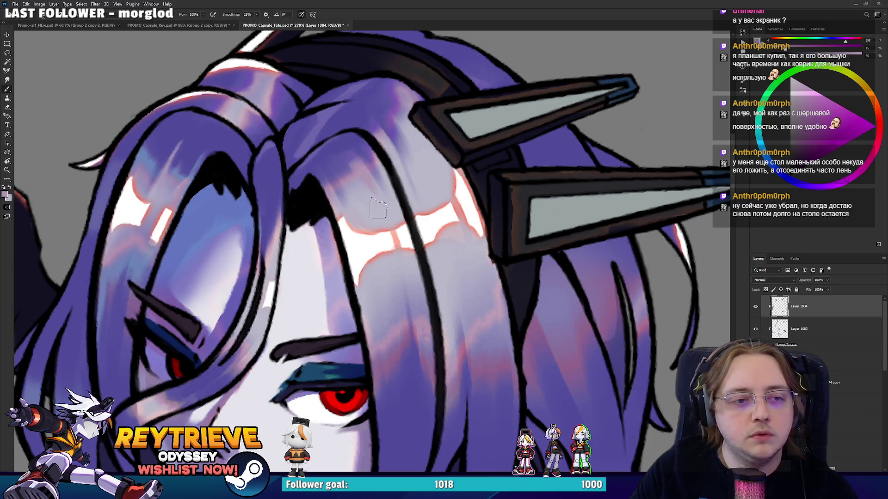
pyautogui.keyDown('alt'); pyautogui.click(346, 156); pyautogui.keyUp('alt')
pyautogui.keyDown('alt'); pyautogui.click(342, 147); pyautogui.keyUp('alt')
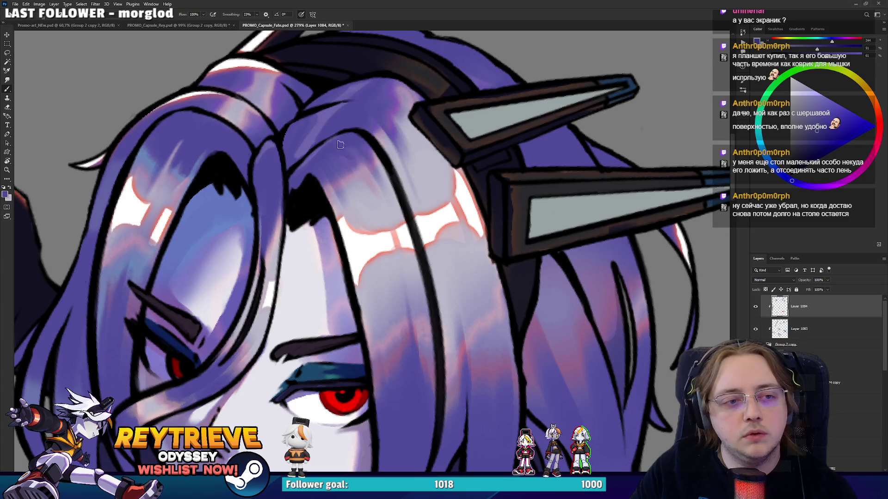
# Blend pinker and blue-violet hair tones into the strands over the shoulder
pyautogui.press('r')
pyautogui.moveTo(550, 333)
pyautogui.mouseDown()
pyautogui.moveTo(551, 402)
pyautogui.moveTo(516, 232)
pyautogui.mouseUp()
pyautogui.keyDown('alt'); pyautogui.click(552, 399); pyautogui.keyUp('alt')
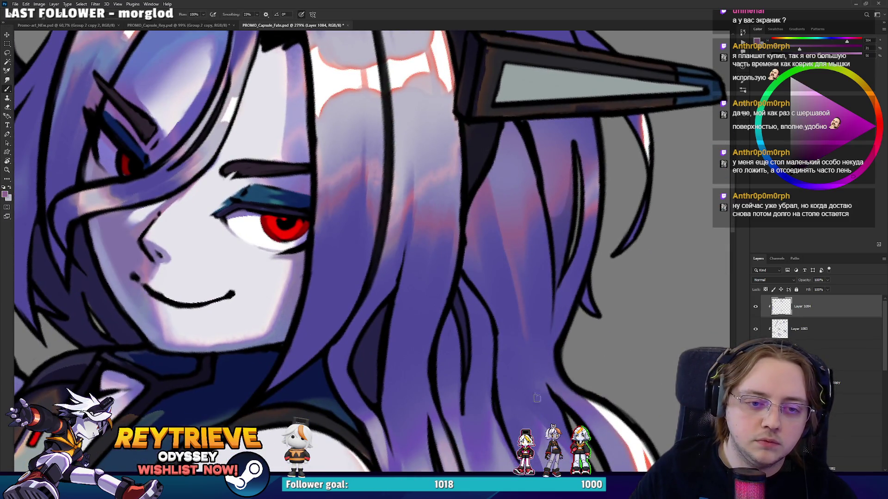
pyautogui.keyDown('alt'); pyautogui.click(532, 361); pyautogui.keyUp('alt')
pyautogui.keyDown('alt'); pyautogui.click(532, 329); pyautogui.keyUp('alt')
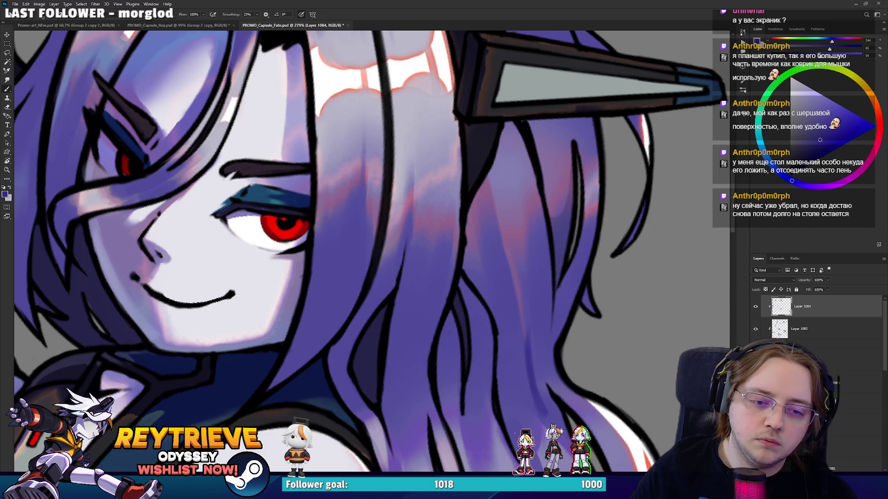
pyautogui.moveTo(557, 433); pyautogui.dragTo(518, 315)
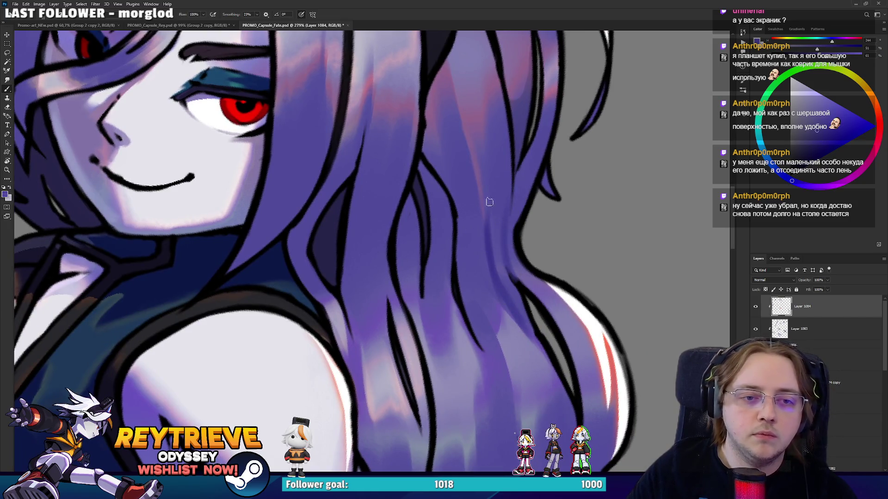
pyautogui.keyDown('alt'); pyautogui.click(436, 307); pyautogui.keyUp('alt')
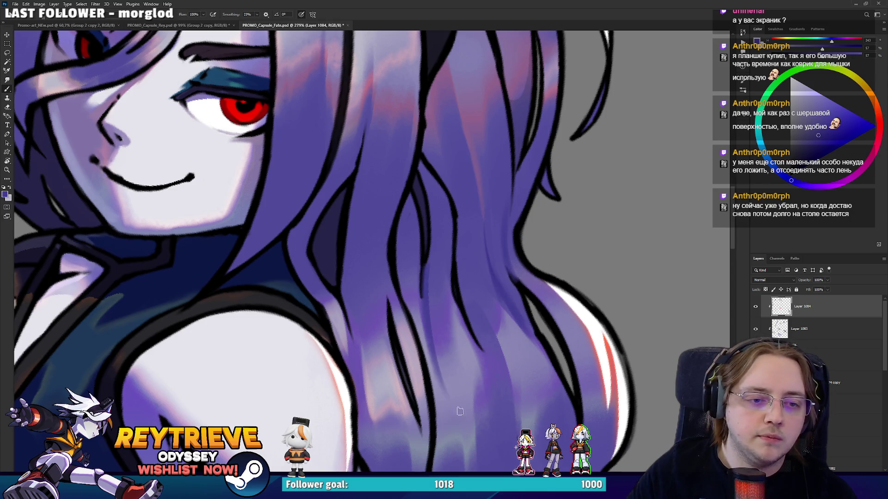
pyautogui.moveTo(430, 290); pyautogui.dragTo(422, 219)
pyautogui.keyDown('alt'); pyautogui.click(430, 252); pyautogui.keyUp('alt')
pyautogui.keyDown('alt'); pyautogui.click(437, 260); pyautogui.keyUp('alt')
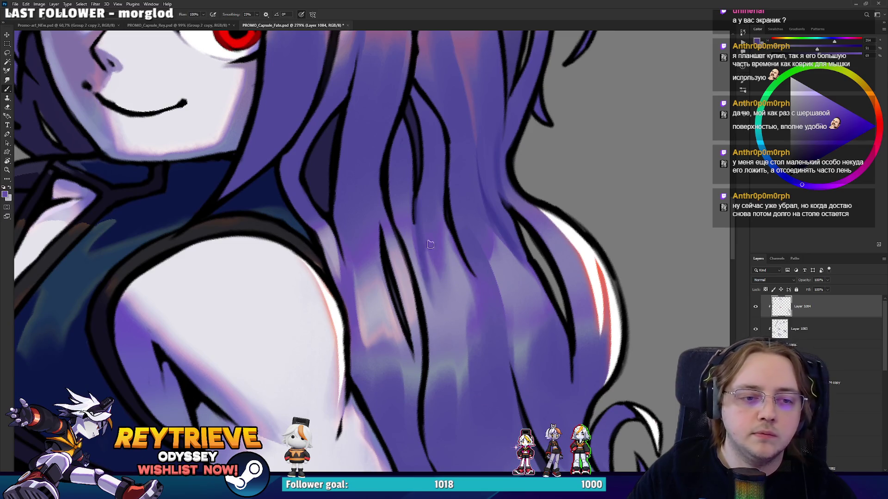
pyautogui.keyDown('alt'); pyautogui.click(422, 246); pyautogui.keyUp('alt')
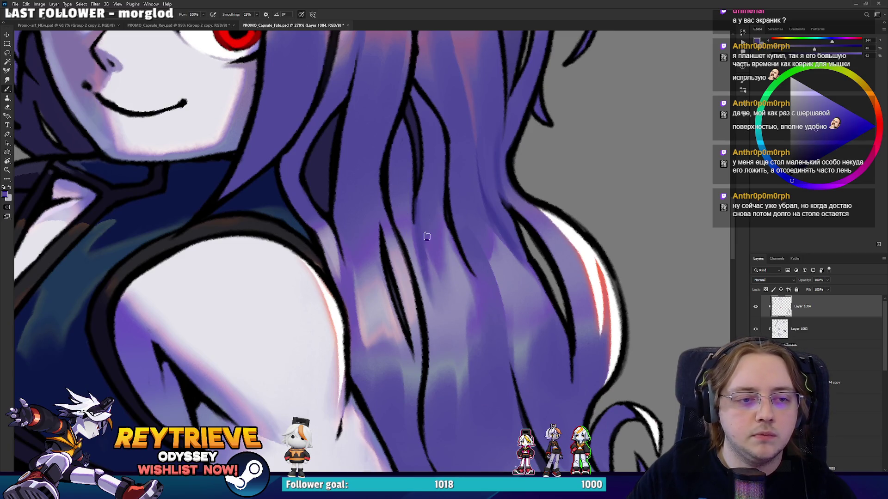
pyautogui.keyDown('alt'); pyautogui.click(413, 209); pyautogui.keyUp('alt')
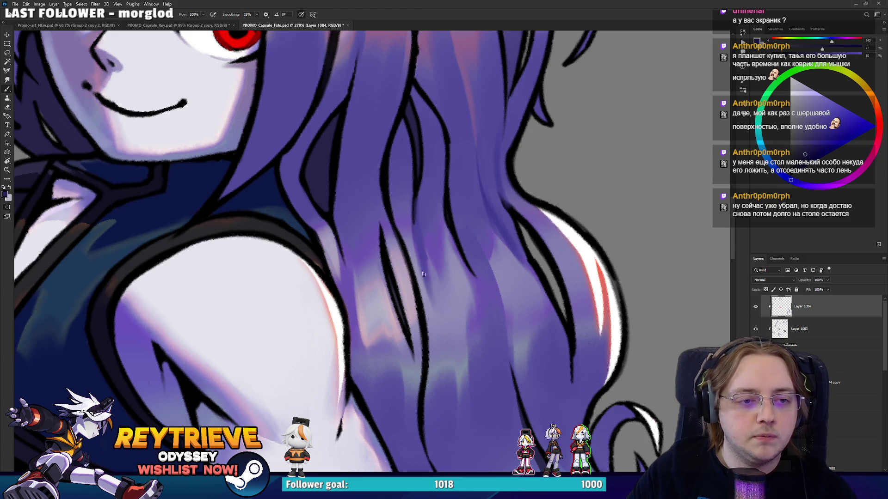
# Sample the black hair outline, blue-purple and near-black tones while inspecting the left-side hair
pyautogui.moveTo(438, 317)
pyautogui.mouseDown()
pyautogui.moveTo(453, 363)
pyautogui.moveTo(439, 312)
pyautogui.moveTo(450, 320)
pyautogui.mouseUp()
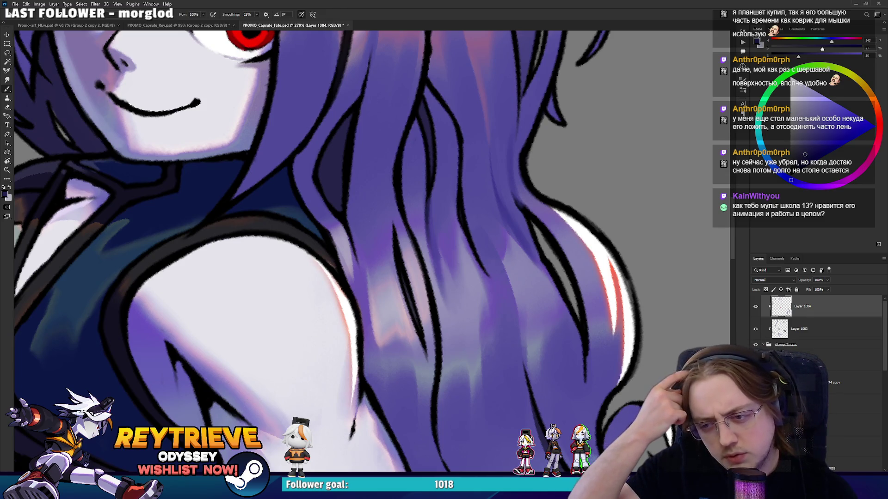
pyautogui.moveTo(339, 222); pyautogui.dragTo(363, 273)
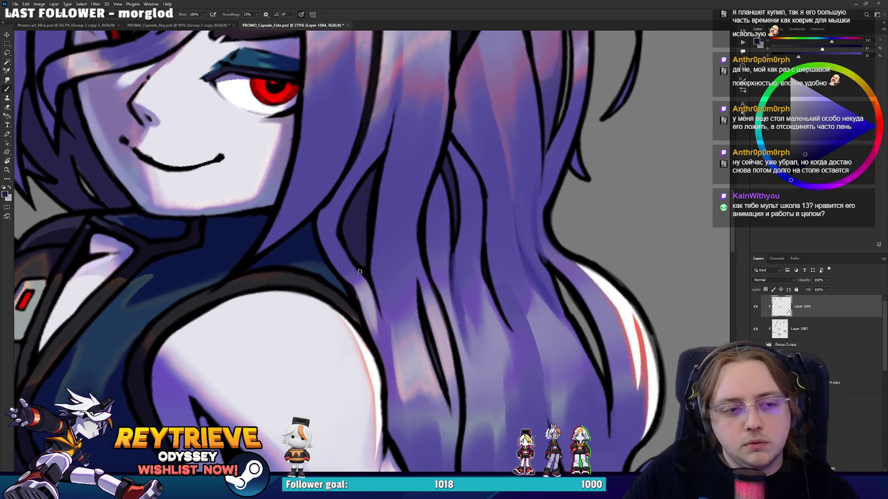
pyautogui.keyDown('alt'); pyautogui.click(342, 234); pyautogui.keyUp('alt')
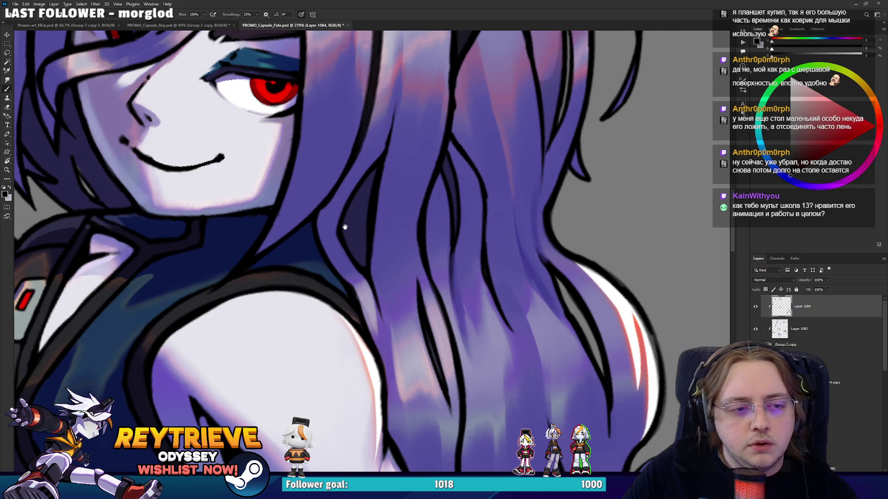
pyautogui.moveTo(345, 227); pyautogui.dragTo(370, 271)
pyautogui.moveTo(375, 234); pyautogui.dragTo(415, 255)
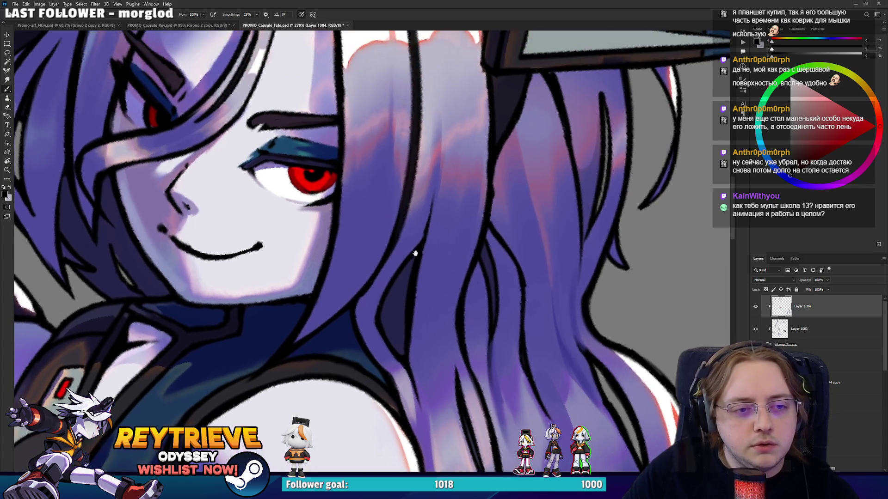
pyautogui.moveTo(456, 219)
pyautogui.mouseDown()
pyautogui.moveTo(316, 182)
pyautogui.moveTo(294, 210)
pyautogui.moveTo(305, 232)
pyautogui.mouseUp()
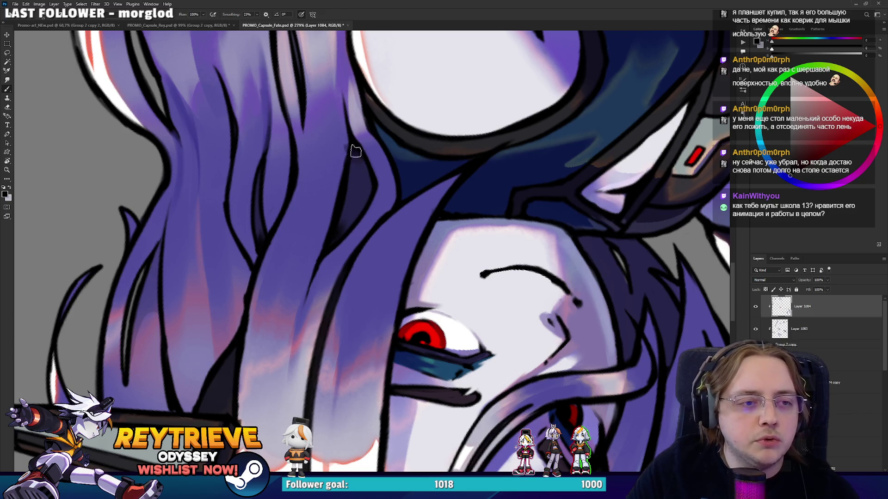
pyautogui.press('Escape')
pyautogui.moveTo(468, 299)
pyautogui.mouseDown()
pyautogui.moveTo(478, 299)
pyautogui.moveTo(466, 221)
pyautogui.moveTo(460, 240)
pyautogui.mouseUp()
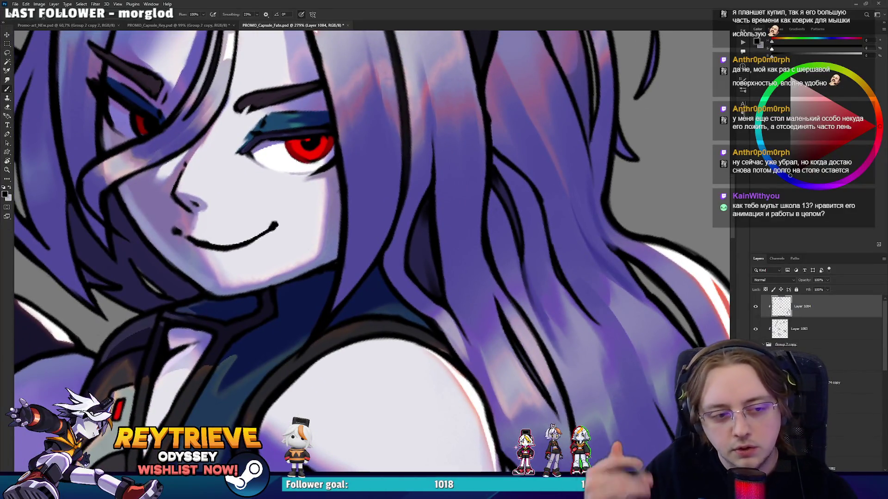
pyautogui.moveTo(330, 178); pyautogui.dragTo(506, 221)
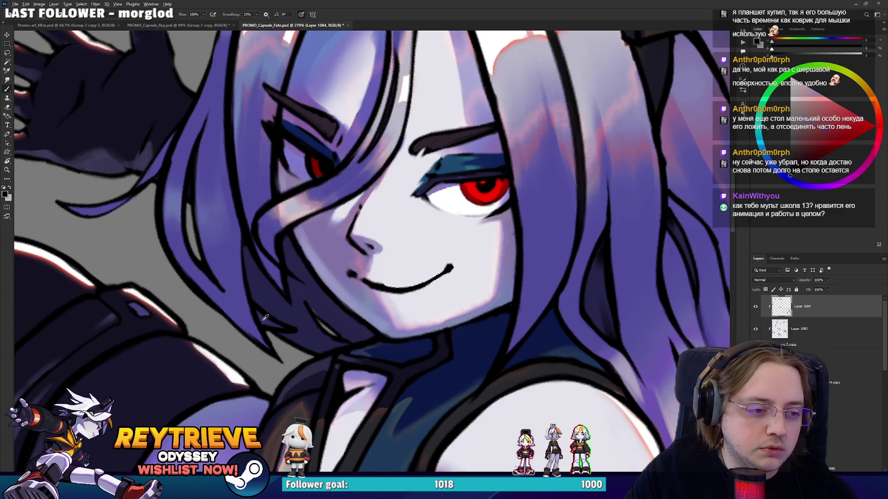
pyautogui.keyDown('alt'); pyautogui.click(264, 319); pyautogui.keyUp('alt')
pyautogui.keyDown('alt'); pyautogui.click(247, 335); pyautogui.keyUp('alt')
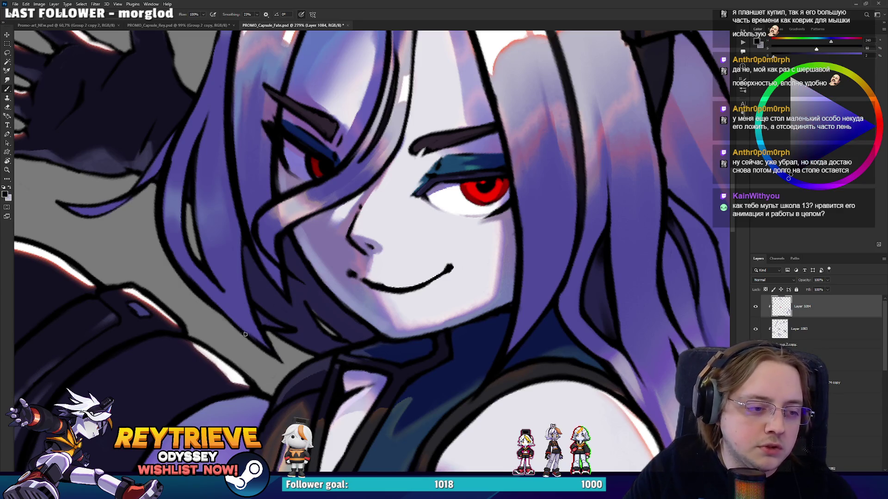
pyautogui.moveTo(238, 328); pyautogui.dragTo(378, 293)
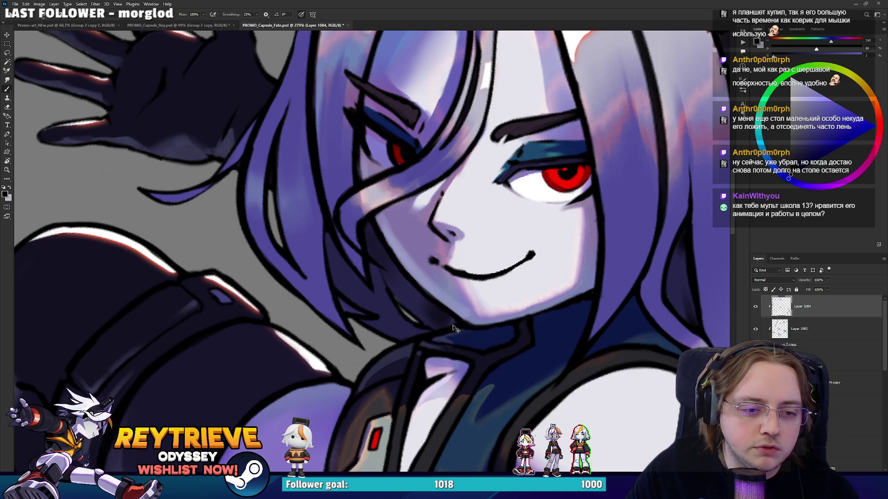
# Create a new layer above Layer 1084 and paint dark shading under the chin
pyautogui.hotkey('ctrl', 'shift', 'alt', 'n')
pyautogui.moveTo(440, 321); pyautogui.dragTo(441, 321)
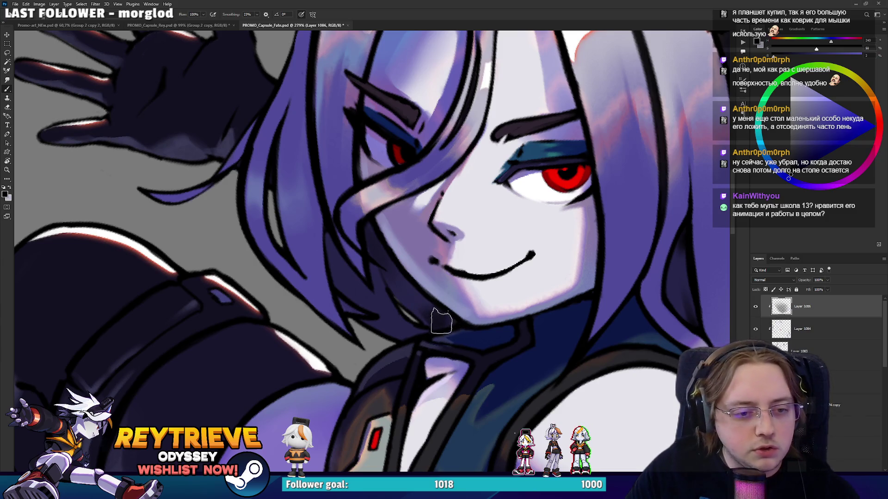
pyautogui.press('e')
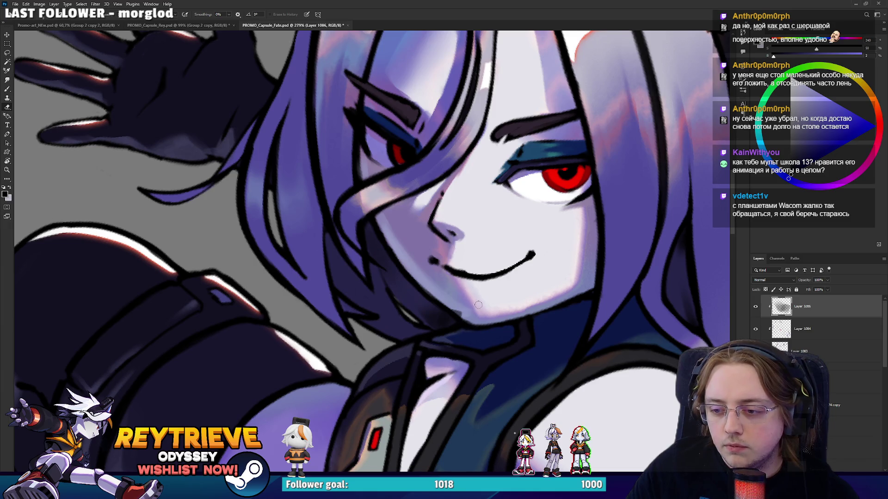
pyautogui.press('b')
pyautogui.moveTo(412, 337); pyautogui.dragTo(393, 321)
# Erase back the edges of the dark shading near the chin
pyautogui.press('e')
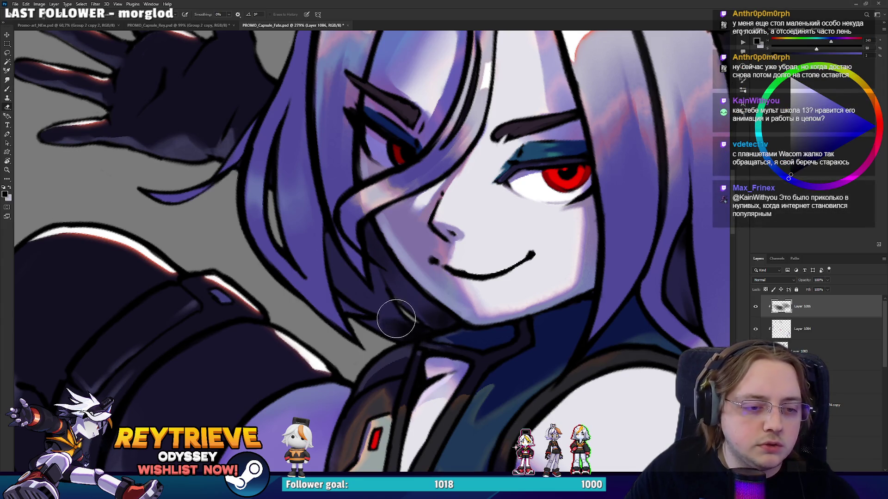
pyautogui.moveTo(390, 311)
pyautogui.mouseDown()
pyautogui.moveTo(429, 292)
pyautogui.moveTo(420, 301)
pyautogui.mouseUp()
pyautogui.press('b')
pyautogui.press('e')
pyautogui.moveTo(368, 319); pyautogui.dragTo(381, 303)
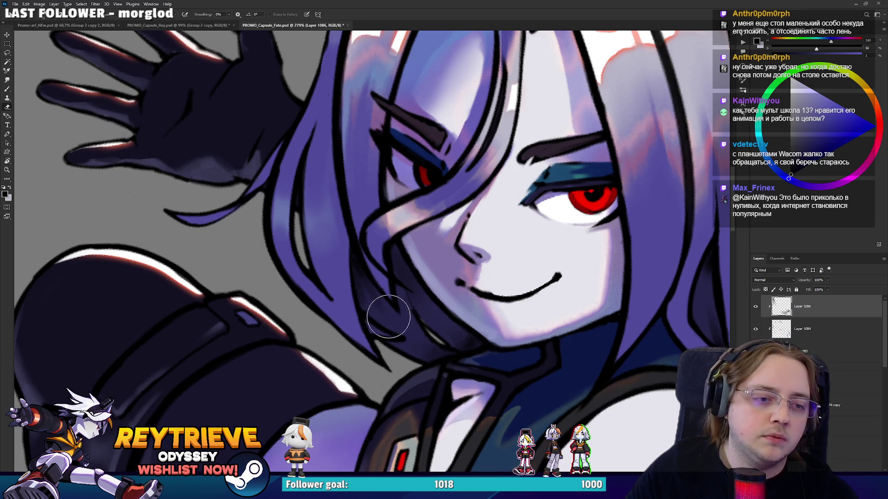
pyautogui.press('b')
pyautogui.moveTo(359, 325); pyautogui.dragTo(329, 276)
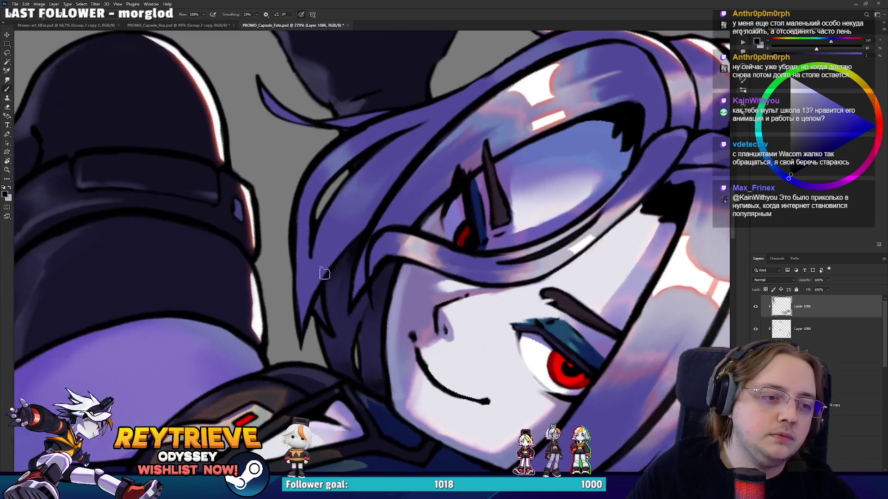
# Darken the hair outline and blend purple tones sampled from the hair along the strands
pyautogui.moveTo(315, 234); pyautogui.dragTo(312, 299)
pyautogui.keyDown('alt'); pyautogui.click(321, 265); pyautogui.keyUp('alt')
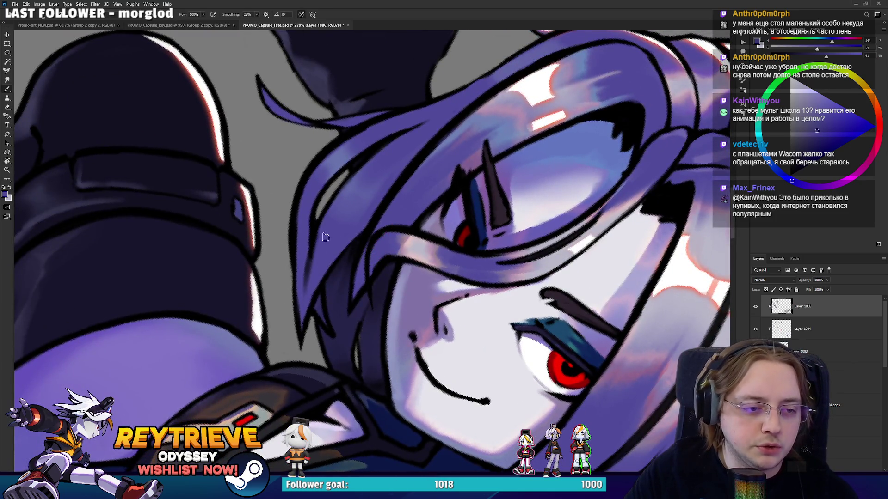
pyautogui.press('r')
pyautogui.moveTo(369, 182)
pyautogui.mouseDown()
pyautogui.moveTo(289, 262)
pyautogui.moveTo(356, 322)
pyautogui.mouseUp()
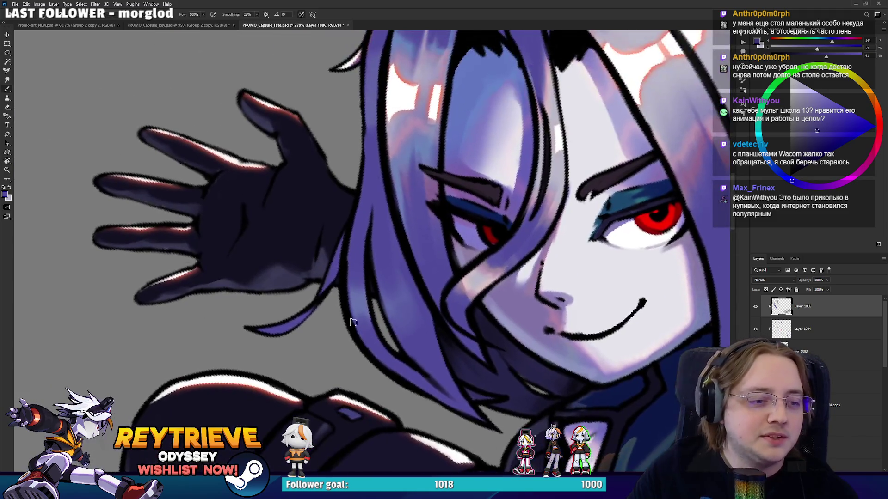
pyautogui.keyDown('alt'); pyautogui.click(390, 301); pyautogui.keyUp('alt')
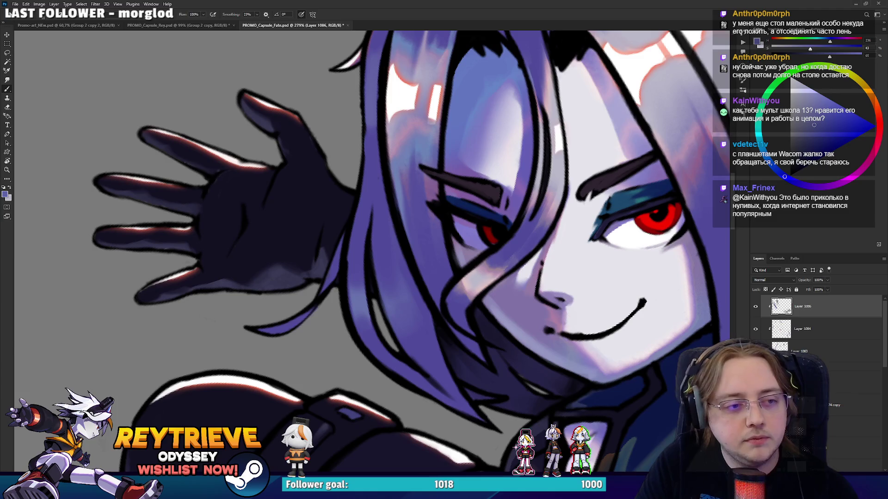
pyautogui.moveTo(356, 179); pyautogui.dragTo(419, 246)
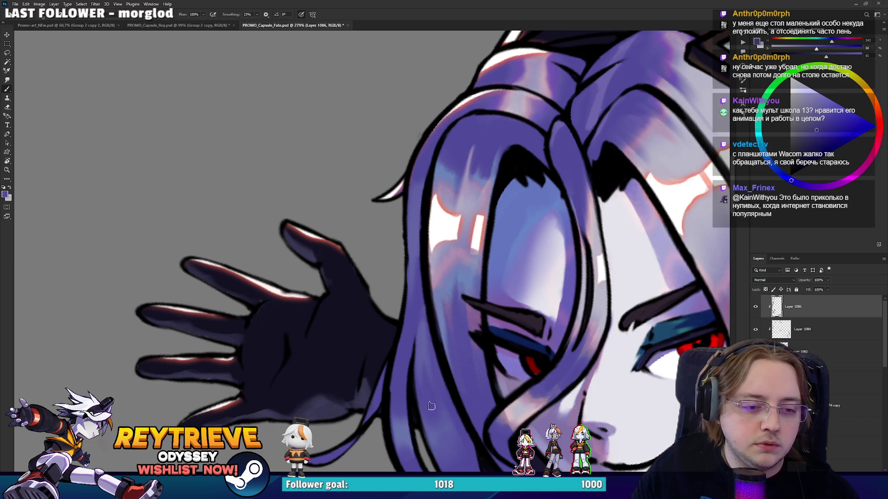
pyautogui.moveTo(439, 400); pyautogui.dragTo(442, 433)
pyautogui.keyDown('alt'); pyautogui.click(421, 345); pyautogui.keyUp('alt')
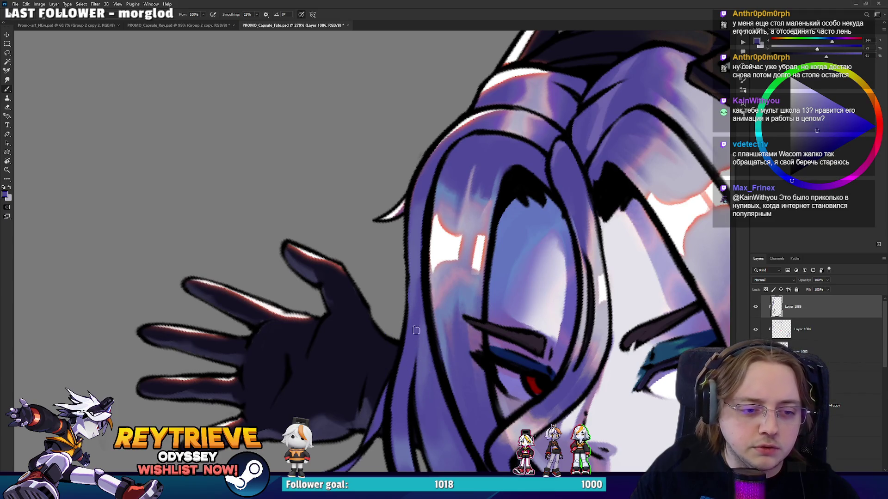
pyautogui.moveTo(440, 253); pyautogui.dragTo(405, 417)
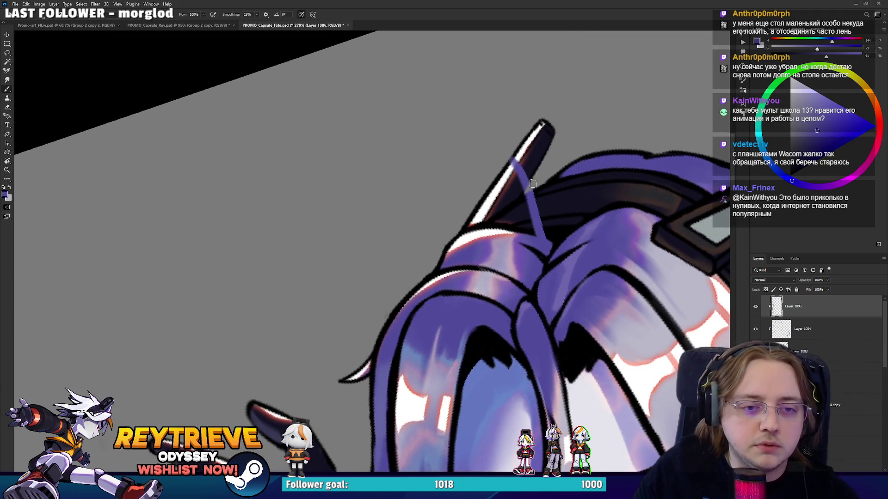
pyautogui.moveTo(573, 199)
pyautogui.mouseDown()
pyautogui.moveTo(474, 294)
pyautogui.moveTo(493, 152)
pyautogui.moveTo(459, 279)
pyautogui.mouseUp()
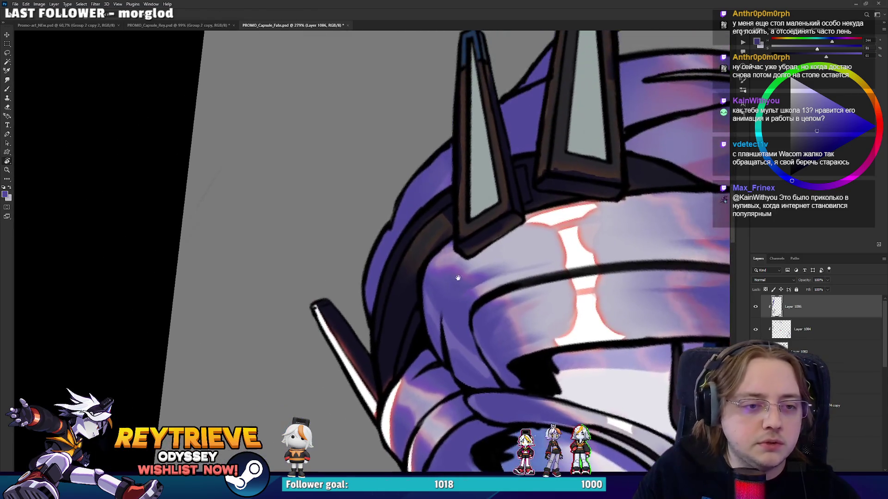
pyautogui.moveTo(439, 183)
pyautogui.mouseDown()
pyautogui.moveTo(382, 271)
pyautogui.moveTo(547, 198)
pyautogui.moveTo(383, 272)
pyautogui.moveTo(442, 247)
pyautogui.mouseUp()
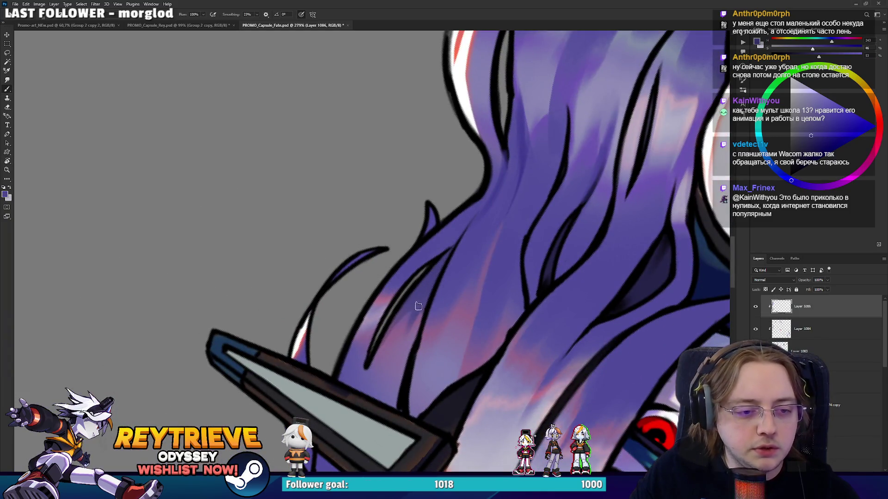
# Blend sampled pinkish-purple, blue-purple and lighter violet shades into the long hair strands
pyautogui.keyDown('alt'); pyautogui.click(401, 329); pyautogui.keyUp('alt')
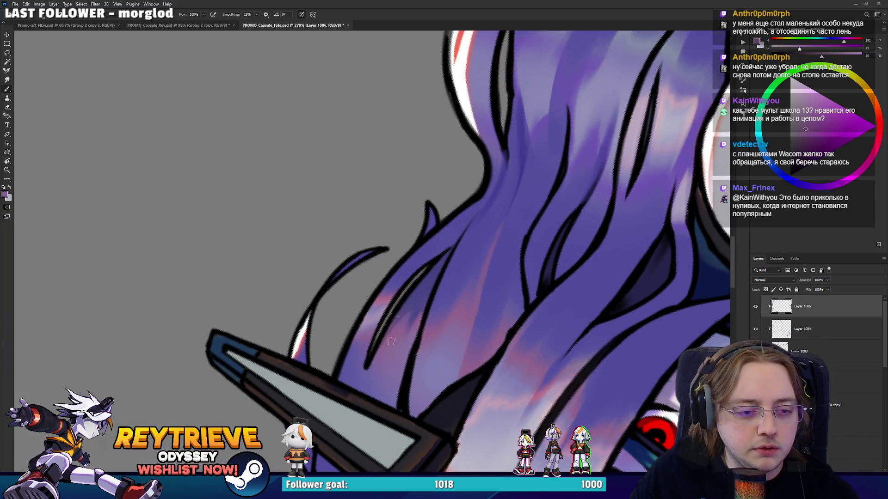
pyautogui.keyDown('alt'); pyautogui.click(413, 301); pyautogui.keyUp('alt')
pyautogui.keyDown('alt'); pyautogui.click(442, 338); pyautogui.keyUp('alt')
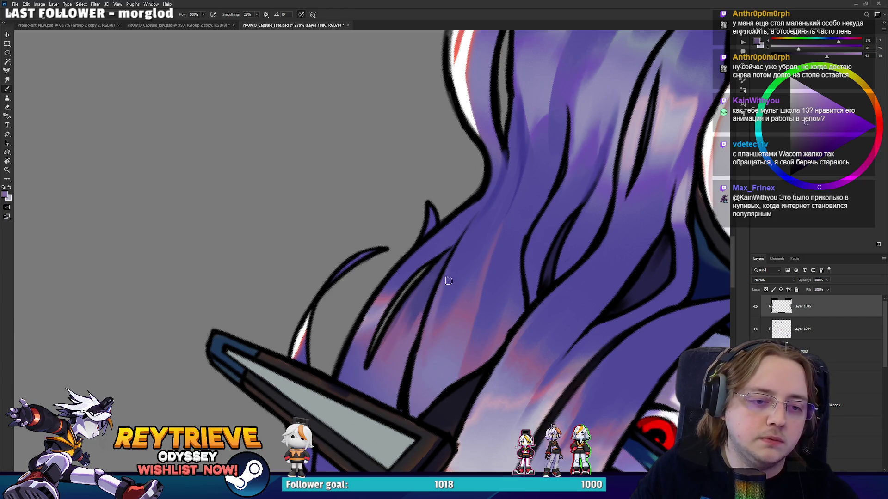
pyautogui.keyDown('alt'); pyautogui.click(469, 237); pyautogui.keyUp('alt')
pyautogui.moveTo(491, 237)
pyautogui.mouseDown()
pyautogui.moveTo(487, 356)
pyautogui.moveTo(485, 188)
pyautogui.moveTo(445, 213)
pyautogui.moveTo(469, 257)
pyautogui.moveTo(455, 272)
pyautogui.mouseUp()
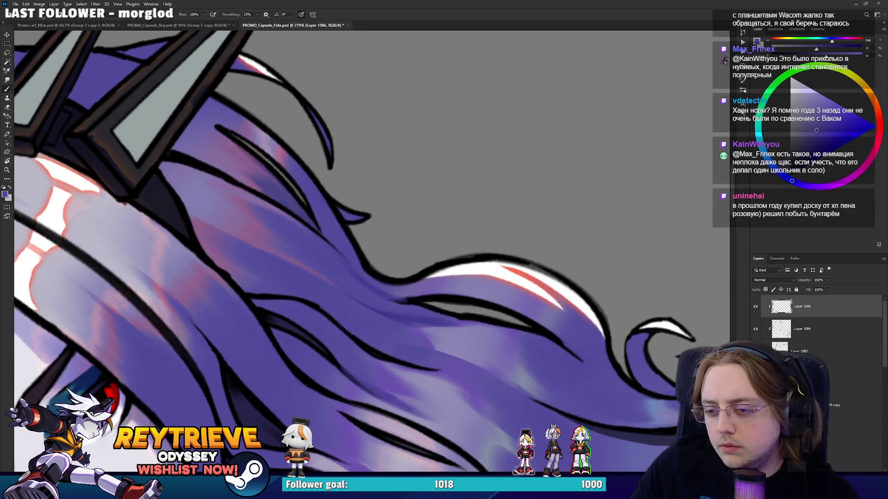
pyautogui.press('r')
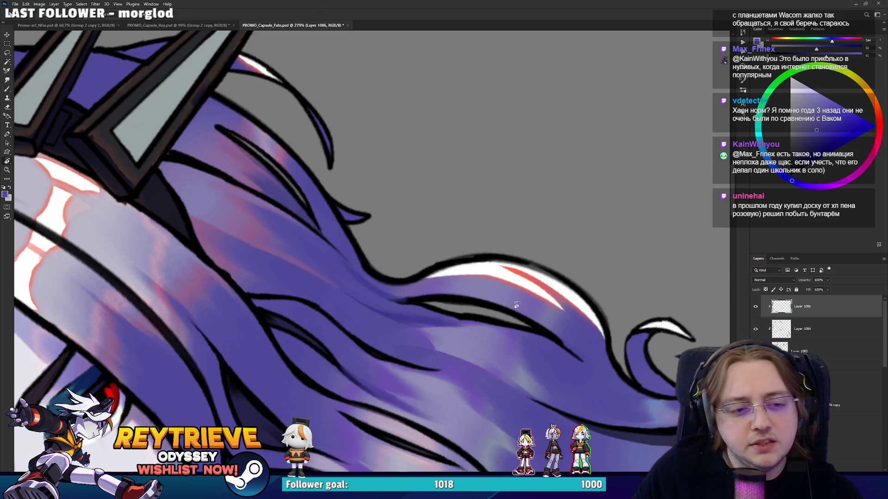
pyautogui.moveTo(463, 209); pyautogui.dragTo(435, 266)
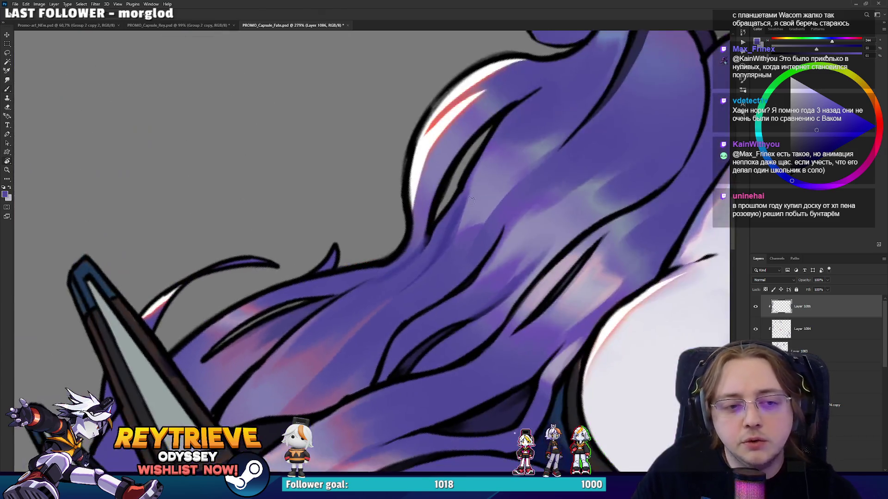
pyautogui.keyDown('alt'); pyautogui.click(443, 274); pyautogui.keyUp('alt')
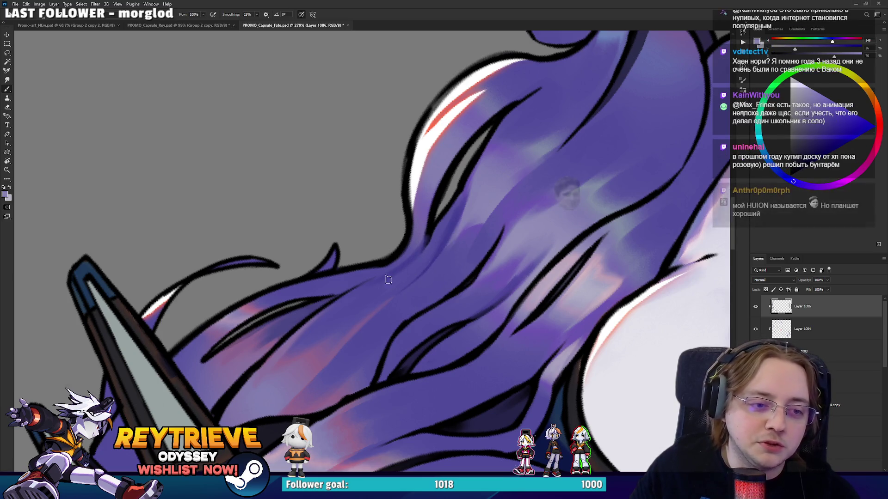
pyautogui.keyDown('alt'); pyautogui.click(432, 247); pyautogui.keyUp('alt')
pyautogui.moveTo(430, 256); pyautogui.dragTo(461, 293)
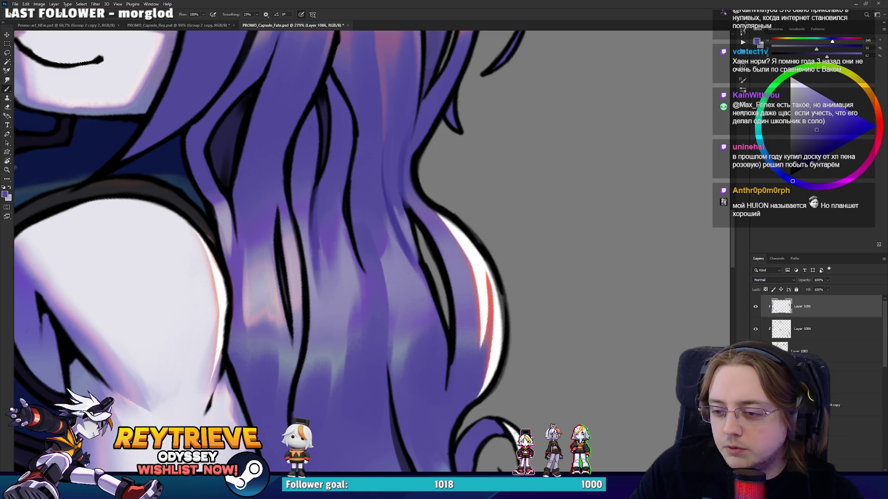
# Frame the curled hair tips beside the arm cuff on a new empty layer
pyautogui.moveTo(361, 219); pyautogui.dragTo(364, 192)
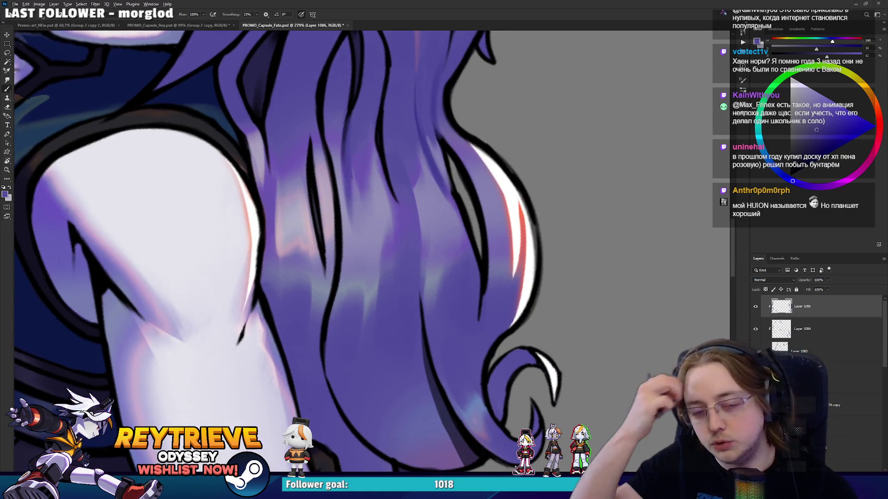
pyautogui.moveTo(419, 263); pyautogui.dragTo(410, 238)
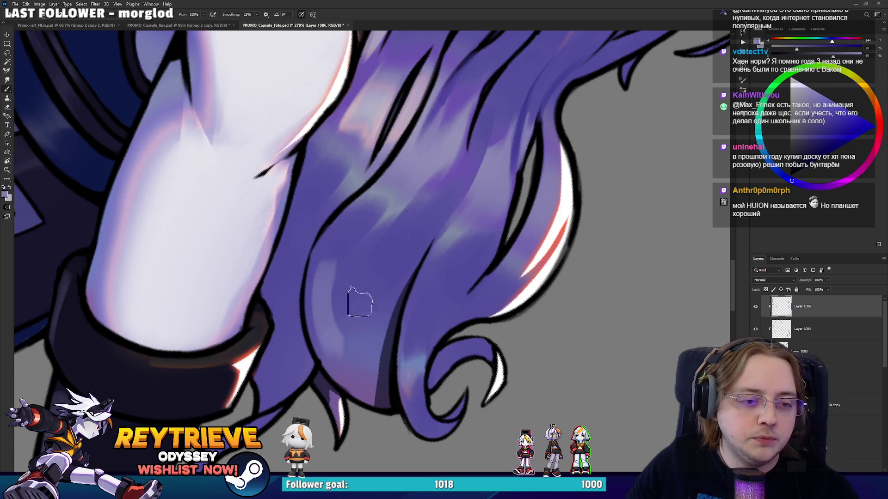
pyautogui.moveTo(267, 407); pyautogui.dragTo(389, 296)
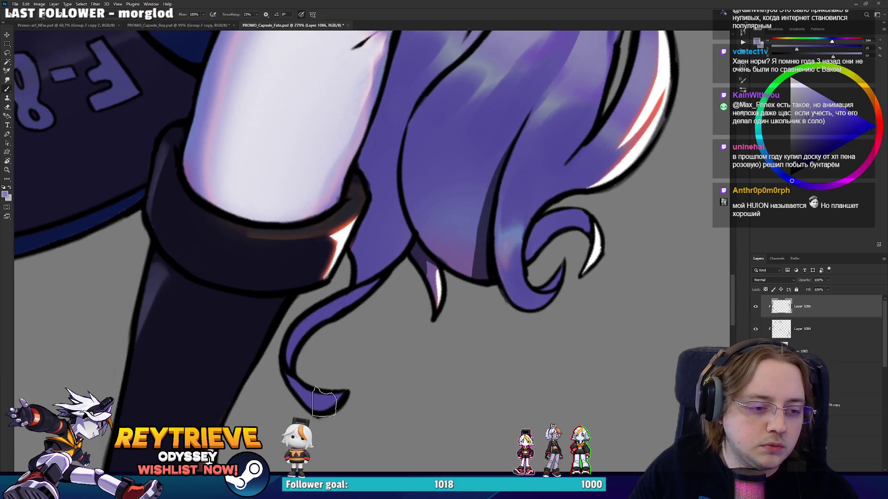
pyautogui.moveTo(390, 339); pyautogui.dragTo(453, 321)
pyautogui.press('w')
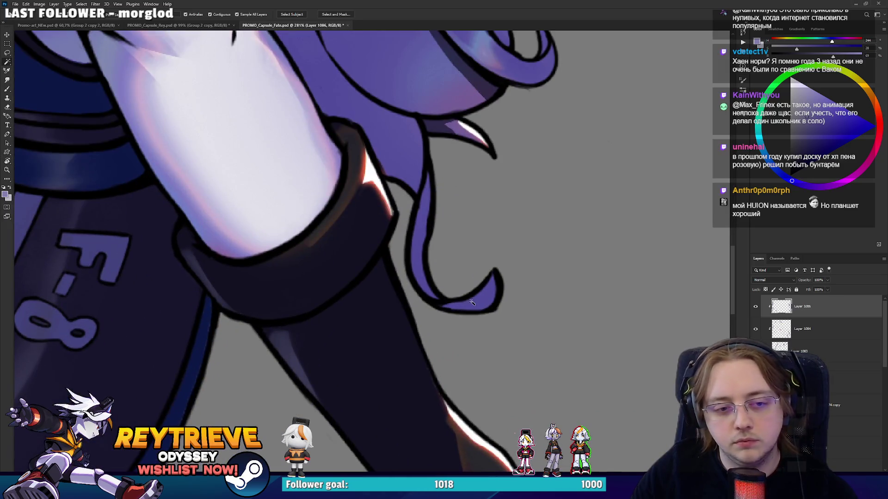
pyautogui.scroll(-3, 831, 373)
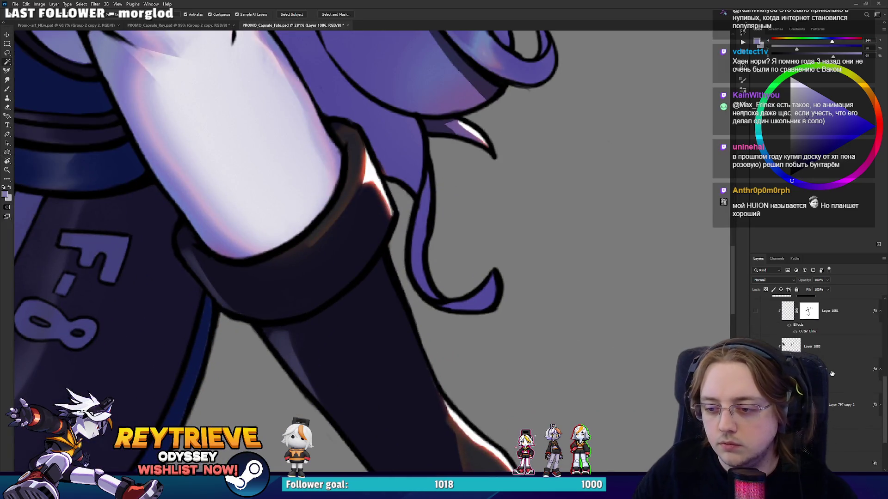
pyautogui.scroll(3, 838, 367)
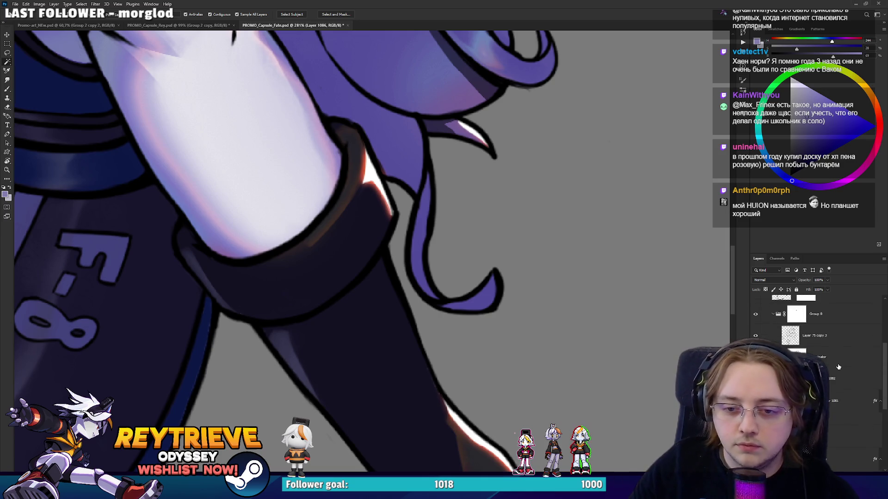
pyautogui.scroll(-2, 838, 422)
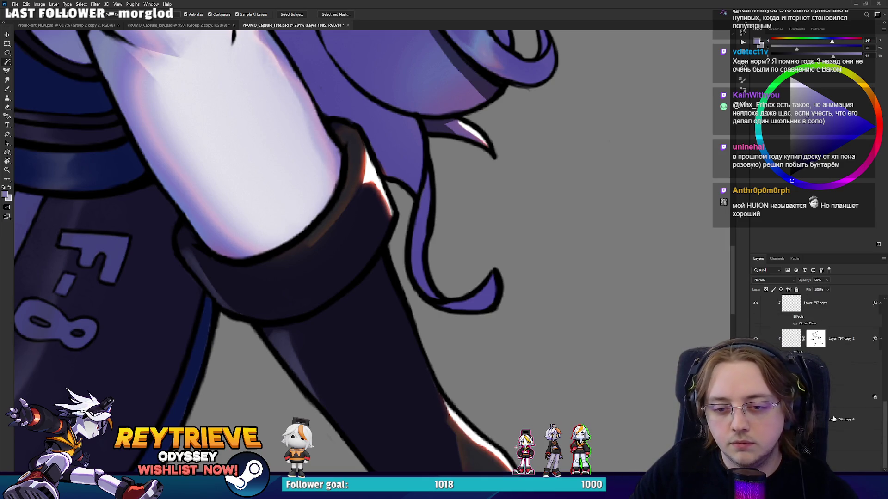
pyautogui.hotkey('ctrl', 'shift', 'alt', 'n')
pyautogui.press('space')
pyautogui.moveTo(465, 308); pyautogui.dragTo(483, 215)
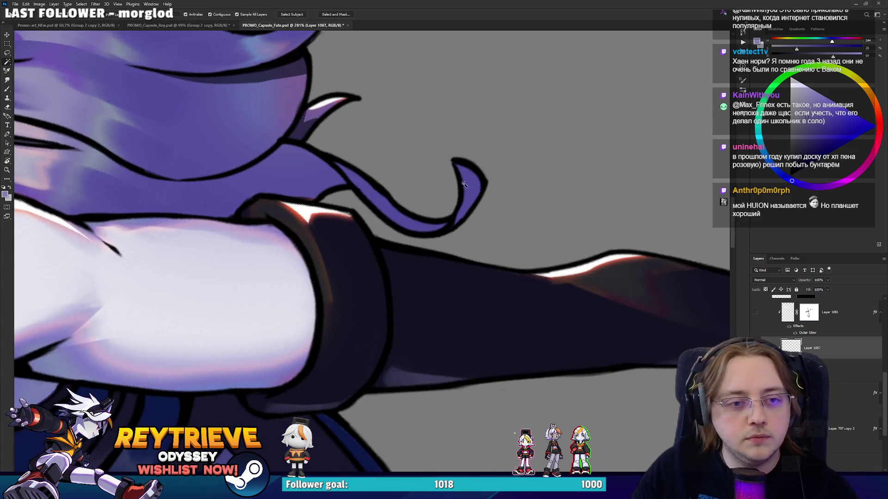
# Paint the curl tips purple and outline the inner hair curl in a darker colour
pyautogui.press('b')
pyautogui.moveTo(460, 162)
pyautogui.mouseDown()
pyautogui.moveTo(442, 148)
pyautogui.moveTo(455, 175)
pyautogui.moveTo(458, 161)
pyautogui.moveTo(496, 293)
pyautogui.moveTo(469, 267)
pyautogui.mouseUp()
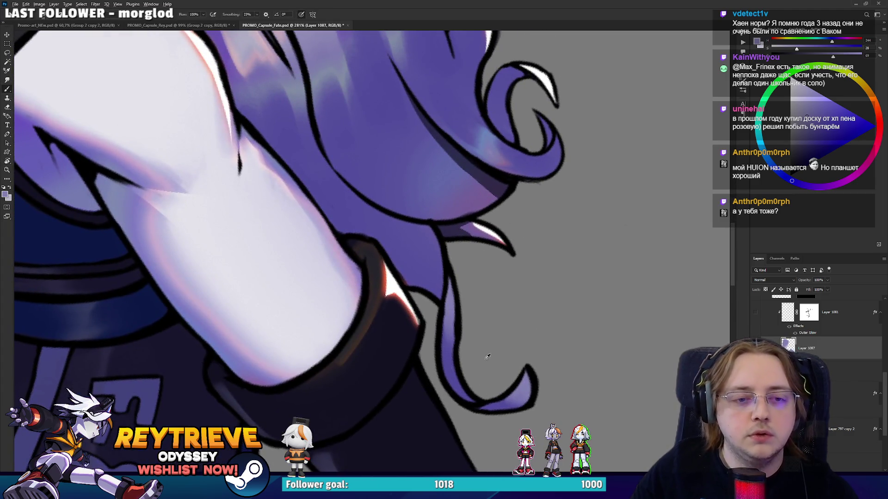
pyautogui.scroll(-5, 547, 242)
pyautogui.scroll(5, 547, 242)
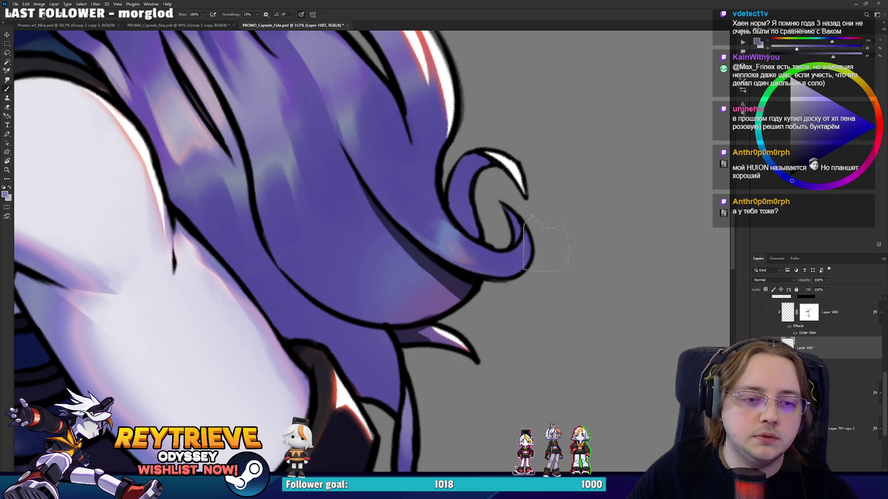
pyautogui.keyDown('alt'); pyautogui.click(461, 287); pyautogui.keyUp('alt')
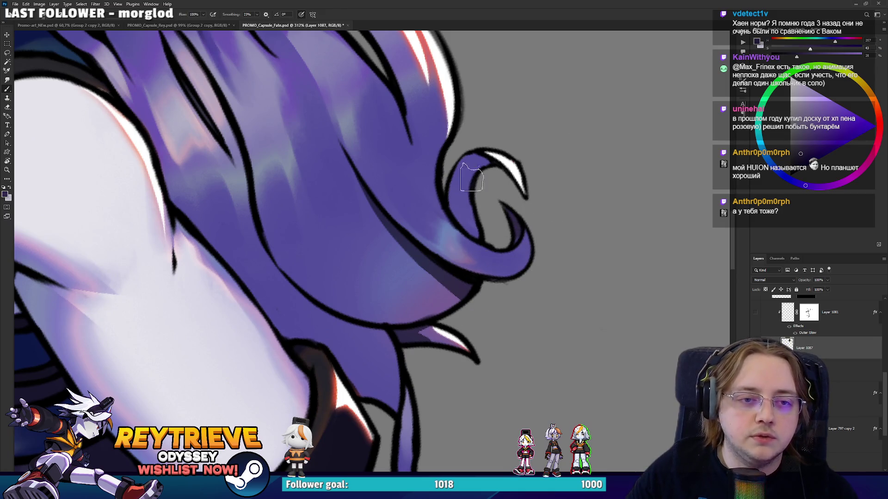
pyautogui.moveTo(478, 163)
pyautogui.mouseDown()
pyautogui.moveTo(467, 175)
pyautogui.moveTo(477, 204)
pyautogui.moveTo(508, 159)
pyautogui.moveTo(523, 193)
pyautogui.mouseUp()
# Clean up the curl tips by alternating eraser and brush, then straighten the view upright
pyautogui.press('e')
pyautogui.press('r')
pyautogui.moveTo(486, 303); pyautogui.dragTo(453, 351)
pyautogui.press('b')
pyautogui.press('e')
pyautogui.press('b')
pyautogui.moveTo(296, 322)
pyautogui.mouseDown()
pyautogui.moveTo(341, 337)
pyautogui.moveTo(485, 319)
pyautogui.moveTo(432, 144)
pyautogui.moveTo(462, 215)
pyautogui.moveTo(476, 223)
pyautogui.moveTo(447, 233)
pyautogui.moveTo(482, 256)
pyautogui.mouseUp()
pyautogui.scroll(-6, 342, 337)
pyautogui.scroll(-3, 362, 311)
pyautogui.press('r')
# Choose a different eraser brush tip and alternate erasing and painting on the hair strands
pyautogui.scroll(5, 480, 246)
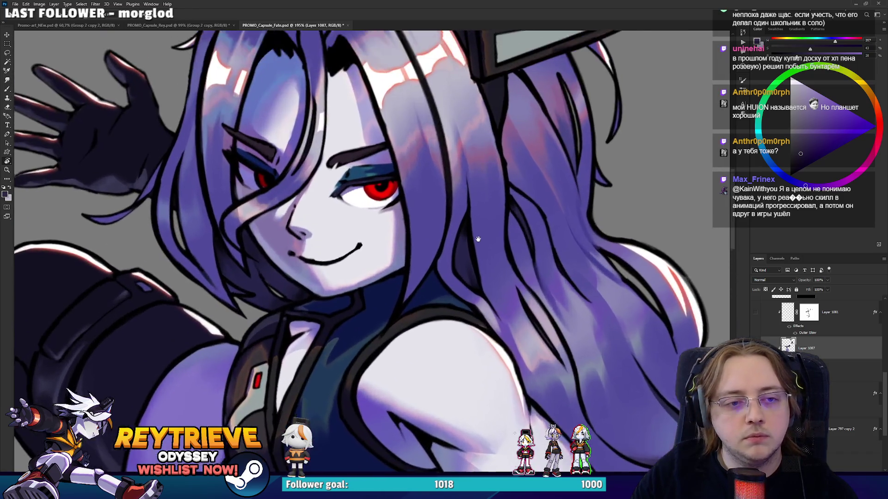
pyautogui.scroll(-5, 479, 234)
pyautogui.scroll(5, 480, 235)
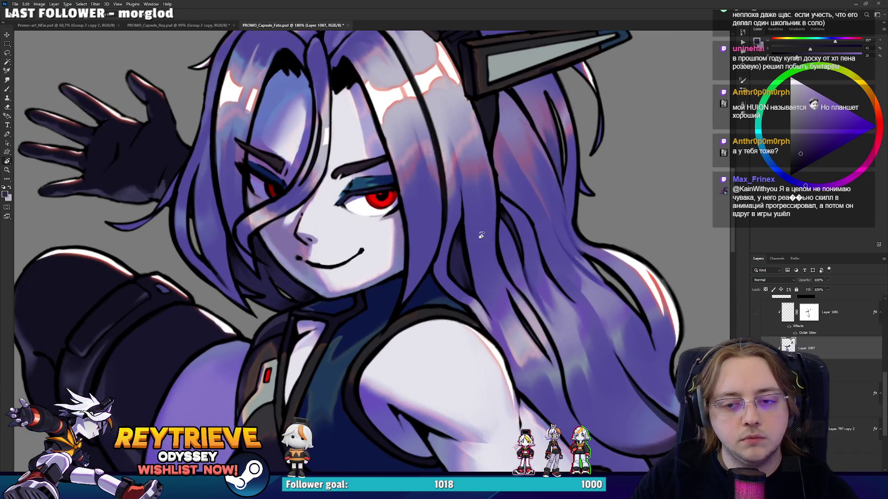
pyautogui.press('b')
pyautogui.press('Return')
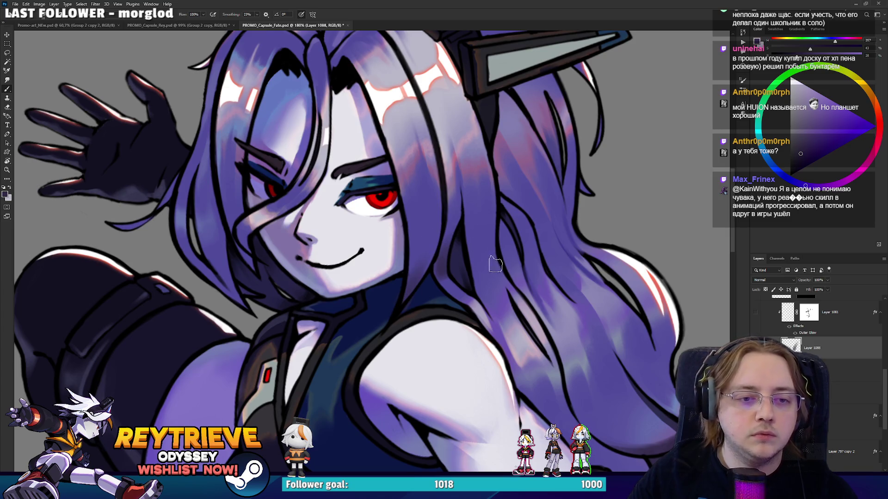
pyautogui.press('e')
pyautogui.rightClick(545, 352)
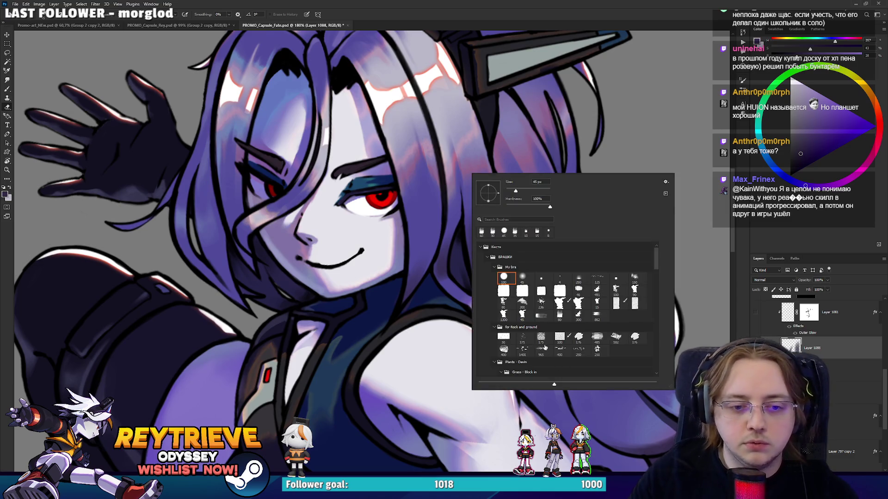
pyautogui.doubleClick(514, 232)
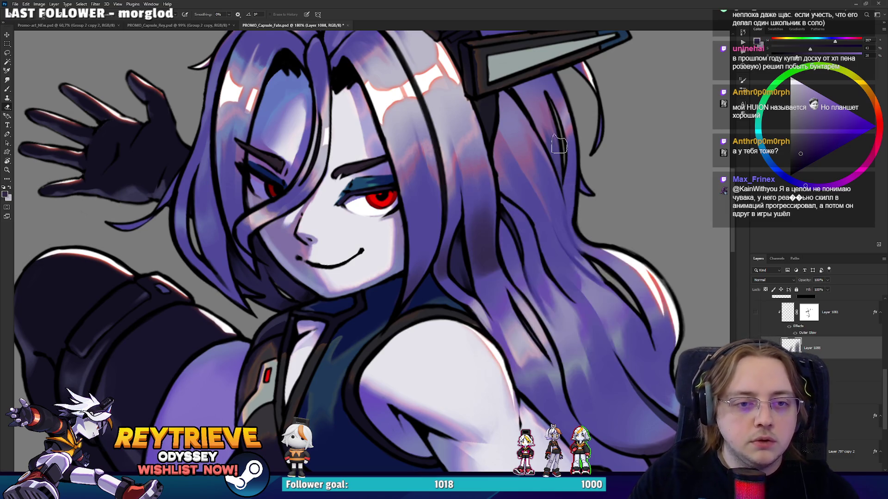
pyautogui.press('b')
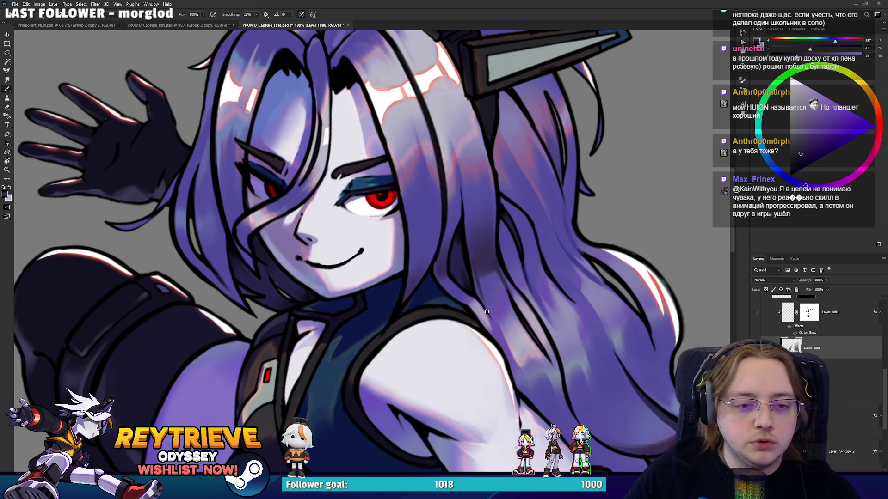
pyautogui.press('e')
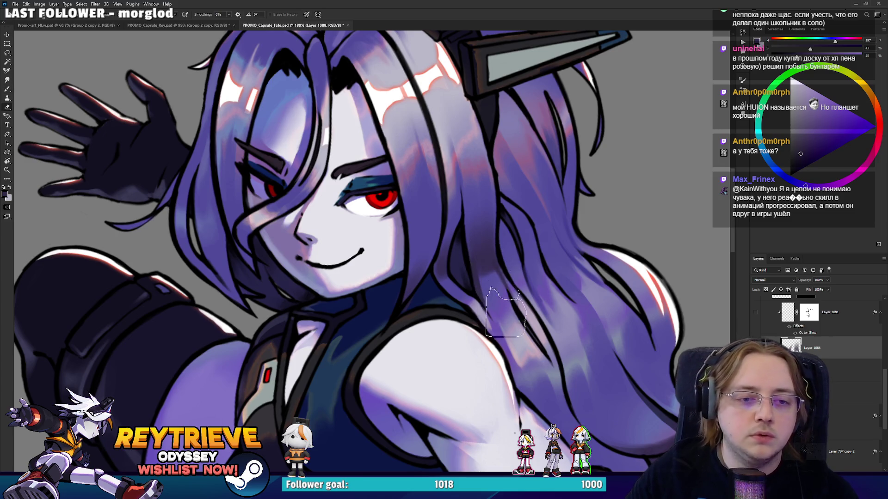
pyautogui.press('b')
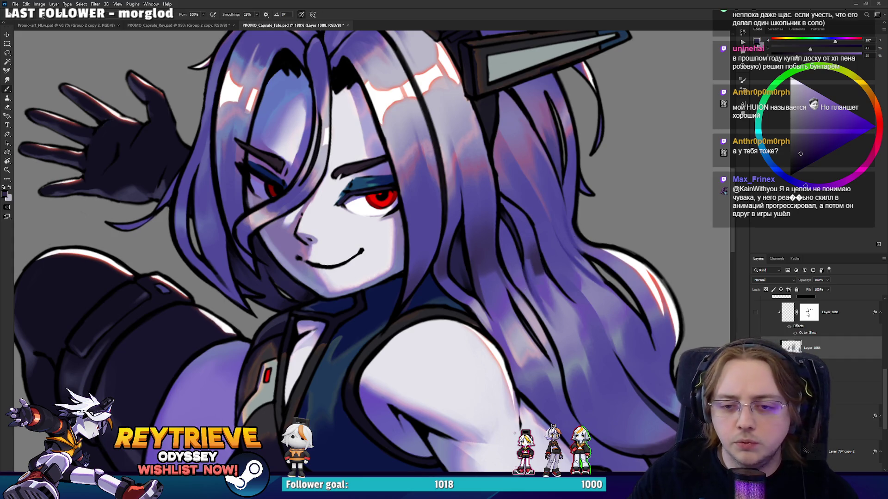
# Erase stray strokes and repaint hair strands around the eye, smile, shoulder and raised hand
pyautogui.scroll(1, 626, 277)
pyautogui.scroll(3, 627, 277)
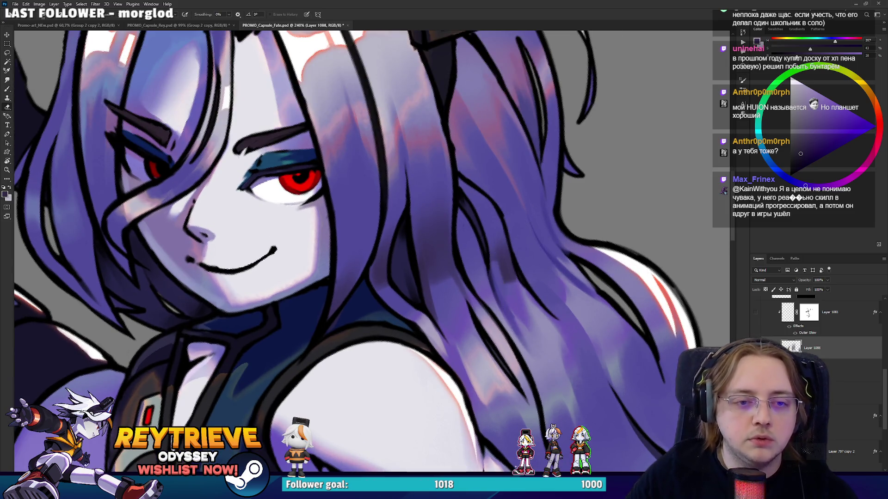
pyautogui.scroll(5, 533, 300)
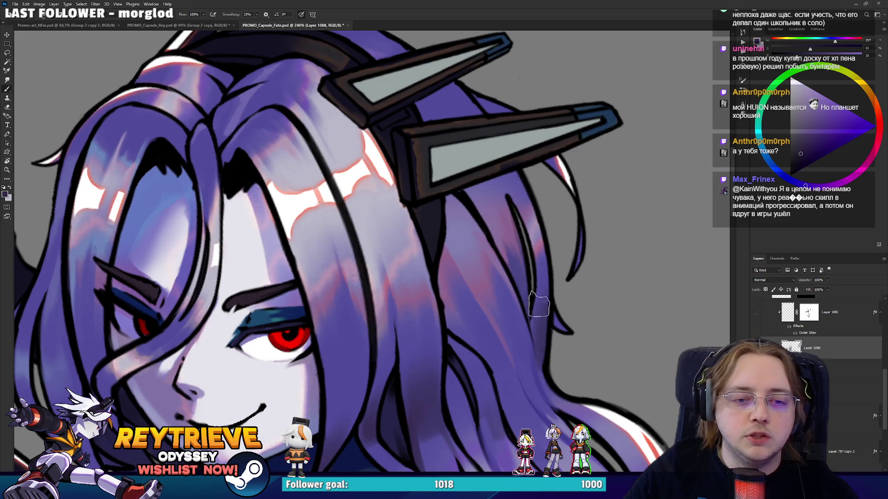
pyautogui.press('e')
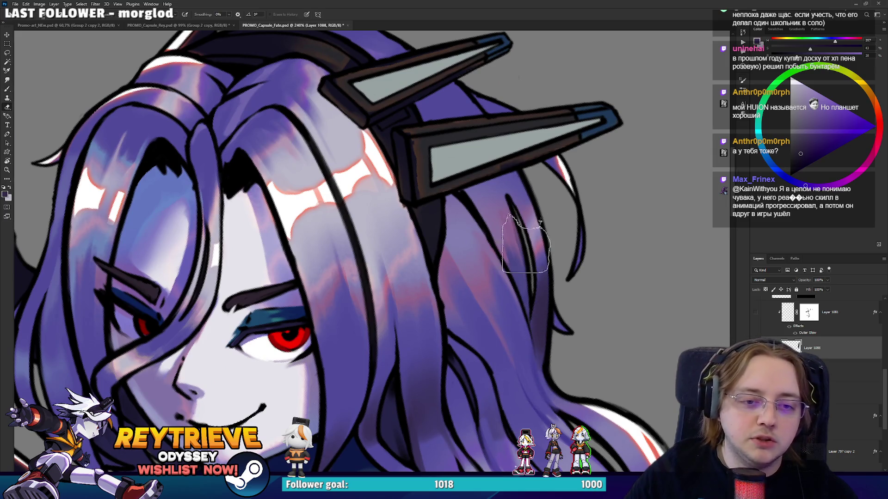
pyautogui.moveTo(564, 358); pyautogui.dragTo(555, 254)
pyautogui.press('b')
pyautogui.moveTo(578, 331)
pyautogui.mouseDown()
pyautogui.moveTo(528, 245)
pyautogui.moveTo(520, 175)
pyautogui.mouseUp()
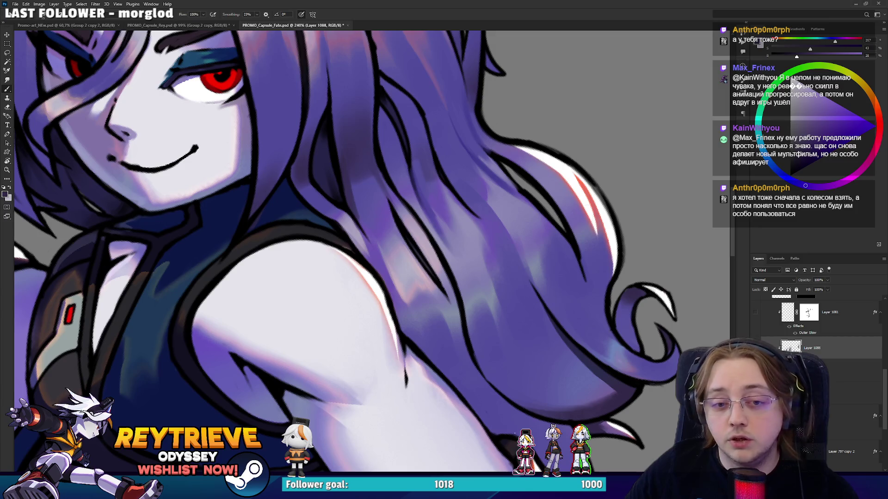
pyautogui.moveTo(585, 128); pyautogui.dragTo(601, 294)
pyautogui.moveTo(532, 278); pyautogui.dragTo(720, 312)
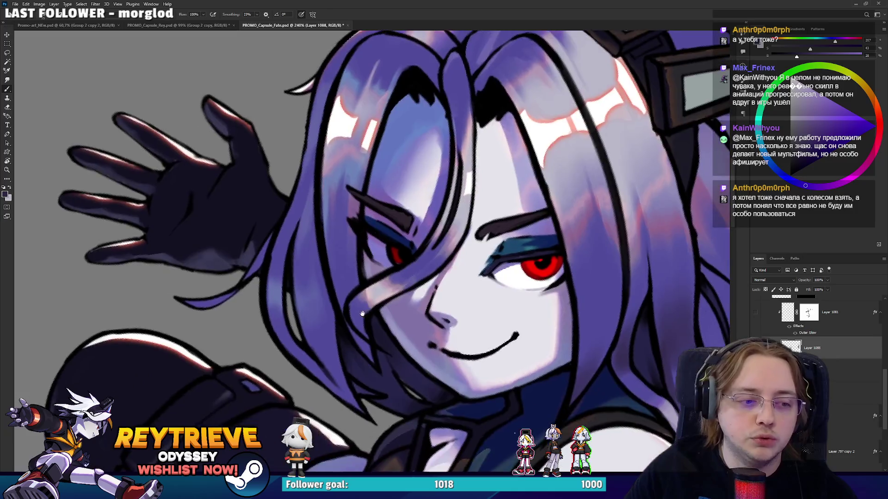
pyautogui.moveTo(263, 421); pyautogui.dragTo(352, 376)
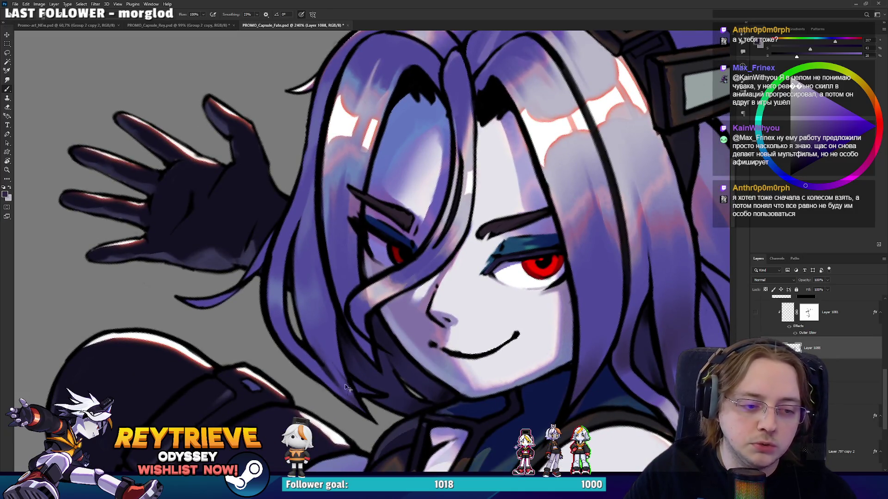
pyautogui.scroll(-5, 366, 301)
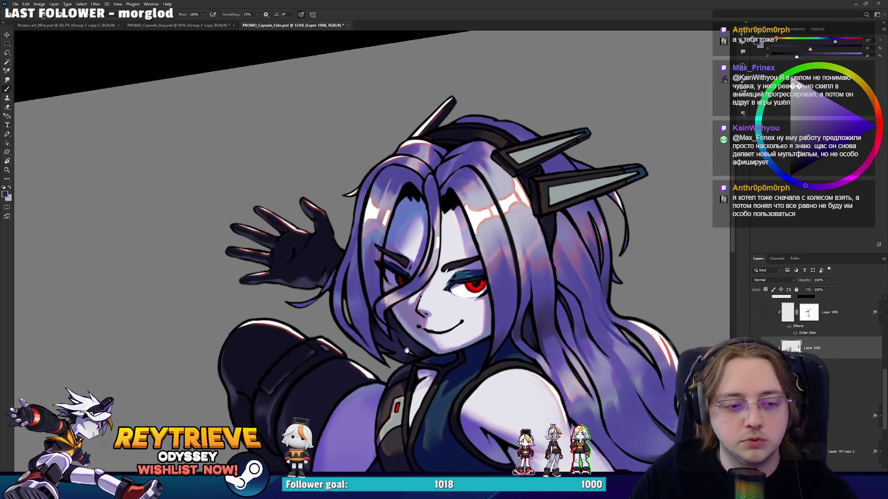
# Straighten the view and paint a dark purple shadow into the hair past the shoulder
pyautogui.scroll(5, 284, 217)
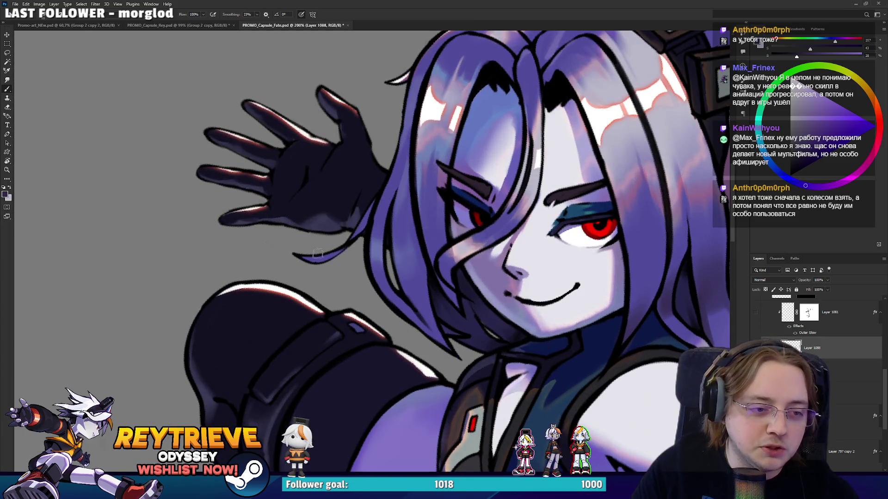
pyautogui.scroll(-5, 444, 249)
pyautogui.moveTo(601, 185)
pyautogui.mouseDown()
pyautogui.moveTo(644, 204)
pyautogui.moveTo(601, 223)
pyautogui.mouseUp()
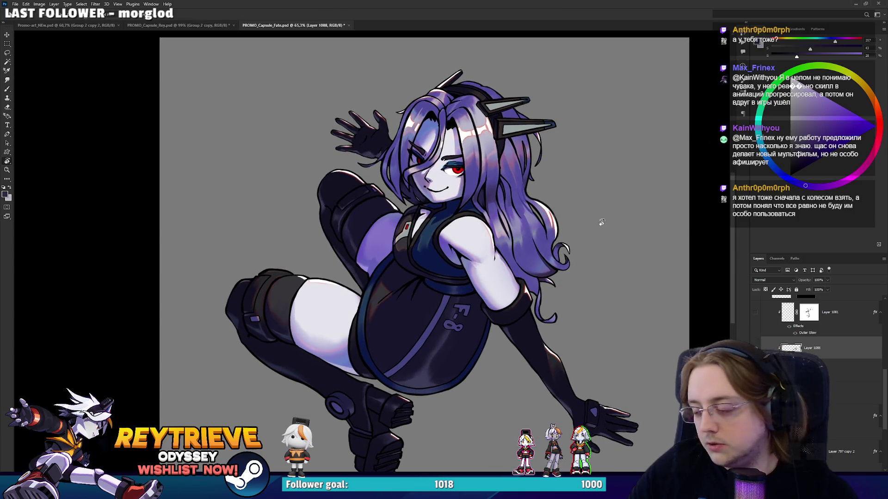
pyautogui.scroll(8, 565, 192)
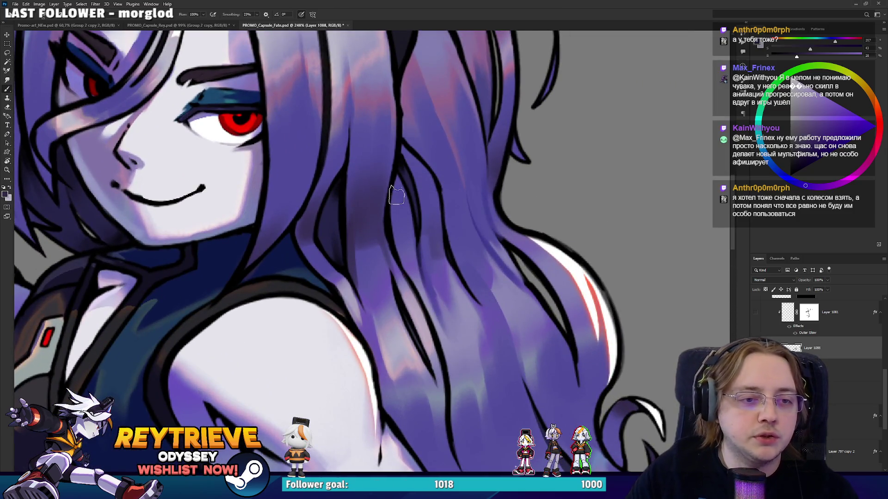
pyautogui.moveTo(397, 195)
pyautogui.mouseDown()
pyautogui.moveTo(396, 185)
pyautogui.moveTo(406, 198)
pyautogui.moveTo(406, 247)
pyautogui.moveTo(412, 213)
pyautogui.mouseUp()
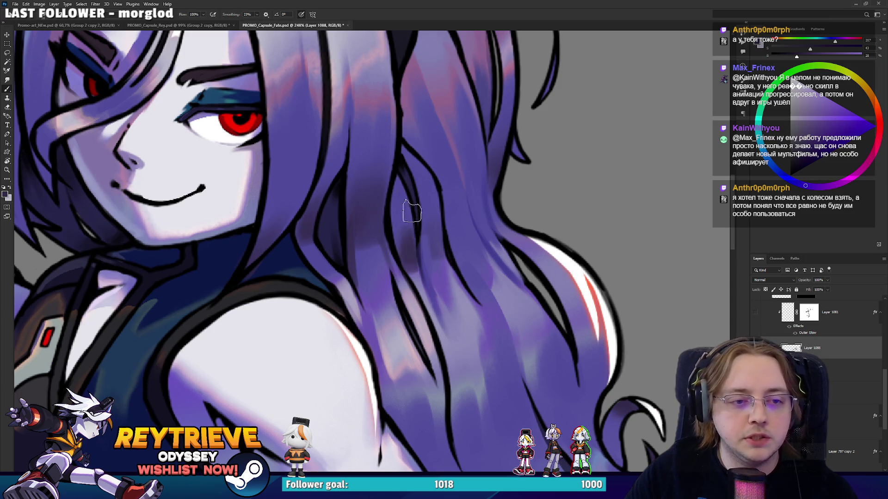
# Switch to the eraser and pick a large eraser tip of several hundred pixels
pyautogui.press('e')
pyautogui.rightClick(403, 237)
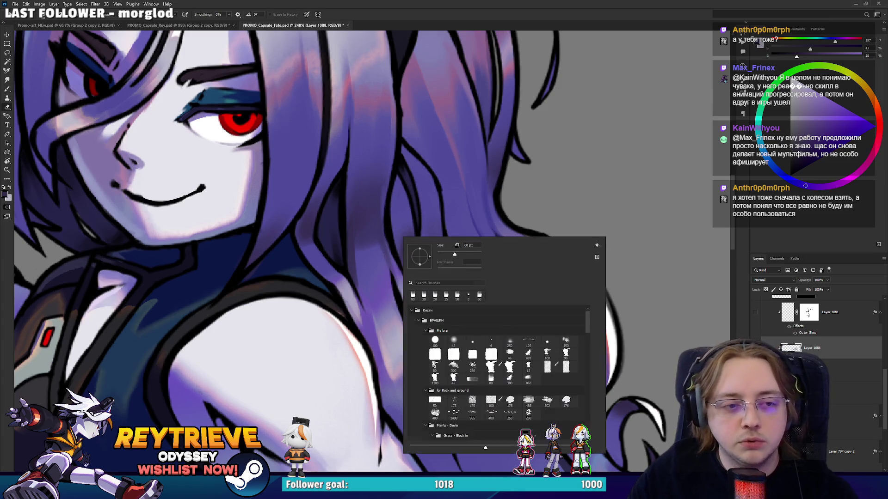
pyautogui.click(446, 226)
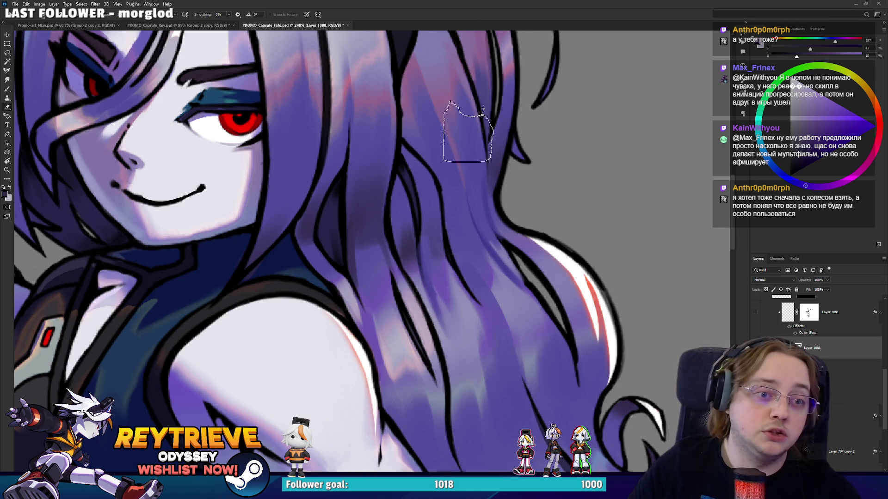
pyautogui.rightClick(406, 211)
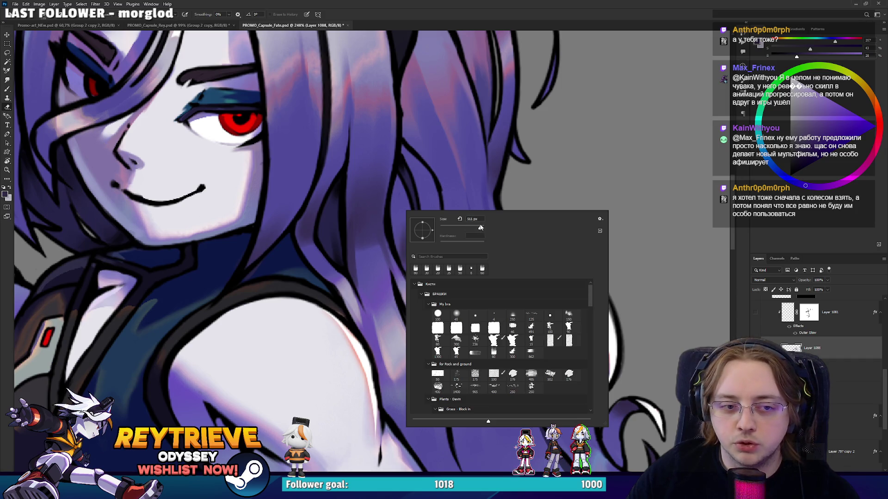
# Adjust the eraser tip size and close the brush tip settings
pyautogui.moveTo(474, 228); pyautogui.dragTo(467, 229)
pyautogui.press('Return')
pyautogui.scroll(-3, 430, 247)
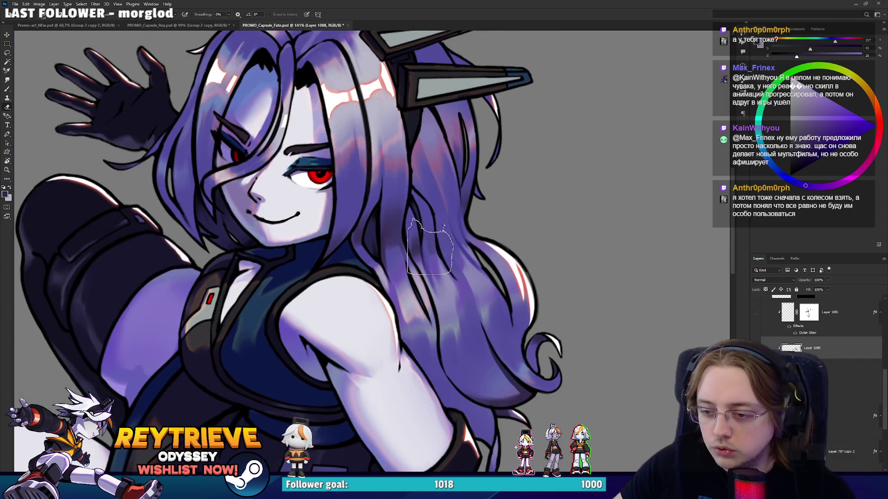
pyautogui.scroll(3, 429, 243)
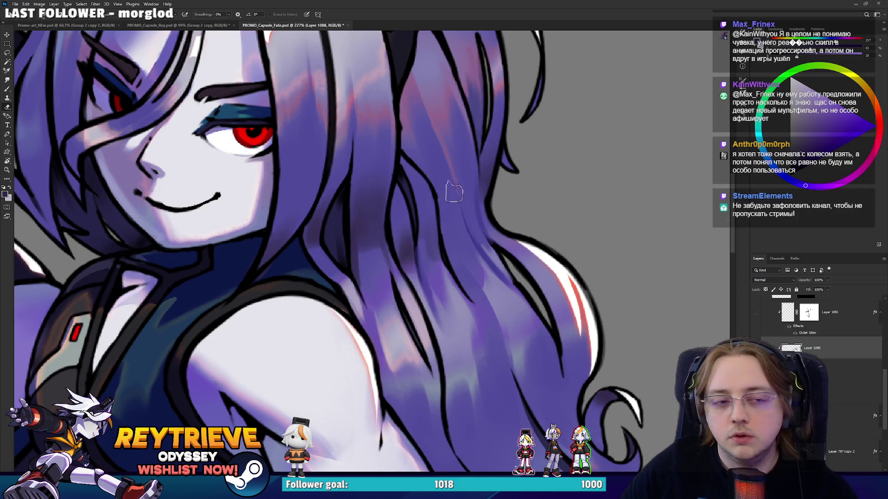
pyautogui.click(368, 222)
# Sample a hair purple and paint darker shading strokes into the lower and upper hair
pyautogui.press('Return')
pyautogui.press('b')
pyautogui.keyDown('alt'); pyautogui.click(389, 200); pyautogui.keyUp('alt')
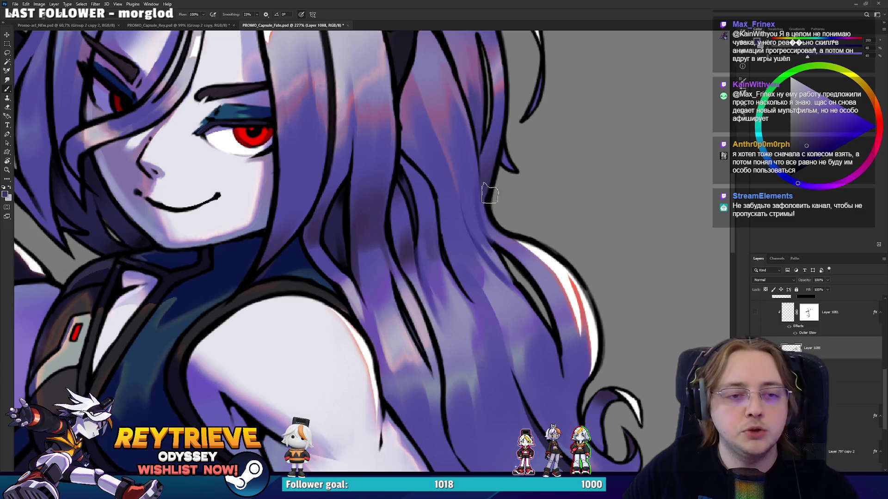
pyautogui.moveTo(440, 180); pyautogui.dragTo(456, 236)
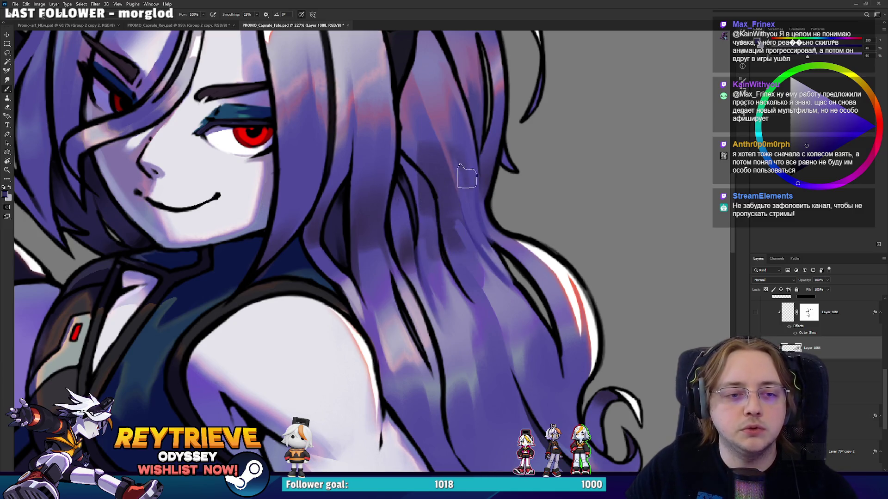
pyautogui.moveTo(426, 141)
pyautogui.mouseDown()
pyautogui.moveTo(414, 139)
pyautogui.moveTo(444, 99)
pyautogui.moveTo(443, 131)
pyautogui.moveTo(451, 104)
pyautogui.moveTo(437, 122)
pyautogui.moveTo(408, 124)
pyautogui.moveTo(428, 131)
pyautogui.mouseUp()
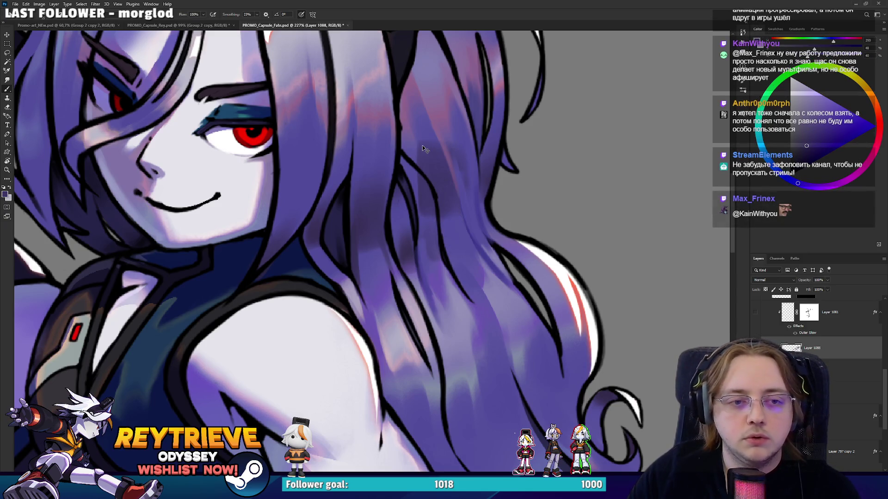
pyautogui.scroll(-3, 443, 161)
pyautogui.scroll(-4, 462, 203)
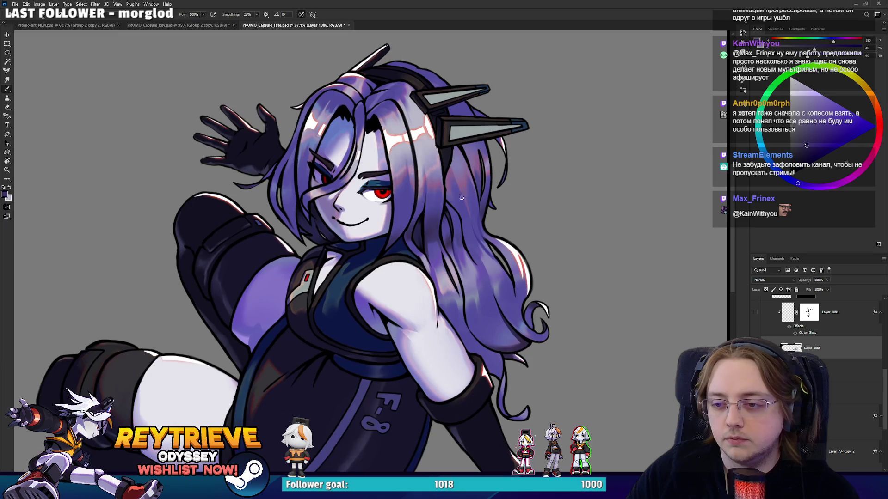
pyautogui.scroll(5, 481, 196)
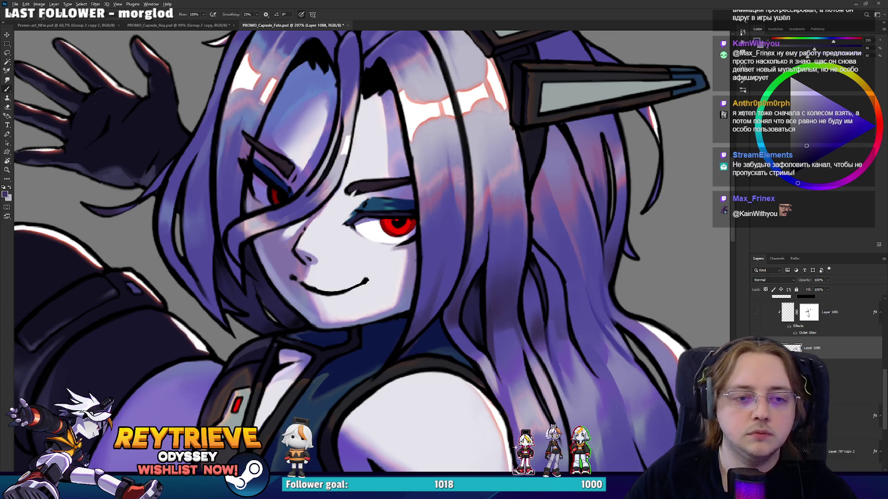
pyautogui.scroll(-8, 555, 229)
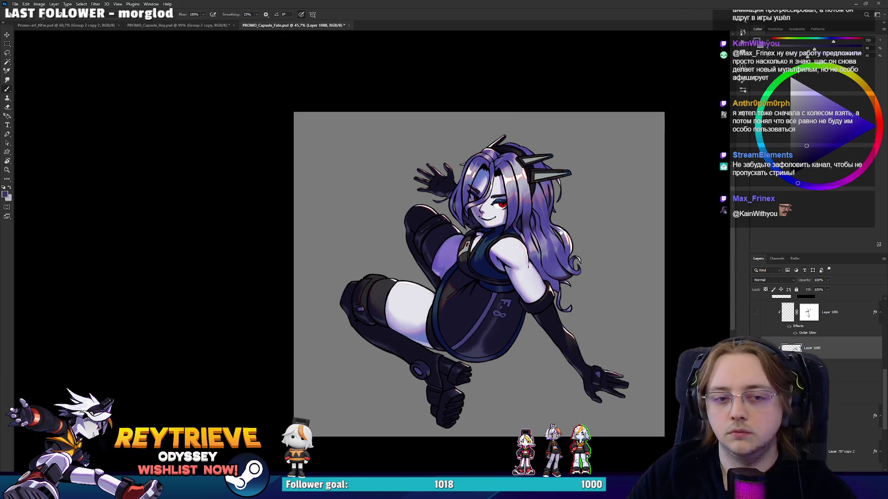
# Zoom in on the hair clip and add empty Layer 1089, dismissing the clipping-mask alert
pyautogui.moveTo(555, 229); pyautogui.dragTo(551, 228)
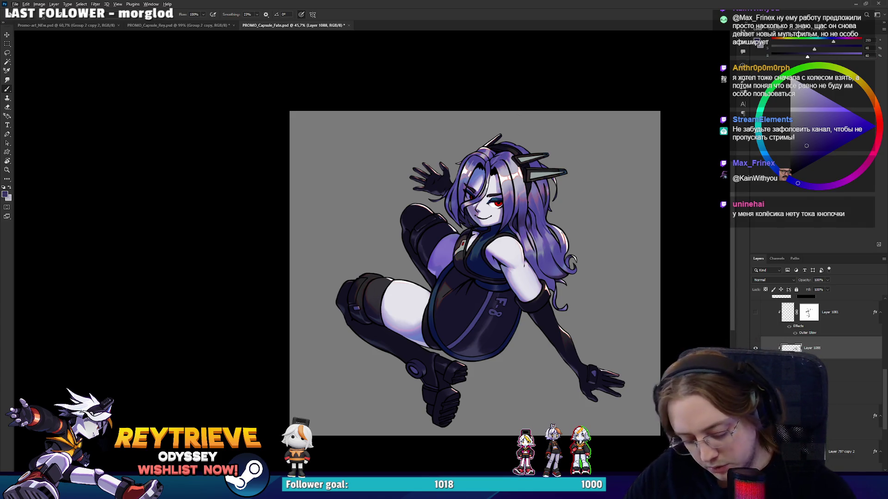
pyautogui.scroll(3, 473, 254)
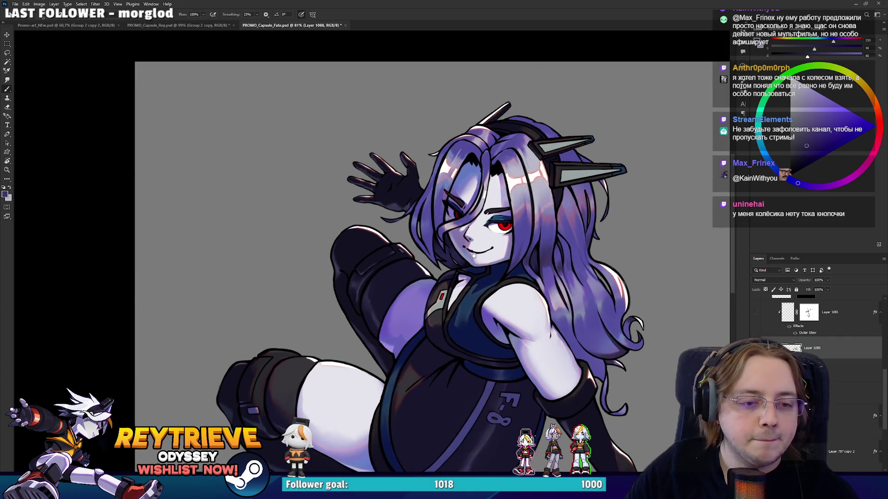
pyautogui.moveTo(474, 254); pyautogui.dragTo(481, 207)
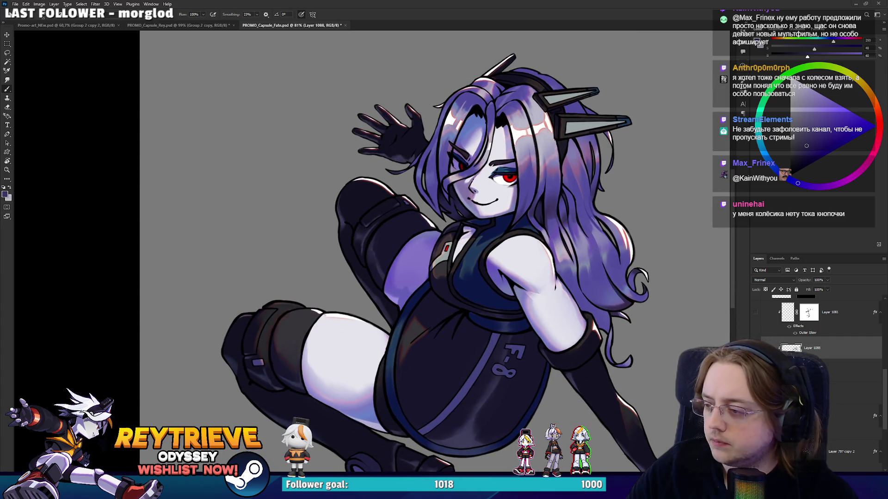
pyautogui.scroll(5, 561, 180)
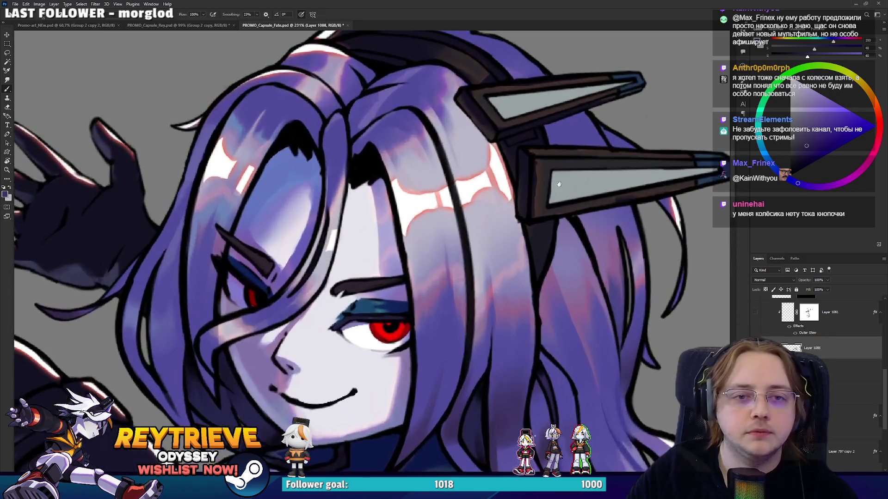
pyautogui.moveTo(561, 180); pyautogui.dragTo(505, 277)
pyautogui.scroll(-3, 831, 363)
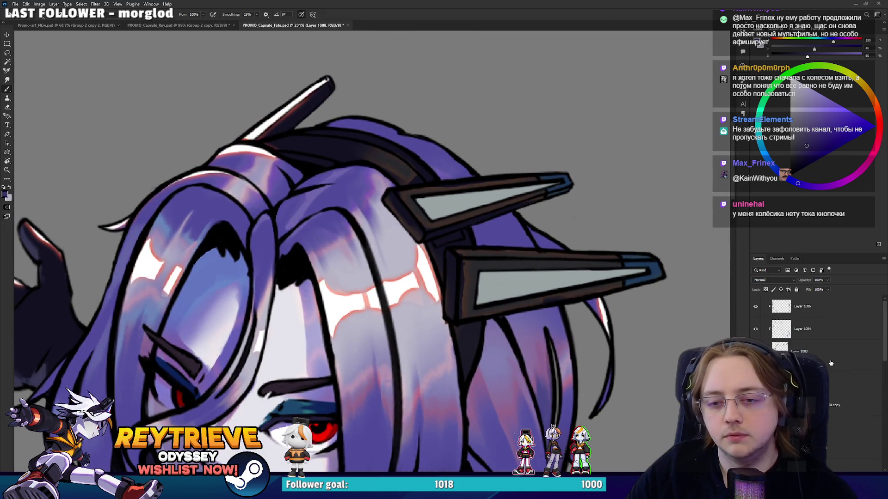
pyautogui.scroll(-3, 781, 328)
pyautogui.hotkey('ctrl', 'shift', 'alt', 'n')
pyautogui.hotkey('ctrl', 'alt', 'g')
pyautogui.press('Return')
pyautogui.scroll(1, 518, 263)
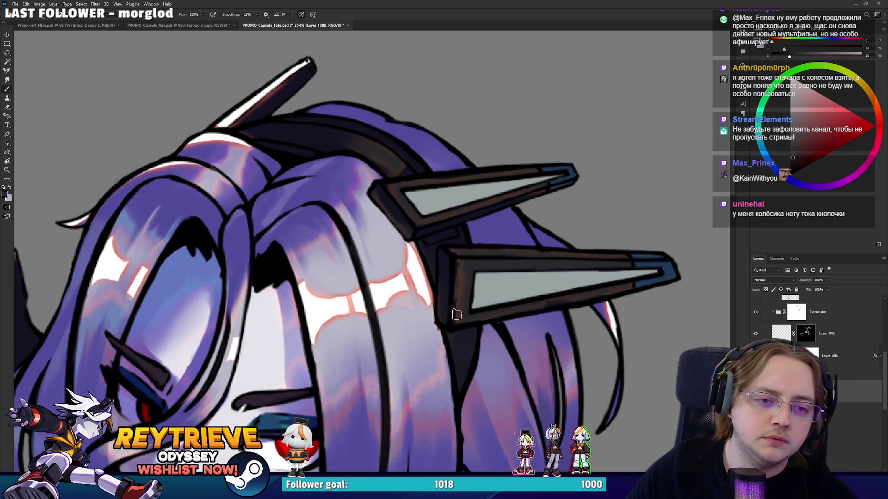
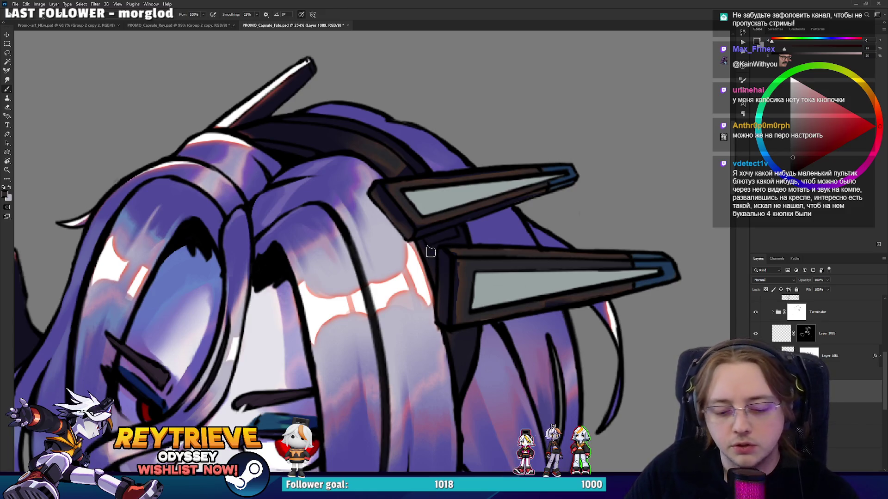
# Adjust the brush size and frame the headpiece's left spike
pyautogui.press(']')
pyautogui.press(']')
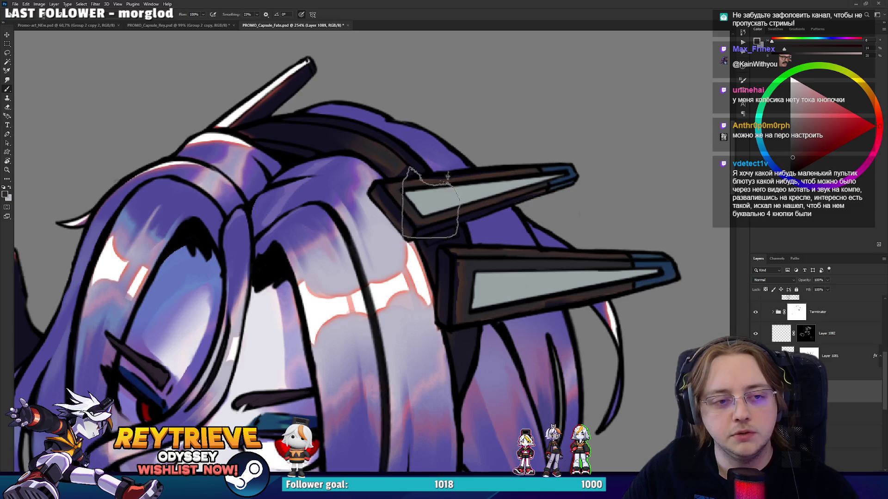
pyautogui.press('[')
pyautogui.press('[')
pyautogui.press('[')
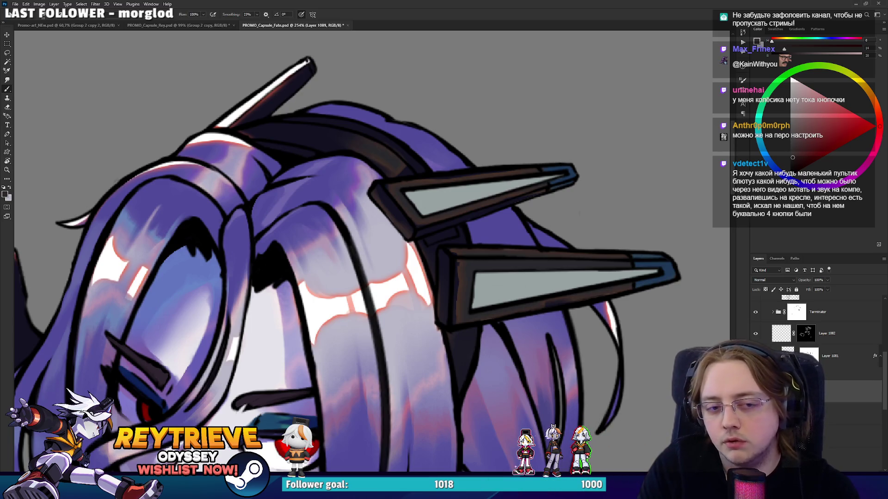
pyautogui.moveTo(286, 135); pyautogui.dragTo(299, 165)
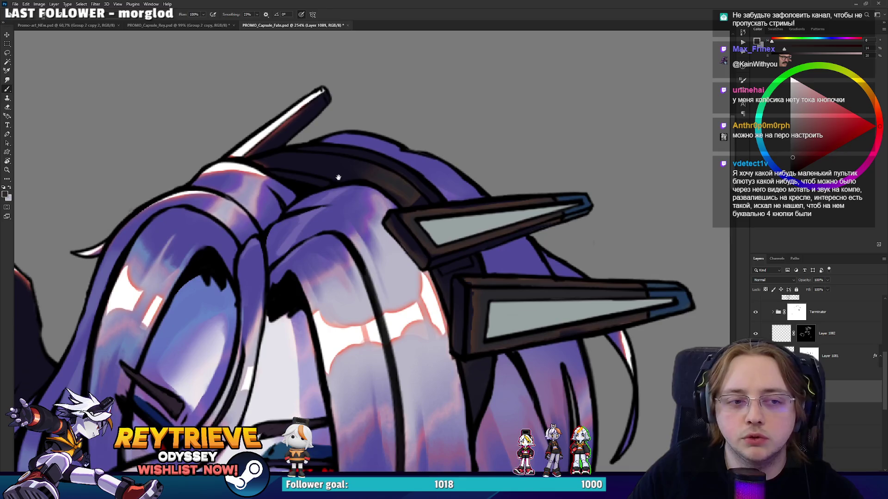
pyautogui.scroll(3, 814, 342)
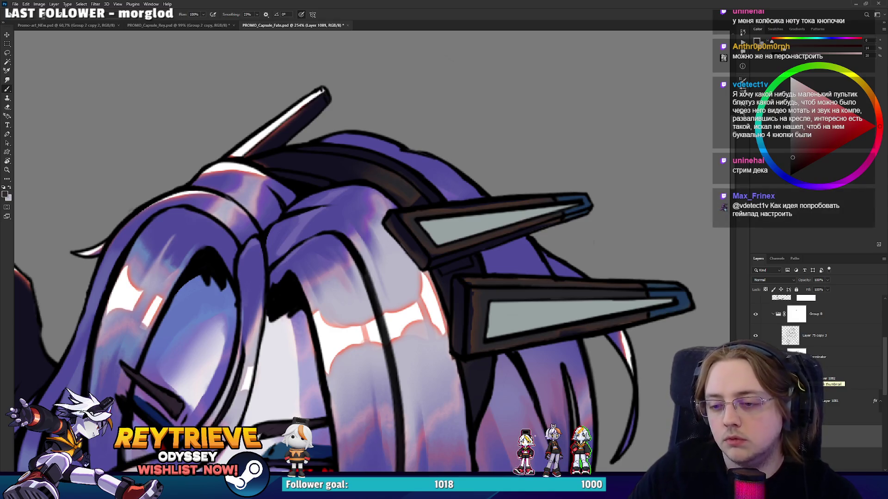
pyautogui.scroll(1, 814, 324)
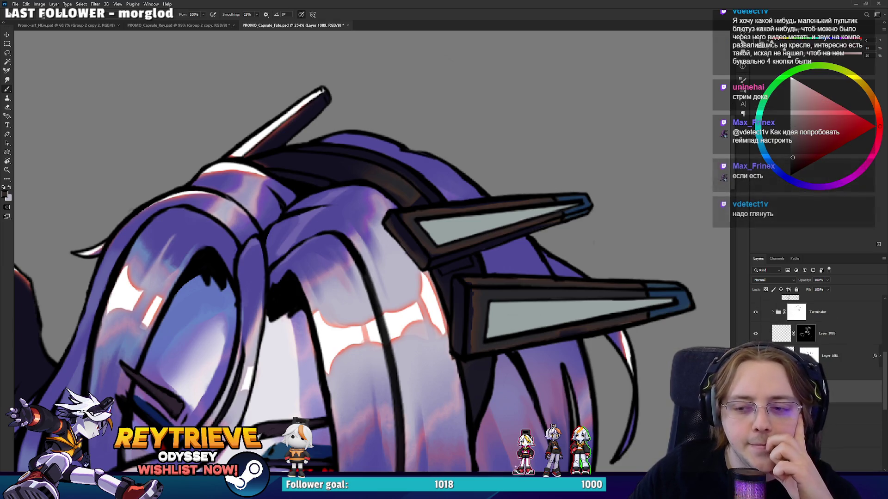
pyautogui.scroll(-3, 816, 352)
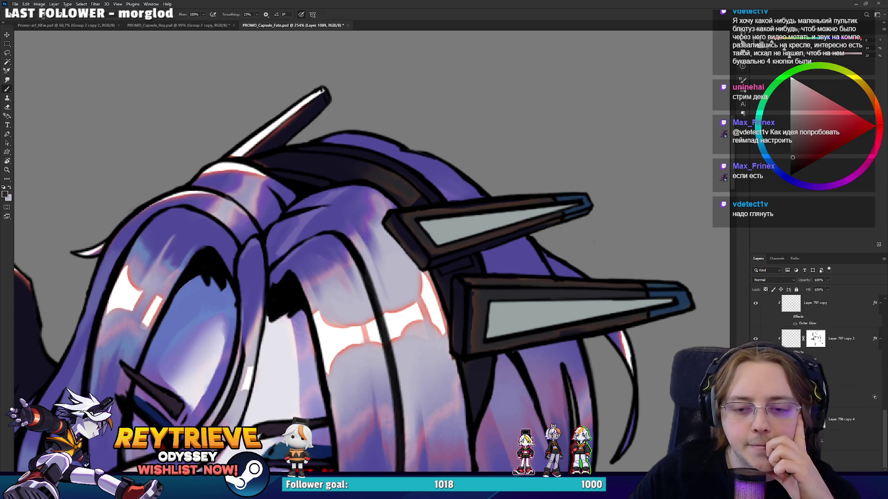
# Select a paint layer inside Group 22 and add a new empty layer above it
pyautogui.click(840, 442)
pyautogui.scroll(-2, 836, 380)
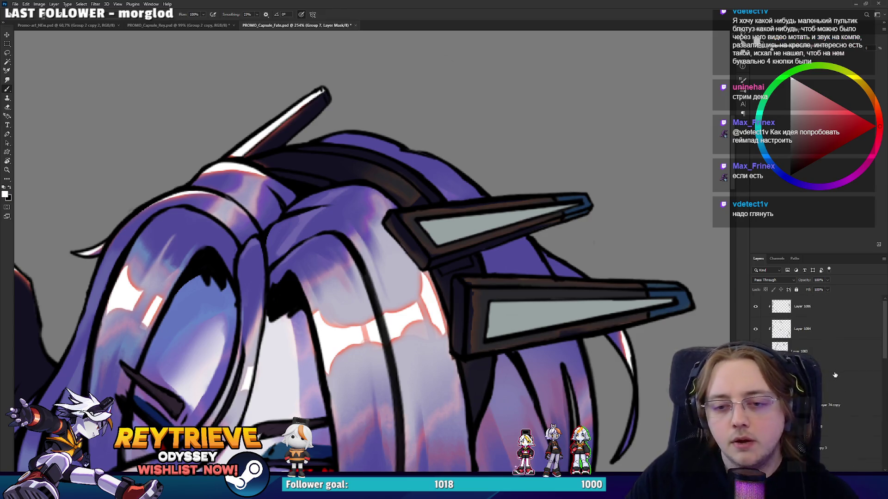
pyautogui.scroll(-3, 829, 374)
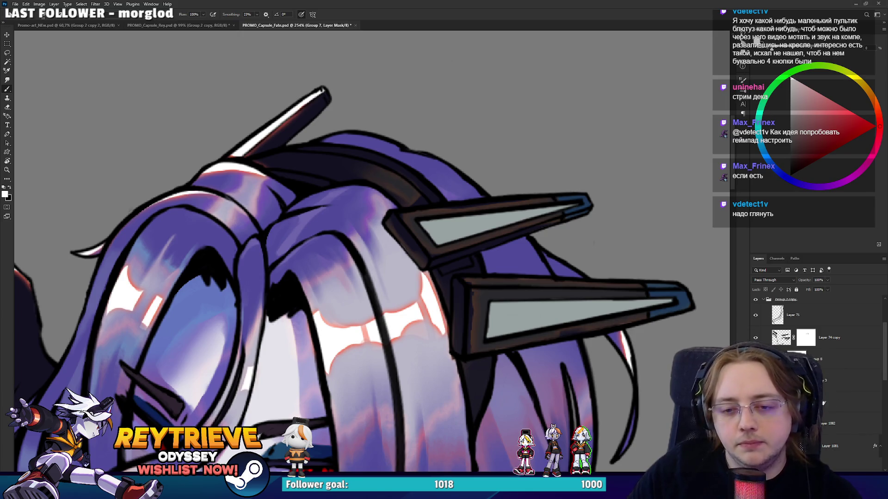
pyautogui.click(848, 421)
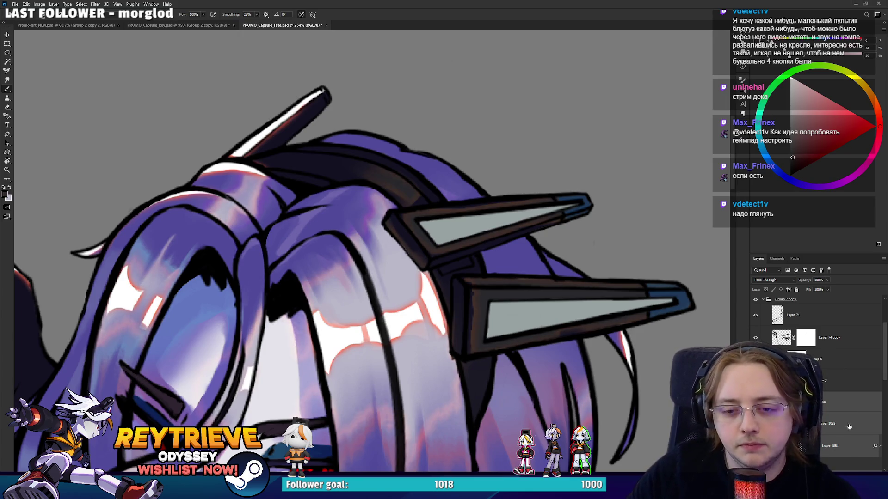
pyautogui.scroll(2, 833, 423)
pyautogui.click(833, 423)
pyautogui.hotkey('ctrl', 'shift', 'alt', 'n')
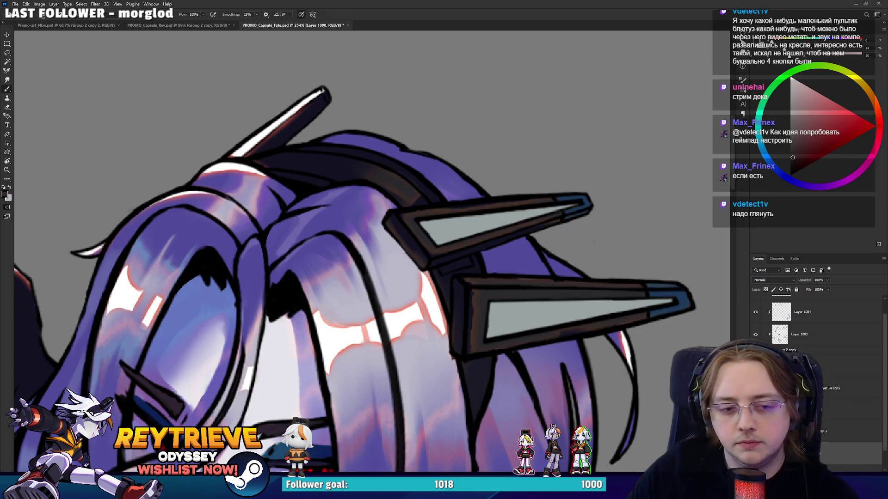
pyautogui.scroll(3, 518, 319)
# Sample the dark blue-purple outline colour and paint the missing edge at the left spike's base
pyautogui.keyDown('alt'); pyautogui.click(453, 295); pyautogui.keyUp('alt')
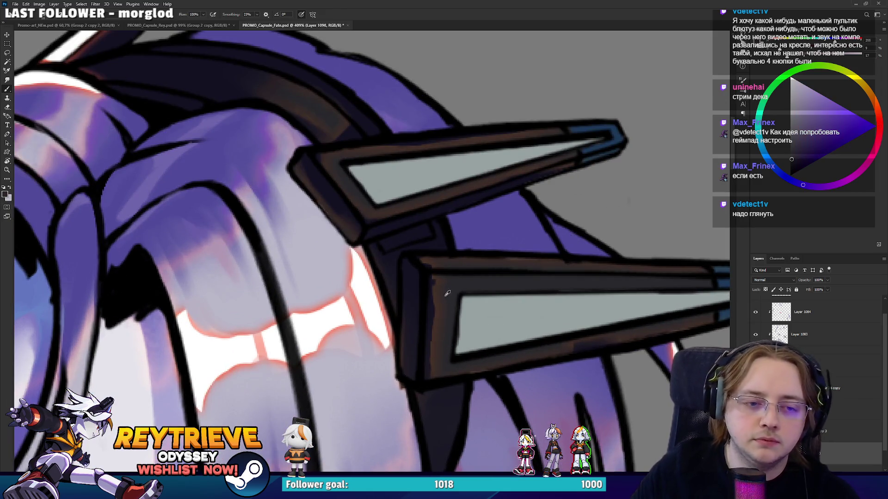
pyautogui.hotkey('alt', 'Left')
pyautogui.keyDown('alt'); pyautogui.click(476, 298); pyautogui.keyUp('alt')
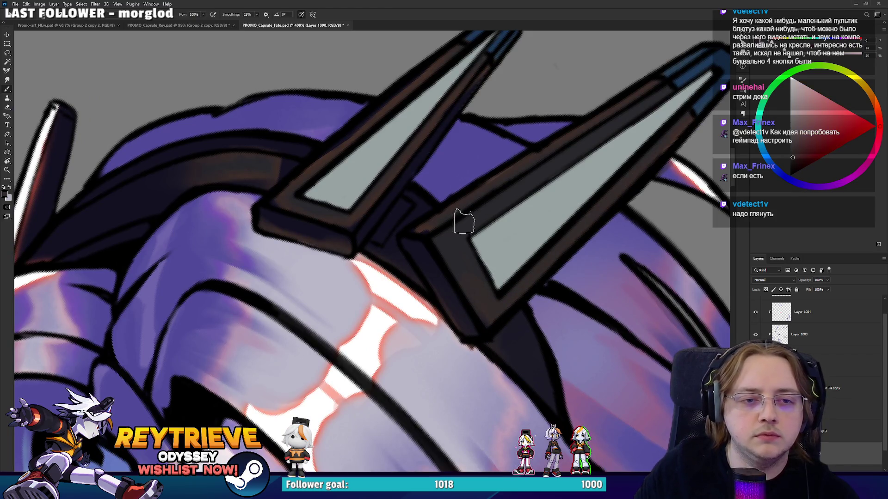
pyautogui.keyDown('alt'); pyautogui.click(461, 206); pyautogui.keyUp('alt')
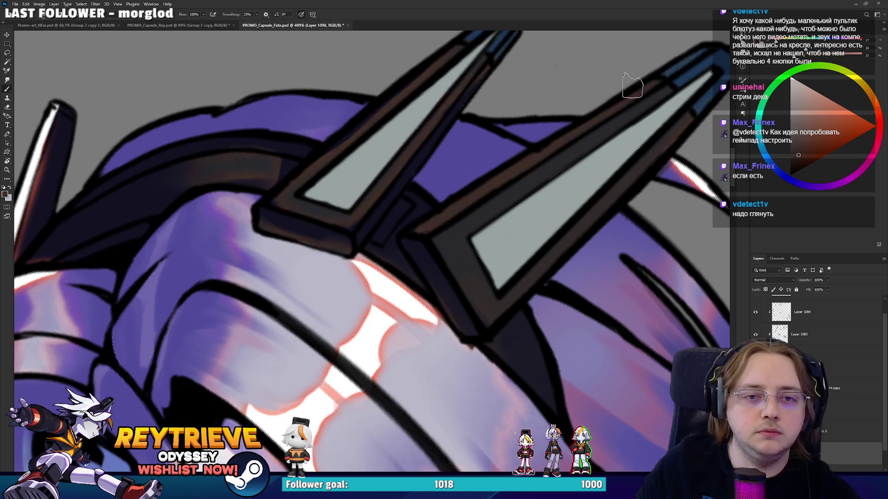
pyautogui.moveTo(462, 179); pyautogui.dragTo(463, 283)
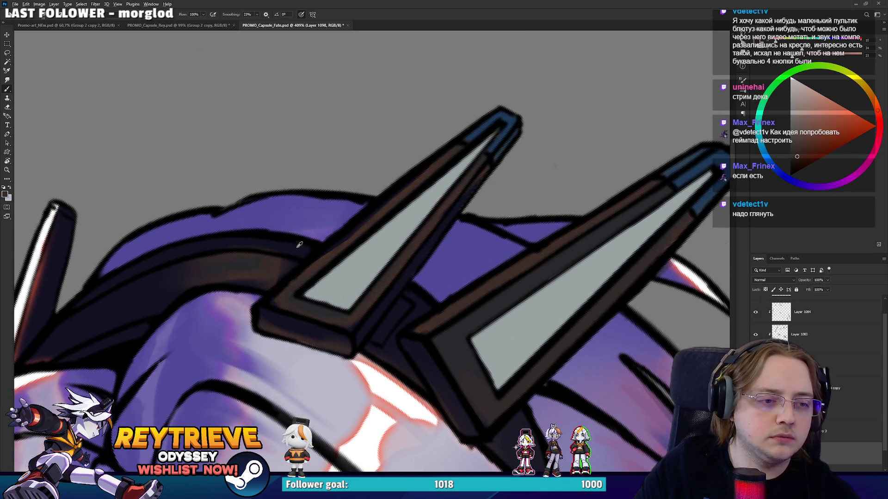
pyautogui.keyDown('alt'); pyautogui.click(274, 266); pyautogui.keyUp('alt')
pyautogui.moveTo(287, 277); pyautogui.dragTo(440, 198)
pyautogui.keyDown('alt'); pyautogui.click(215, 281); pyautogui.keyUp('alt')
pyautogui.moveTo(181, 296); pyautogui.dragTo(218, 195)
# Reposition the face in view and straighten the rotated canvas
pyautogui.scroll(-5, 234, 181)
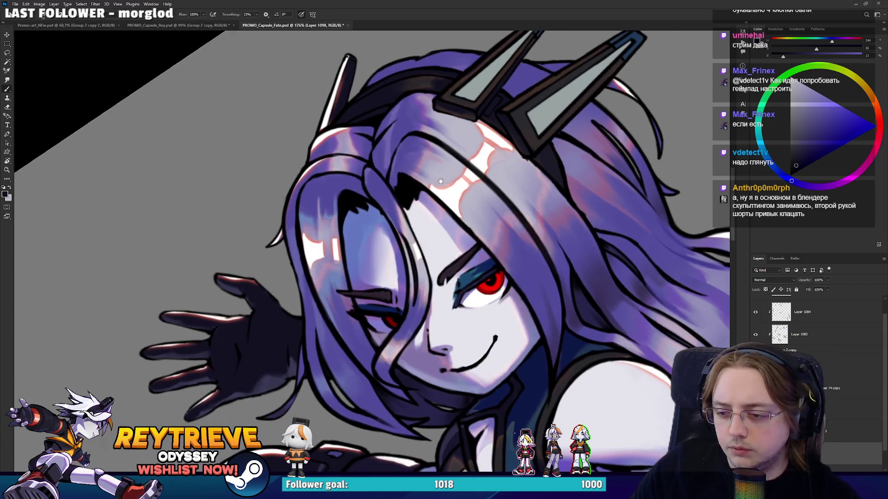
pyautogui.moveTo(441, 180)
pyautogui.mouseDown()
pyautogui.moveTo(482, 222)
pyautogui.moveTo(581, 218)
pyautogui.mouseUp()
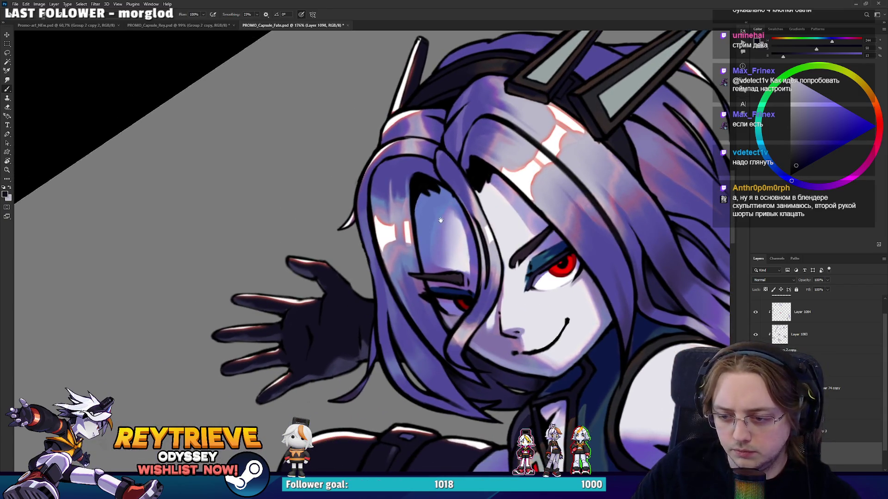
pyautogui.moveTo(494, 292); pyautogui.dragTo(461, 226)
pyautogui.scroll(3, 447, 221)
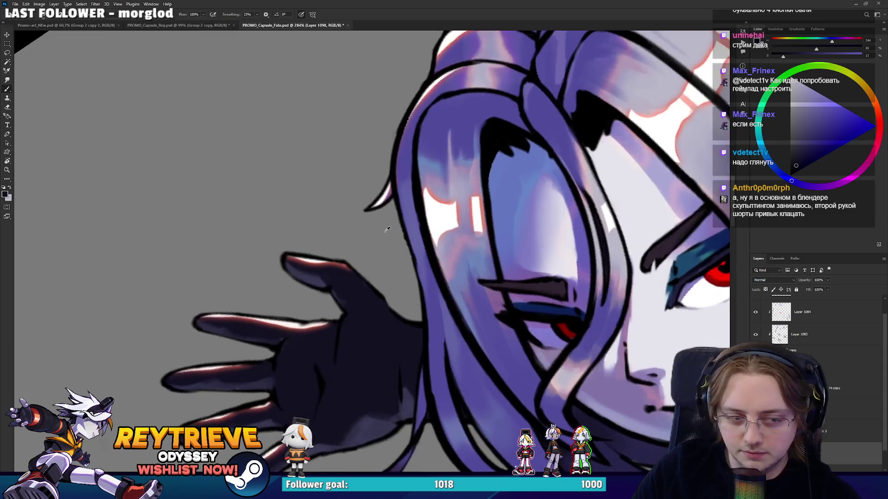
pyautogui.scroll(-2, 482, 300)
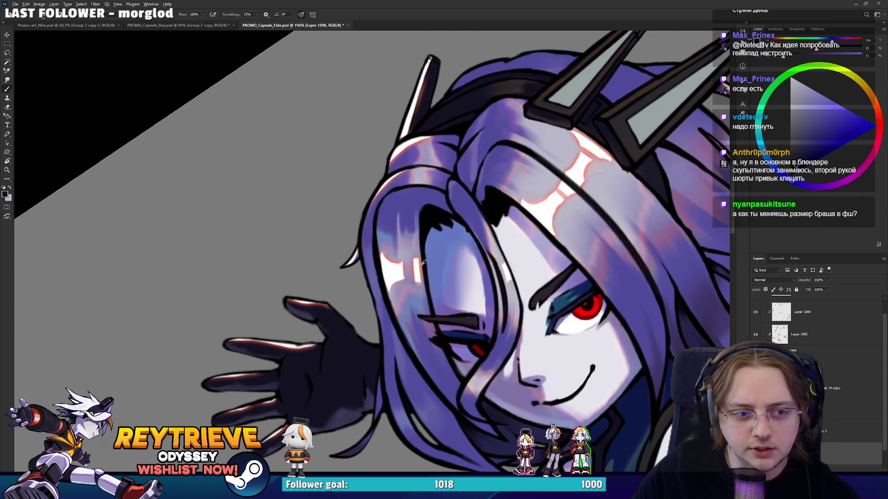
pyautogui.scroll(4, 481, 300)
pyautogui.scroll(-1, 345, 210)
pyautogui.scroll(-4, 345, 209)
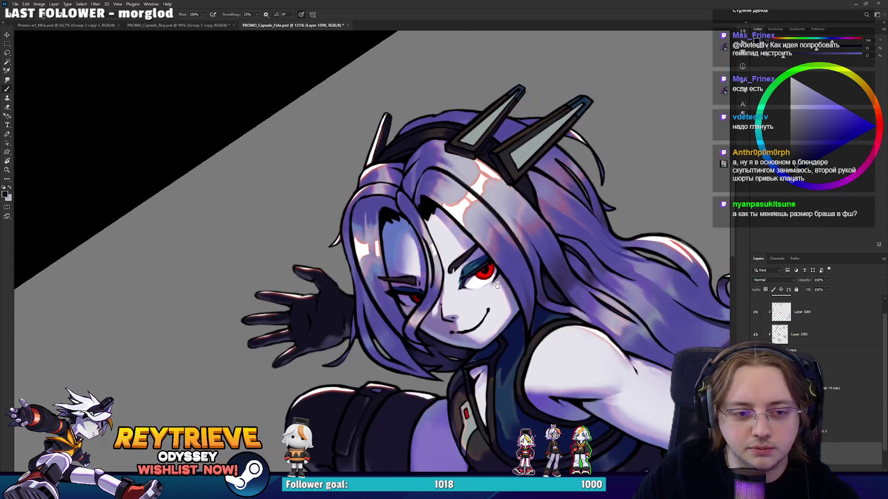
pyautogui.scroll(5, 366, 336)
pyautogui.scroll(-1, 366, 336)
pyautogui.scroll(-6, 366, 337)
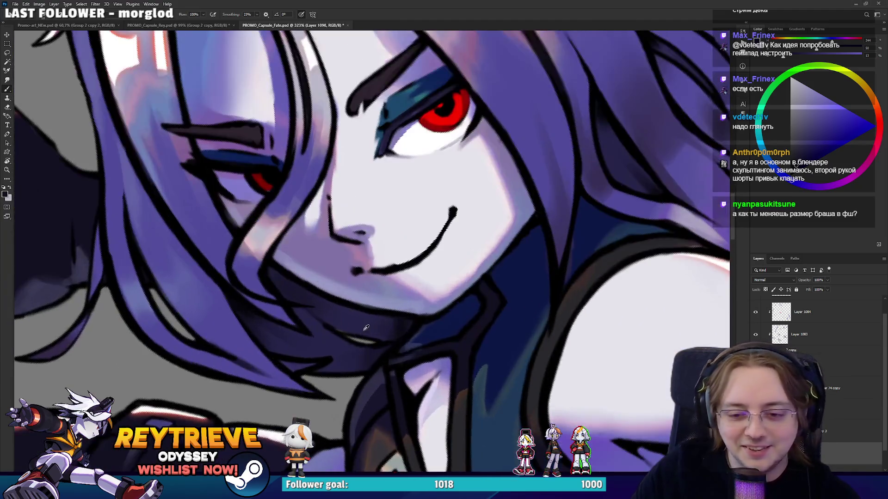
pyautogui.press('Escape')
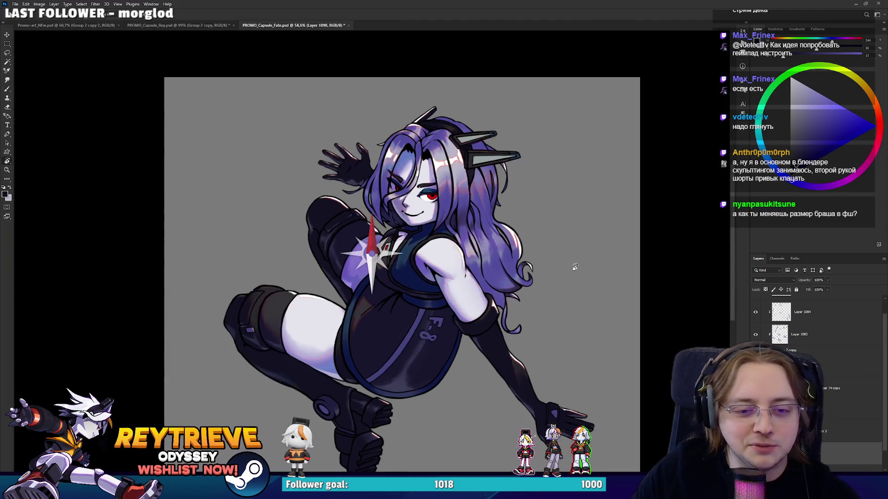
pyautogui.scroll(1, 556, 290)
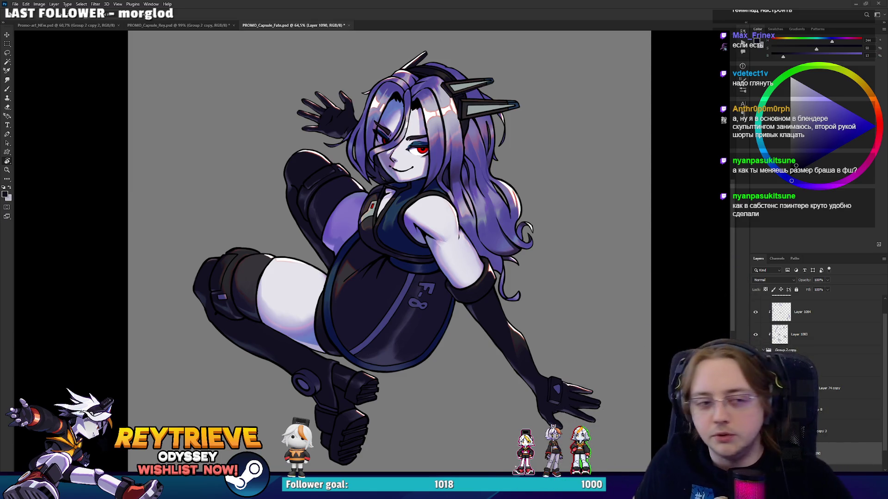
pyautogui.press('b')
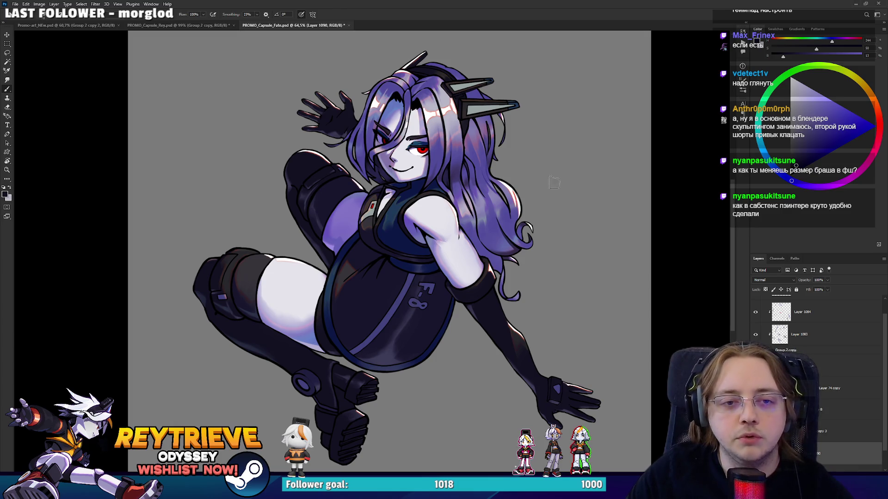
pyautogui.press(']')
pyautogui.press(']')
pyautogui.press(']')
pyautogui.moveTo(450, 194)
pyautogui.mouseDown()
pyautogui.moveTo(511, 210)
pyautogui.moveTo(511, 231)
pyautogui.mouseUp()
pyautogui.hotkey('ctrl', 'z')
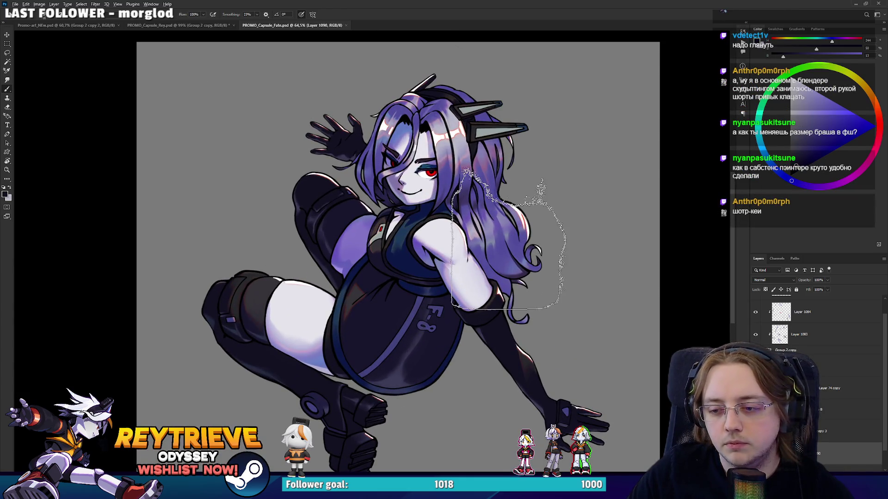
pyautogui.scroll(-1, 511, 231)
pyautogui.press('[')
pyautogui.press('[')
pyautogui.press('[')
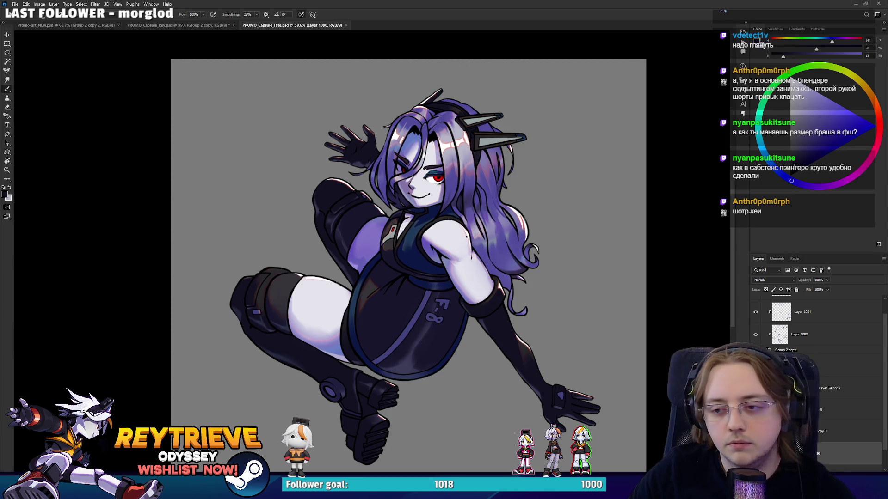
pyautogui.scroll(4, 461, 230)
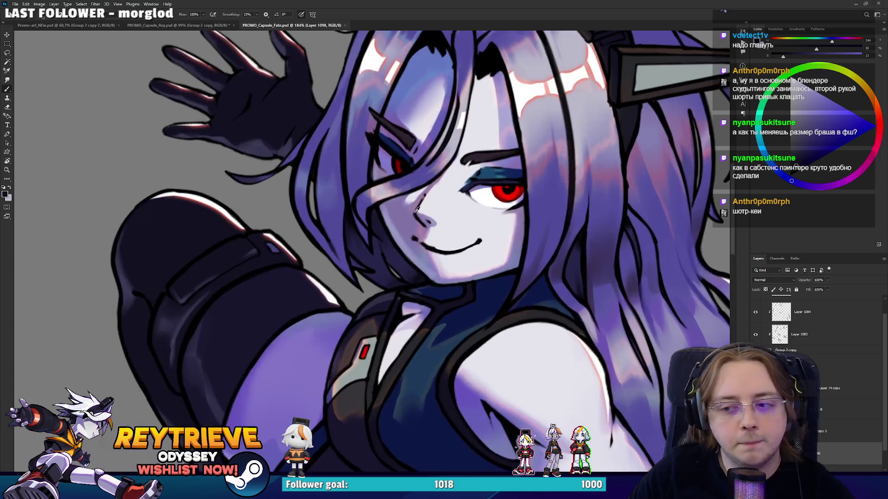
# Toggle Layers 1084 and 1086 on and off to compare the eye lines, ending on Layer 1086
pyautogui.scroll(3, 451, 249)
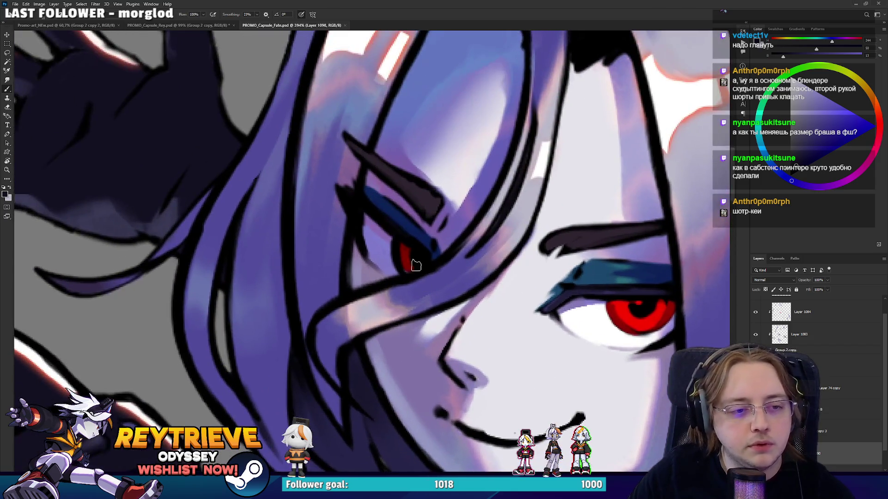
pyautogui.scroll(1, 422, 257)
pyautogui.scroll(-2, 444, 255)
pyautogui.scroll(3, 444, 256)
pyautogui.scroll(-5, 443, 255)
pyautogui.scroll(4, 543, 303)
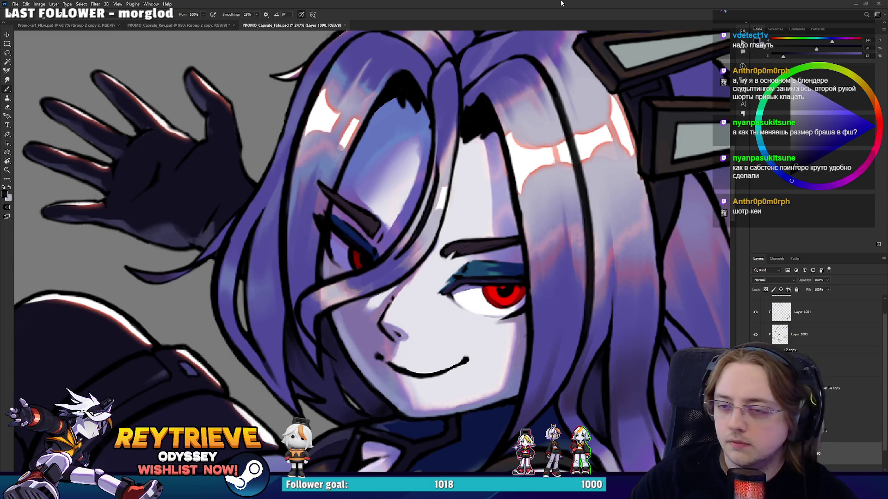
pyautogui.scroll(4, 536, 328)
pyautogui.scroll(1, 826, 445)
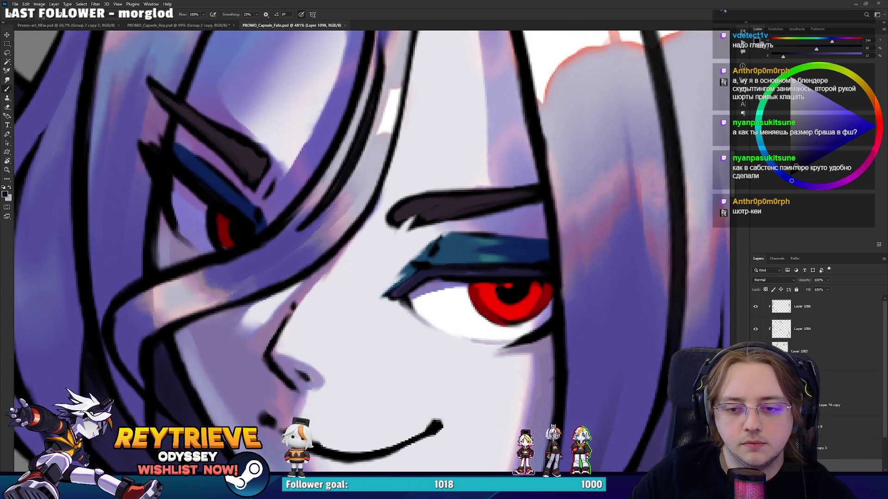
pyautogui.click(797, 352)
pyautogui.click(756, 328)
pyautogui.click(757, 329)
pyautogui.click(797, 311)
pyautogui.click(755, 308)
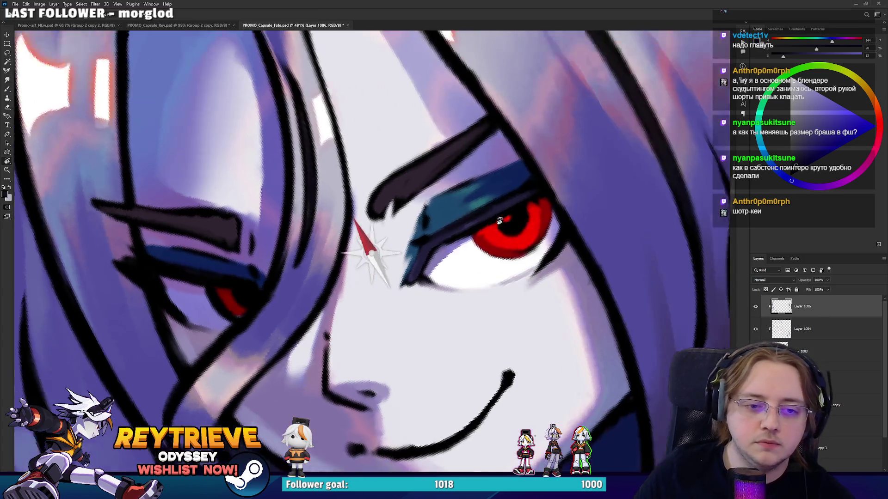
# Paint the red pupil ring with sampled iris red, reset colours, and add a new empty layer
pyautogui.moveTo(367, 254); pyautogui.dragTo(513, 222)
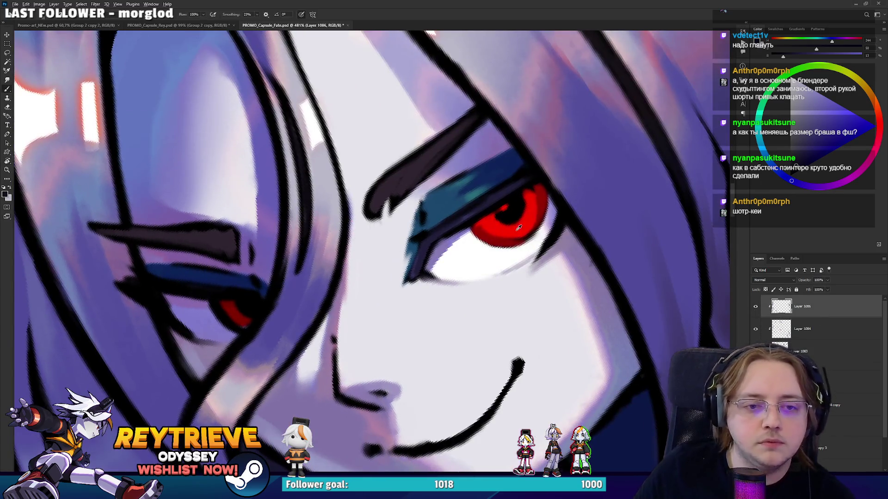
pyautogui.keyDown('alt'); pyautogui.click(526, 224); pyautogui.keyUp('alt')
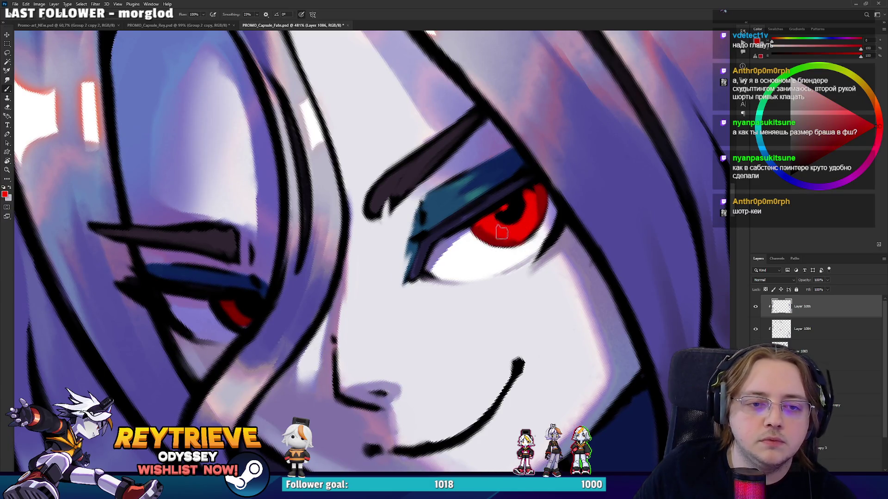
pyautogui.keyDown('alt'); pyautogui.click(532, 200); pyautogui.keyUp('alt')
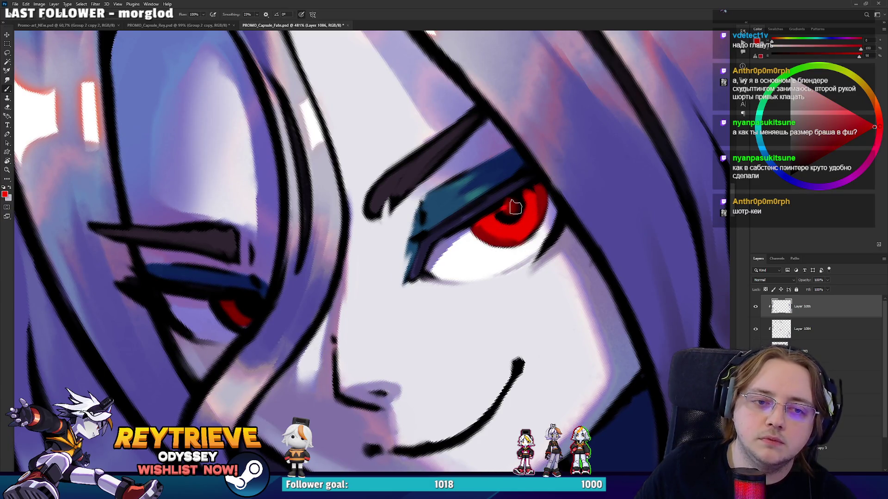
pyautogui.press('d')
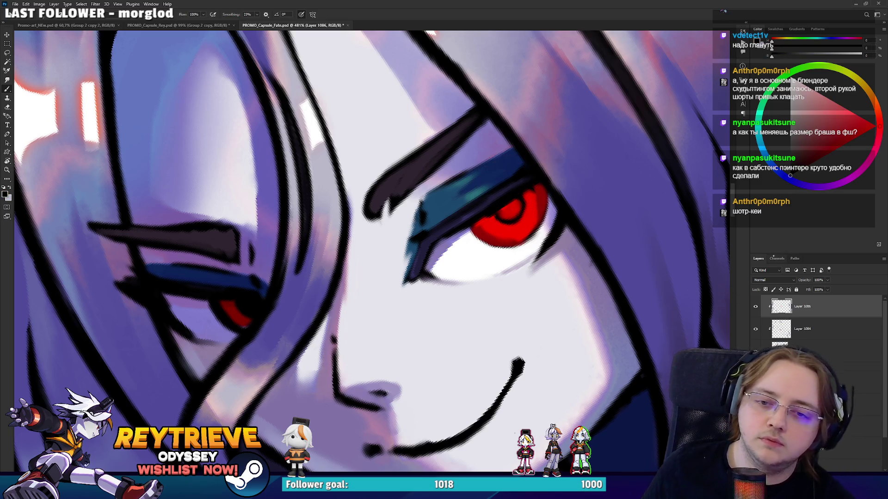
pyautogui.hotkey('ctrl', 'shift', 'alt', 'n')
pyautogui.keyDown('alt'); pyautogui.click(459, 252); pyautogui.keyUp('alt')
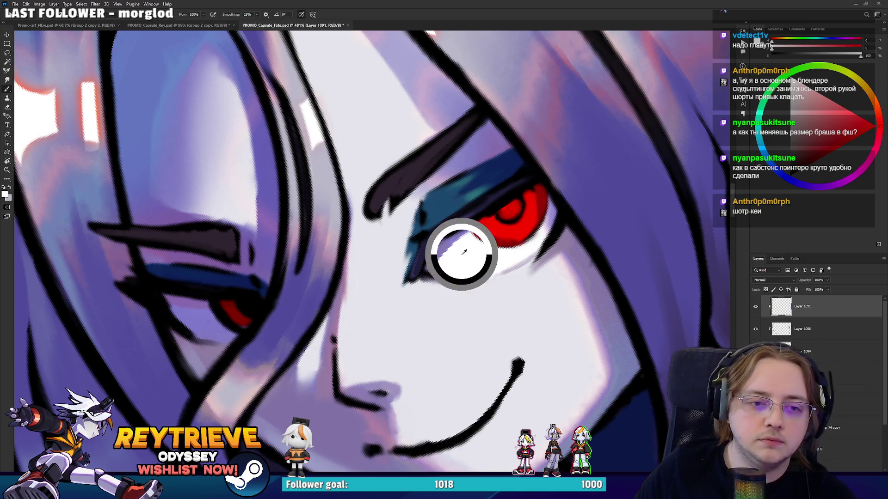
# Paint white catchlights on both eyes, then add red rings around them on a new layer
pyautogui.moveTo(488, 233); pyautogui.dragTo(490, 241)
pyautogui.moveTo(219, 318); pyautogui.dragTo(226, 316)
pyautogui.hotkey('ctrl', 'shift', 'alt', 'n')
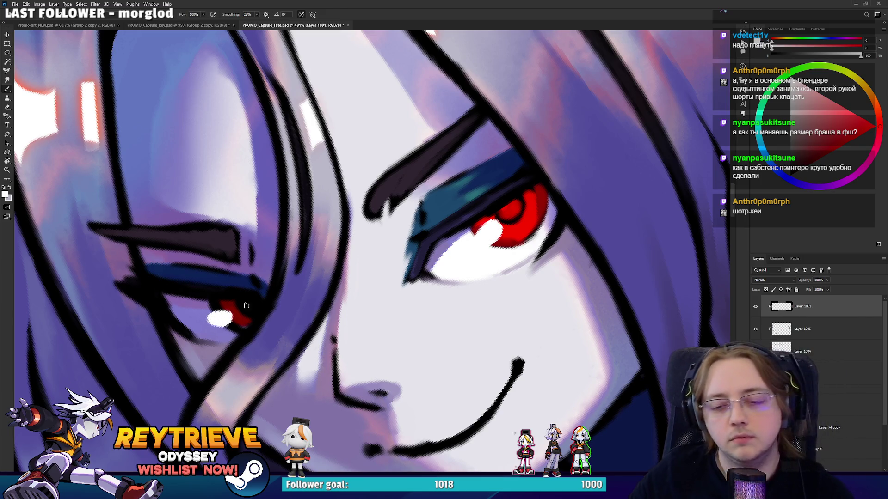
pyautogui.click(864, 128)
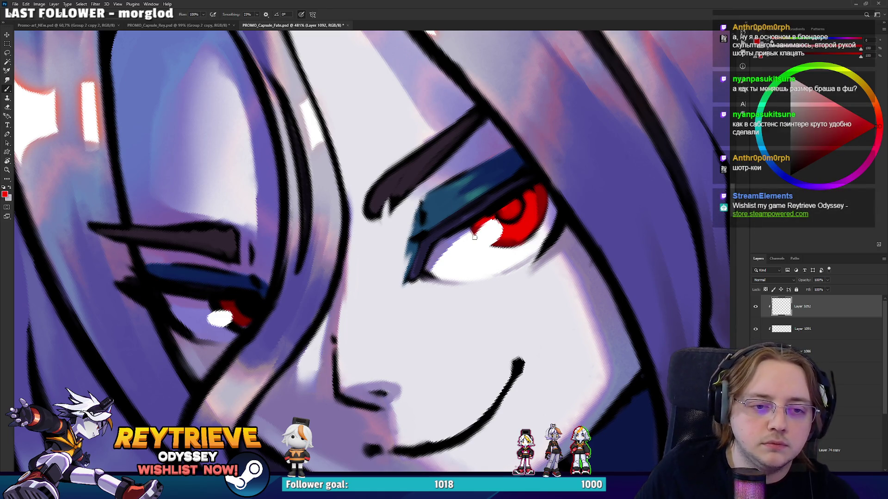
pyautogui.moveTo(501, 230)
pyautogui.mouseDown()
pyautogui.moveTo(492, 248)
pyautogui.moveTo(476, 227)
pyautogui.mouseUp()
pyautogui.moveTo(217, 321)
pyautogui.mouseDown()
pyautogui.moveTo(323, 296)
pyautogui.moveTo(465, 230)
pyautogui.mouseUp()
# Move the red ring layer below the highlights and reframe the view on the lower eye
pyautogui.press('r')
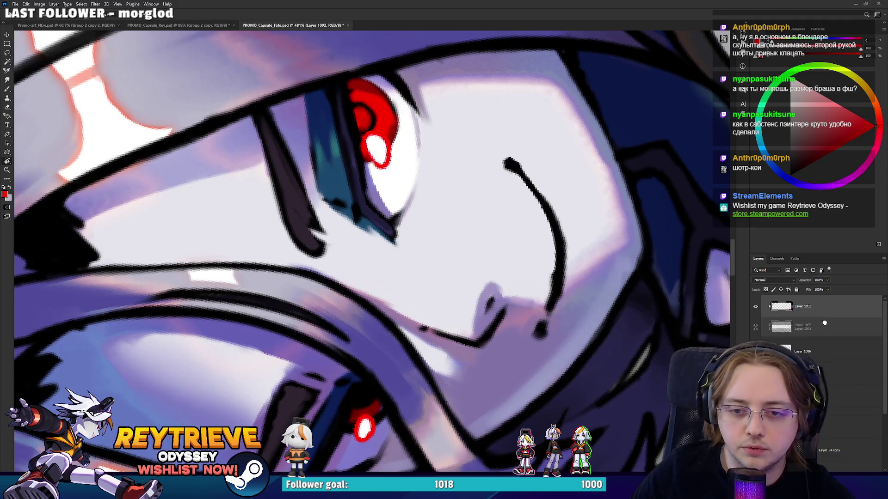
pyautogui.moveTo(784, 315); pyautogui.dragTo(784, 340)
pyautogui.moveTo(531, 231); pyautogui.dragTo(511, 270)
pyautogui.moveTo(294, 332); pyautogui.dragTo(368, 272)
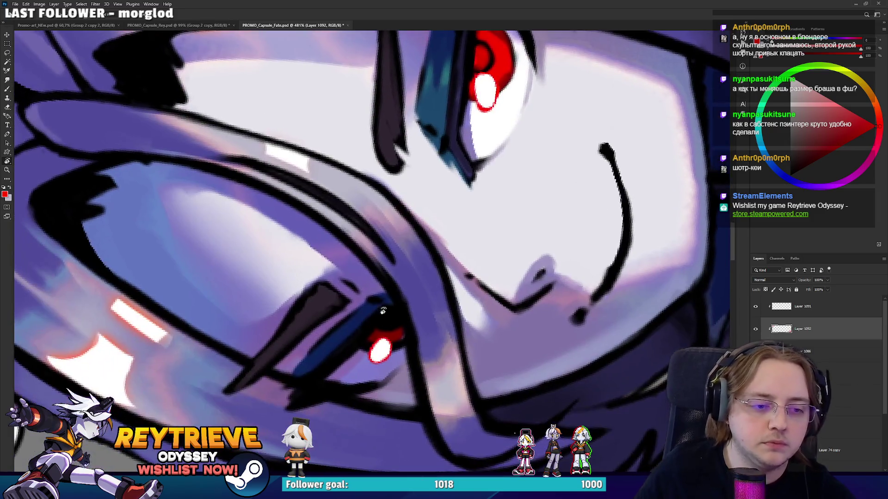
pyautogui.press('b')
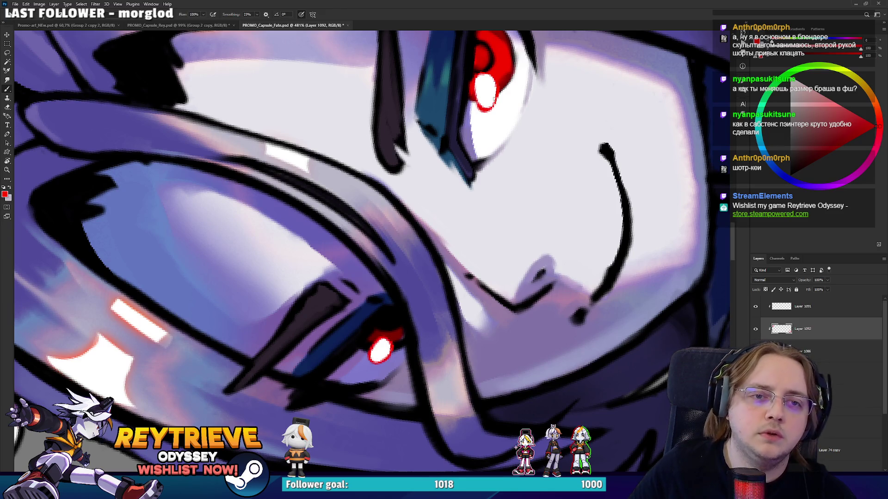
pyautogui.press('r')
pyautogui.scroll(-10, 481, 63)
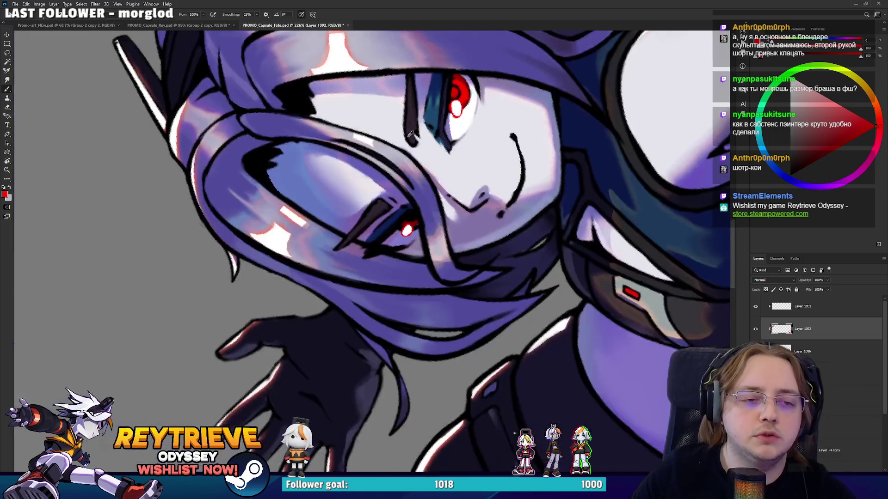
pyautogui.scroll(3, 543, 312)
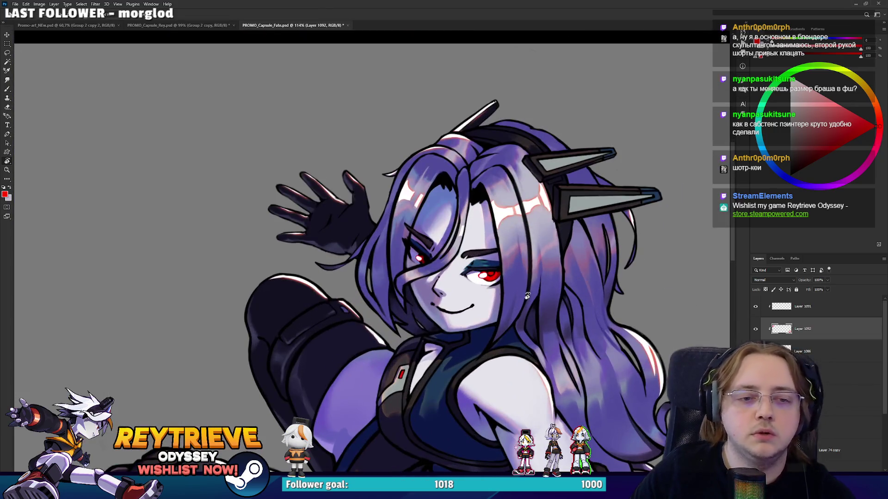
# Shift the layer's hue to -60 and move Layer 1093 above Layer 1091
pyautogui.hotkey('ctrl', 'u')
pyautogui.moveTo(764, 177)
pyautogui.mouseDown()
pyautogui.moveTo(751, 177)
pyautogui.moveTo(787, 181)
pyautogui.mouseUp()
pyautogui.press('Return')
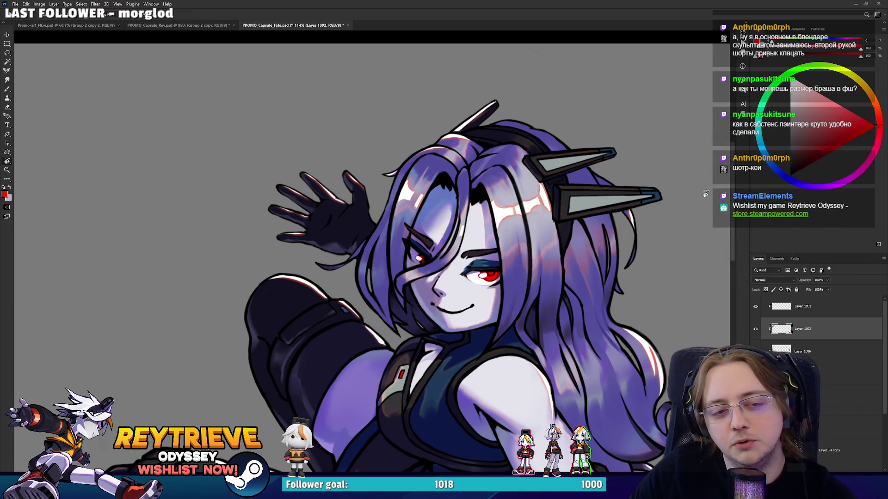
pyautogui.scroll(6, 457, 261)
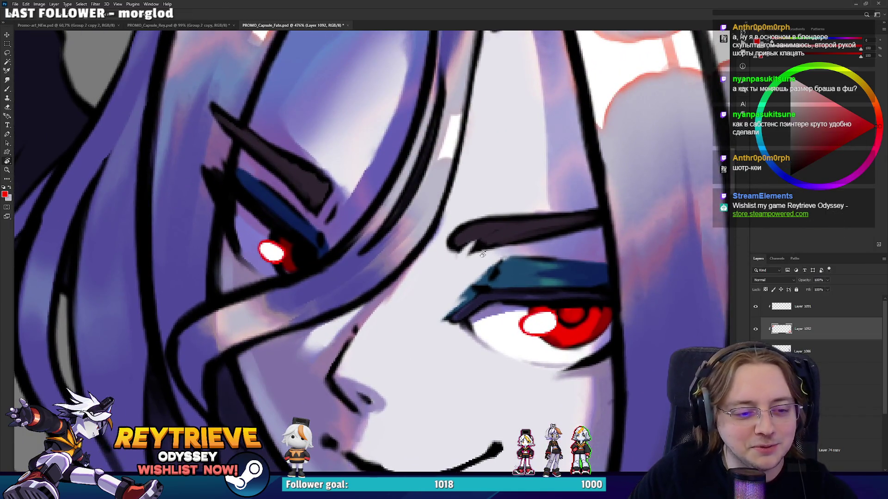
pyautogui.scroll(-2, 481, 250)
pyautogui.scroll(-2, 530, 269)
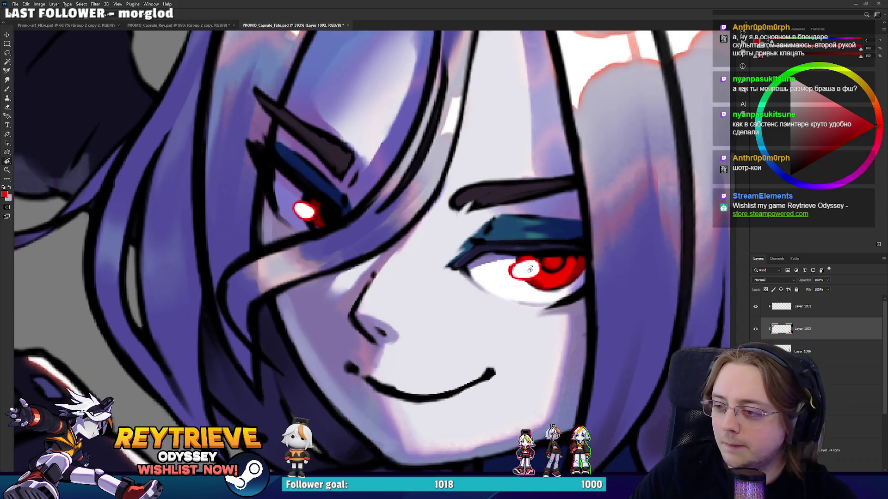
pyautogui.scroll(-5, 529, 268)
pyautogui.scroll(4, 558, 273)
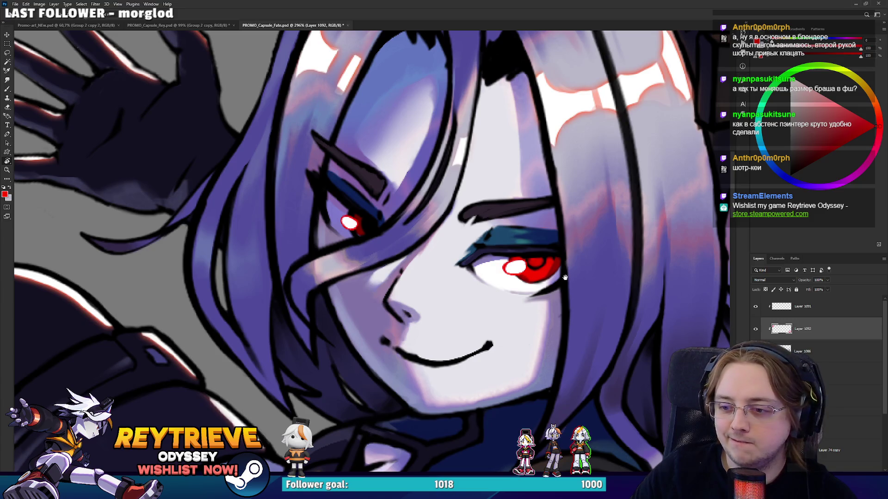
pyautogui.moveTo(564, 277); pyautogui.dragTo(557, 286)
pyautogui.moveTo(818, 326); pyautogui.dragTo(817, 300)
# Re-stroke the mouth line in pink and add faint bluish strokes beside it
pyautogui.scroll(3, 451, 319)
pyautogui.press('b')
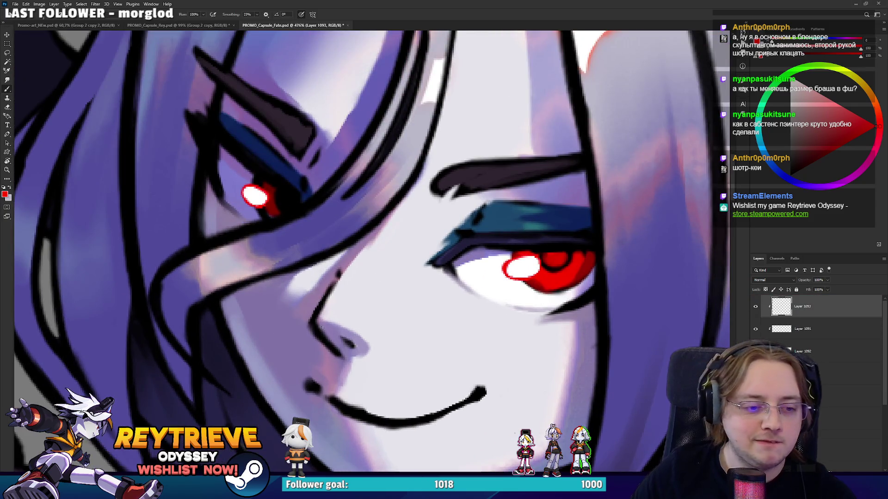
pyautogui.keyDown('alt'); pyautogui.click(331, 382); pyautogui.keyUp('alt')
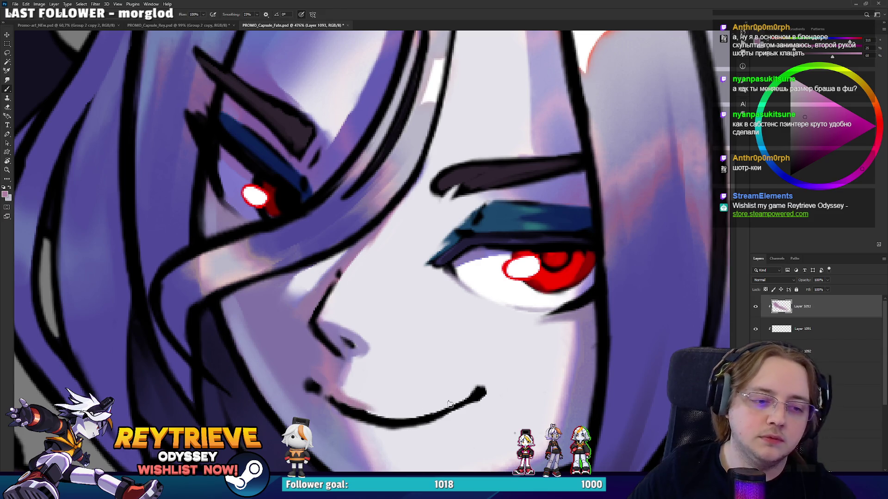
pyautogui.press('r')
pyautogui.moveTo(439, 406); pyautogui.dragTo(516, 222)
pyautogui.moveTo(501, 341); pyautogui.dragTo(527, 309)
pyautogui.keyDown('alt'); pyautogui.click(530, 358); pyautogui.keyUp('alt')
pyautogui.moveTo(525, 360)
pyautogui.mouseDown()
pyautogui.moveTo(537, 341)
pyautogui.moveTo(533, 358)
pyautogui.moveTo(223, 345)
pyautogui.mouseUp()
pyautogui.keyDown('alt'); pyautogui.click(533, 353); pyautogui.keyUp('alt')
# Sample dark and pink tones and view the whole character upright with the face centred
pyautogui.keyDown('alt'); pyautogui.click(223, 301); pyautogui.keyUp('alt')
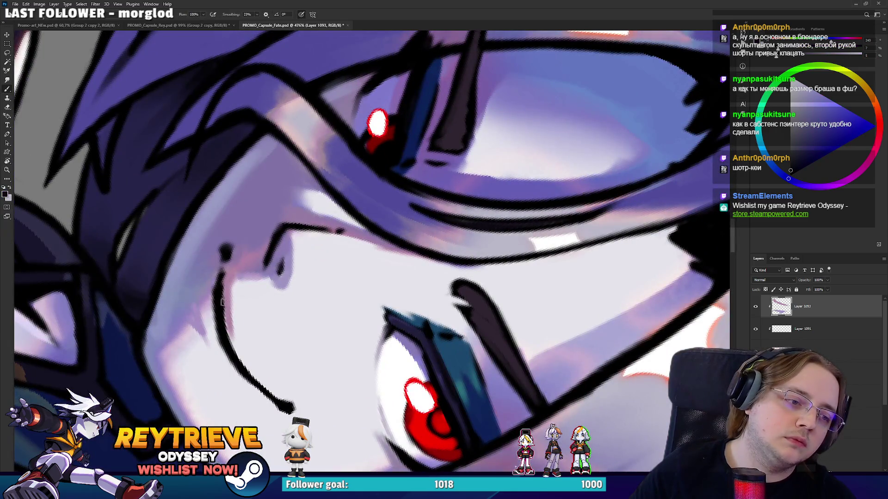
pyautogui.keyDown('alt'); pyautogui.click(228, 324); pyautogui.keyUp('alt')
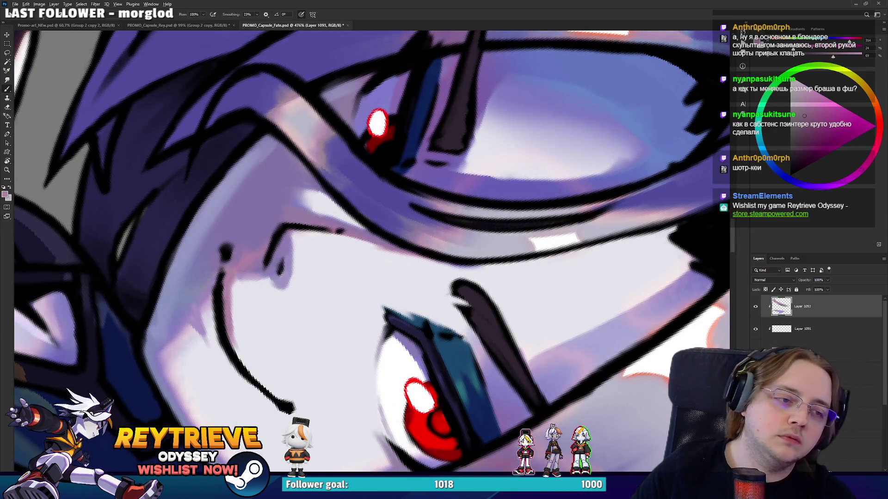
pyautogui.scroll(-10, 370, 249)
pyautogui.moveTo(417, 240); pyautogui.dragTo(443, 297)
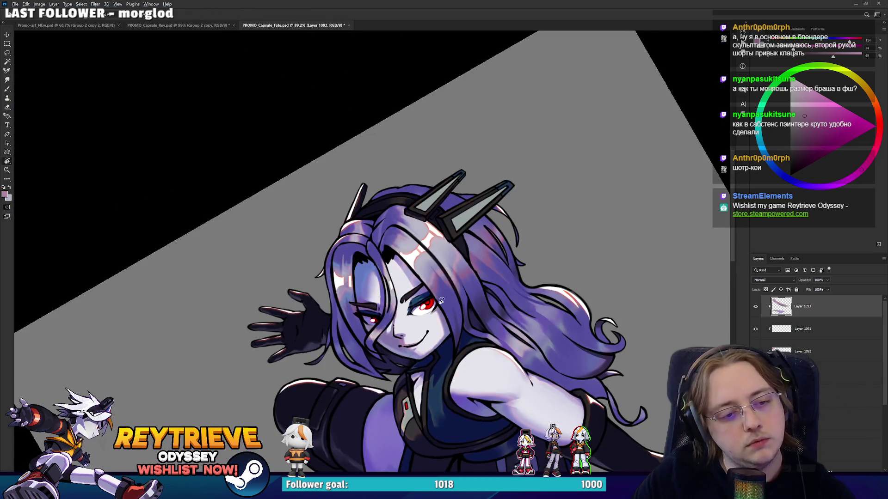
pyautogui.scroll(8, 443, 297)
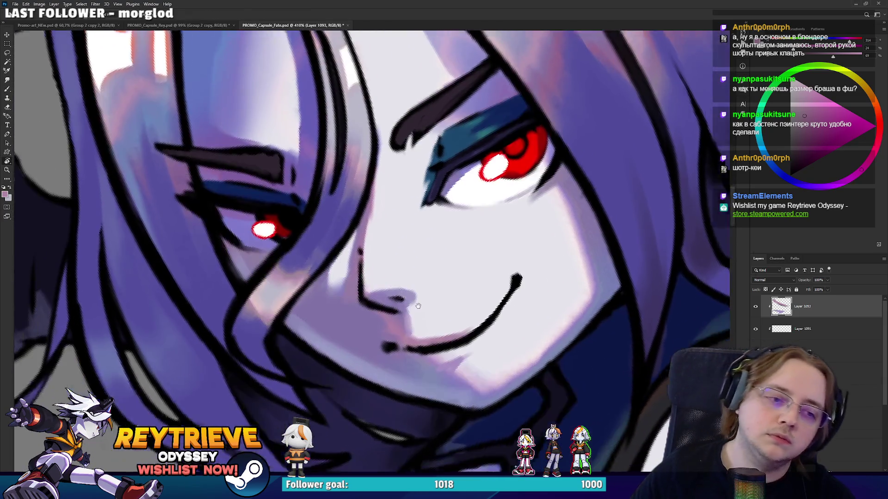
pyautogui.moveTo(389, 353)
pyautogui.mouseDown()
pyautogui.moveTo(423, 326)
pyautogui.moveTo(462, 370)
pyautogui.moveTo(428, 333)
pyautogui.mouseUp()
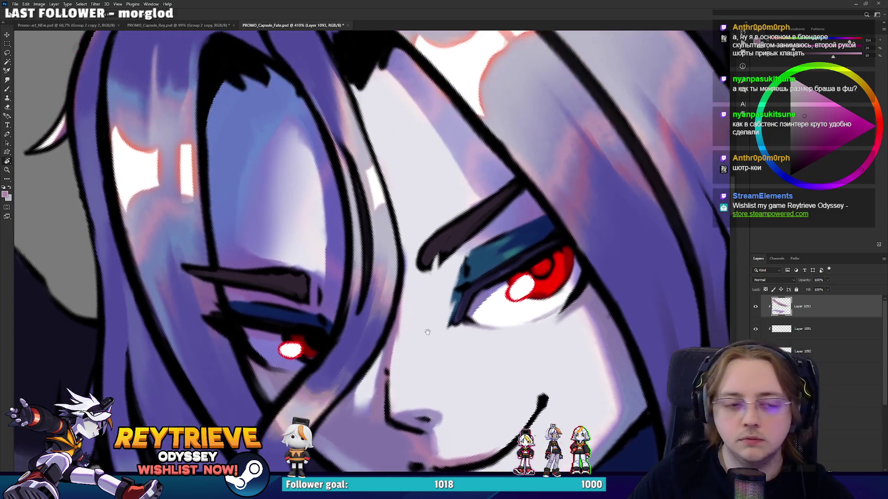
# Sample navy, purple, red and dark blue around the eyes, then return to Photoshop from the browser
pyautogui.press('b')
pyautogui.keyDown('alt'); pyautogui.click(317, 318); pyautogui.keyUp('alt')
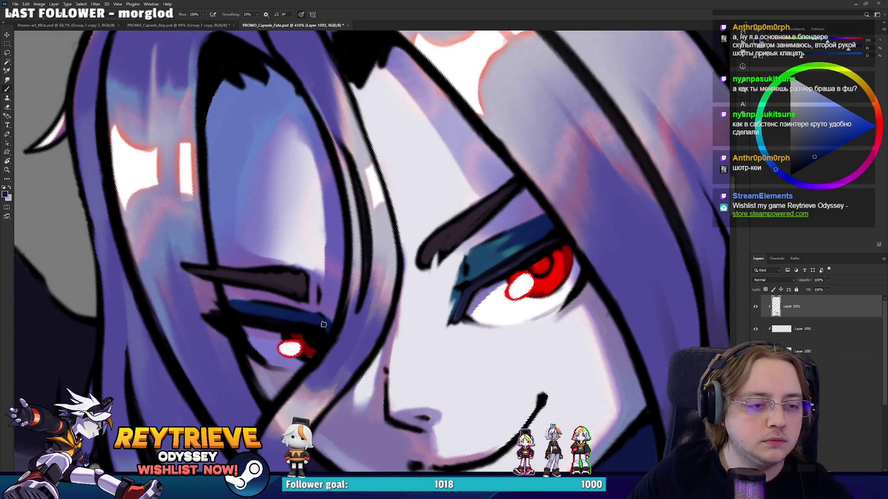
pyautogui.keyDown('alt'); pyautogui.click(329, 317); pyautogui.keyUp('alt')
pyautogui.moveTo(301, 305); pyautogui.dragTo(484, 285)
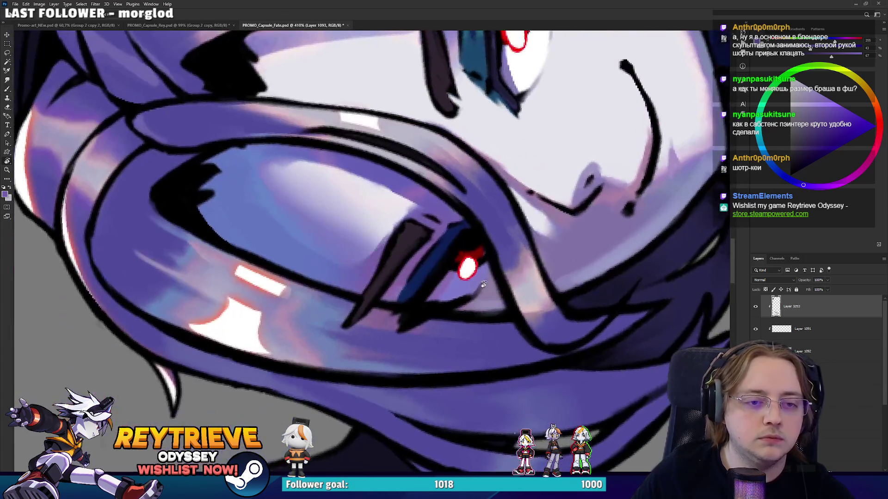
pyautogui.moveTo(488, 232); pyautogui.dragTo(476, 308)
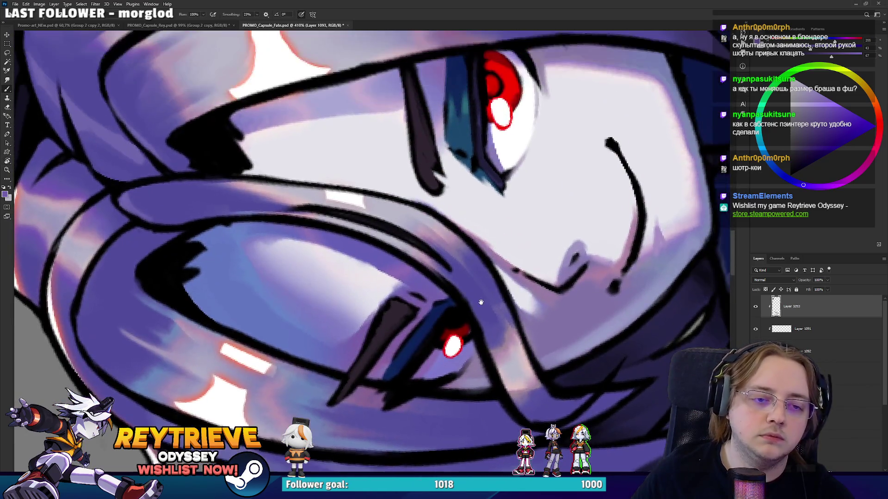
pyautogui.keyDown('alt'); pyautogui.click(471, 326); pyautogui.keyUp('alt')
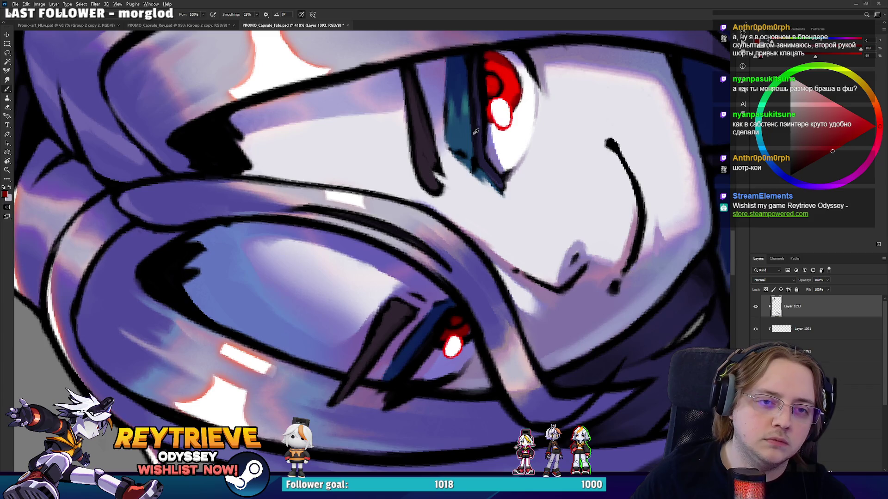
pyautogui.keyDown('alt'); pyautogui.click(482, 150); pyautogui.keyUp('alt')
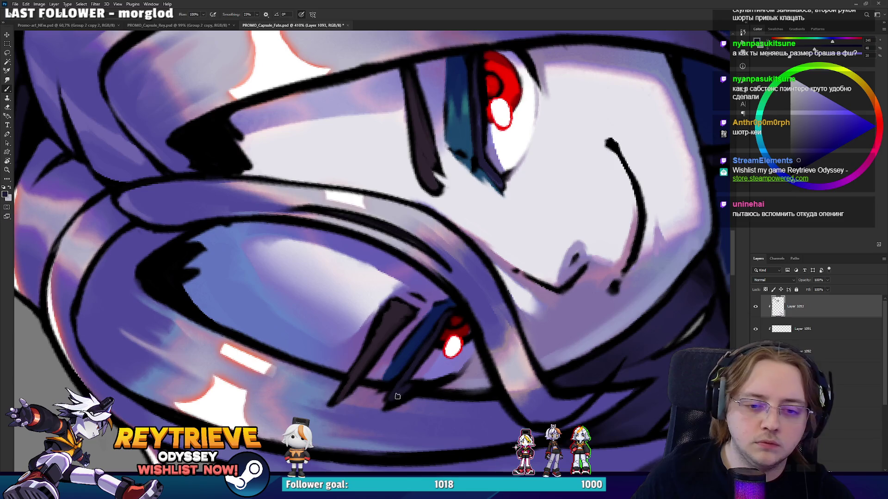
pyautogui.press('r')
pyautogui.moveTo(429, 379); pyautogui.dragTo(453, 317)
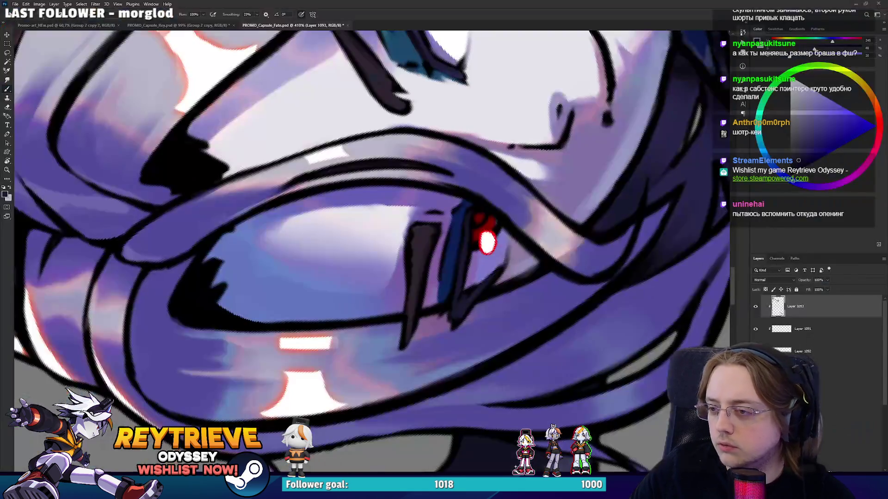
pyautogui.hotkey('alt', 'Tab')
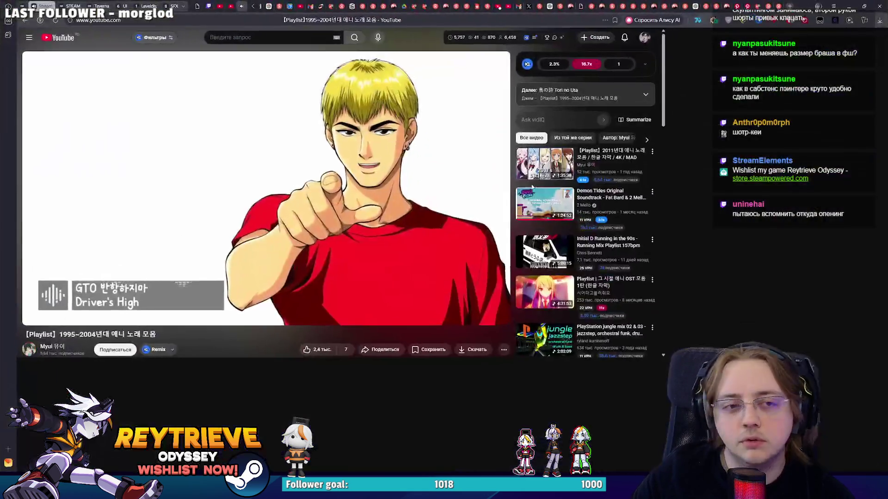
pyautogui.hotkey('alt', 'Tab')
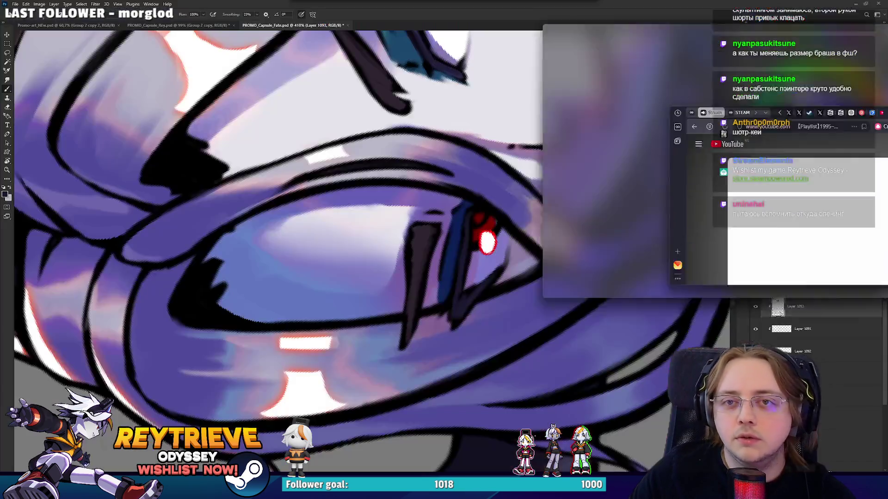
# Paint bright red over the right eye's dark pupil
pyautogui.moveTo(503, 287)
pyautogui.mouseDown()
pyautogui.moveTo(482, 303)
pyautogui.moveTo(393, 323)
pyautogui.moveTo(326, 353)
pyautogui.mouseUp()
pyautogui.keyDown('alt'); pyautogui.click(310, 319); pyautogui.keyUp('alt')
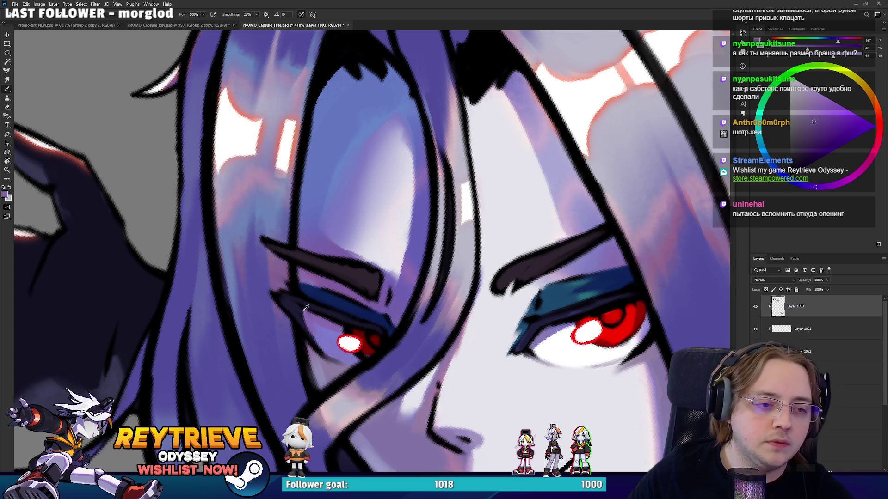
pyautogui.keyDown('alt'); pyautogui.click(320, 350); pyautogui.keyUp('alt')
pyautogui.moveTo(300, 308); pyautogui.dragTo(346, 339)
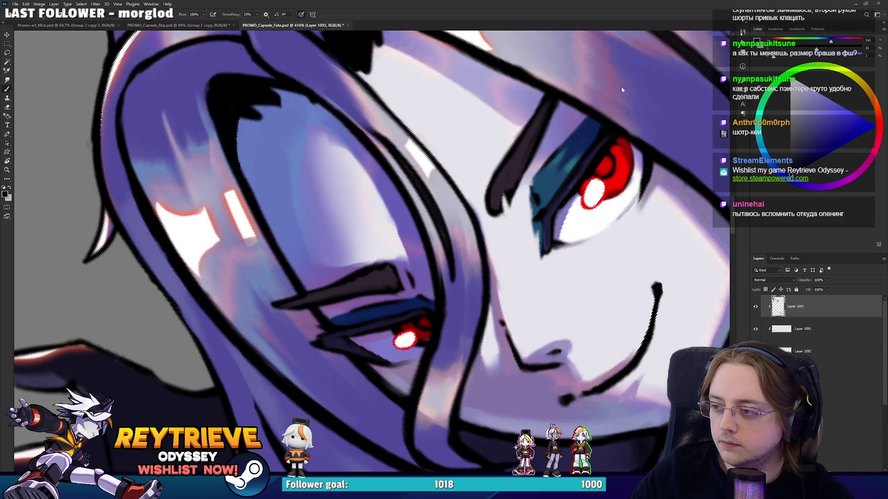
pyautogui.keyDown('alt'); pyautogui.scroll(3, 520, 229); pyautogui.keyUp('alt')
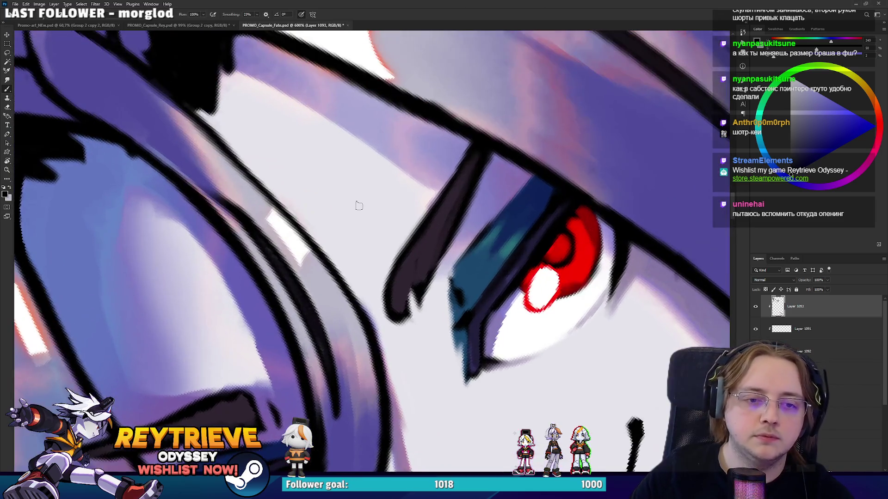
pyautogui.keyDown('alt'); pyautogui.click(565, 229); pyautogui.keyUp('alt')
pyautogui.moveTo(566, 236); pyautogui.dragTo(561, 254)
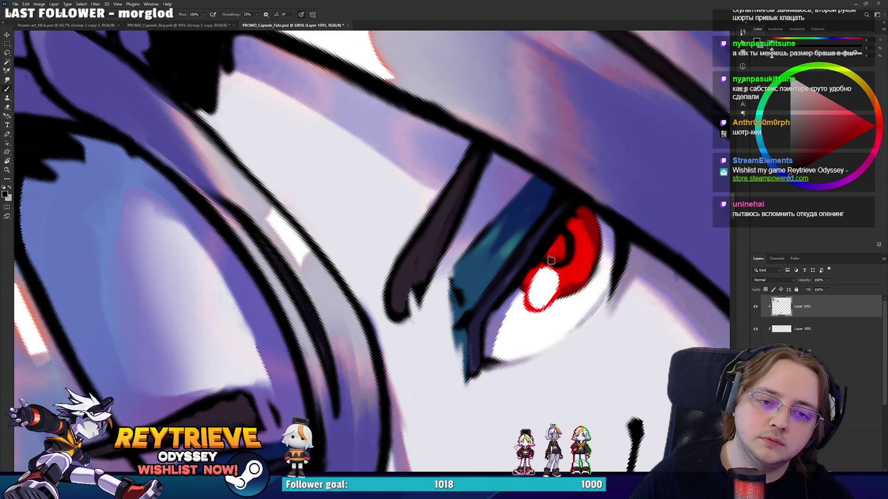
# Undo the darker red shading and paint light pinkish-red strokes over the iris
pyautogui.keyDown('alt'); pyautogui.click(555, 249); pyautogui.keyUp('alt')
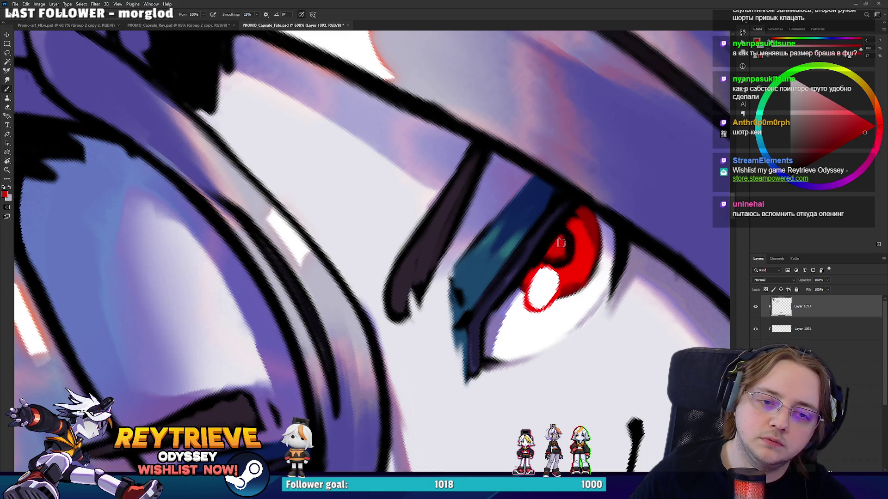
pyautogui.moveTo(560, 245)
pyautogui.mouseDown()
pyautogui.moveTo(514, 236)
pyautogui.moveTo(513, 284)
pyautogui.moveTo(521, 242)
pyautogui.mouseUp()
pyautogui.keyDown('alt'); pyautogui.click(513, 236); pyautogui.keyUp('alt')
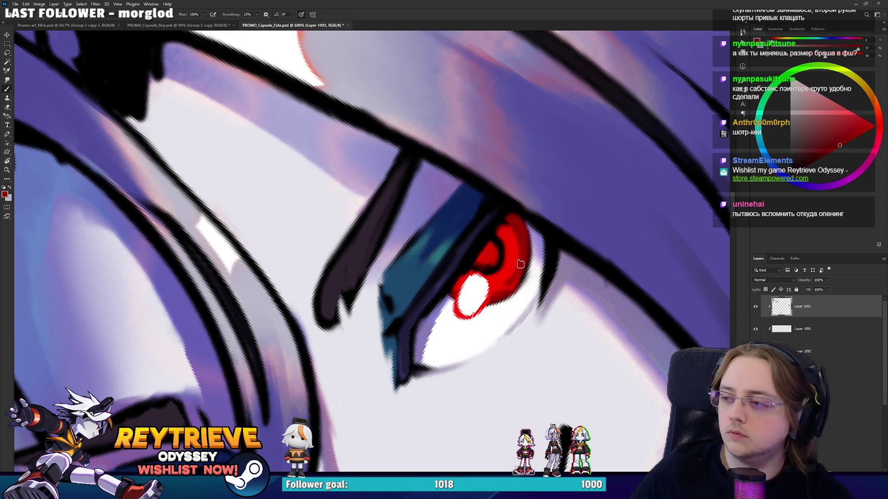
pyautogui.hotkey('ctrl', 'z')
pyautogui.hotkey('ctrl', 'z')
pyautogui.keyDown('alt'); pyautogui.click(521, 253); pyautogui.keyUp('alt')
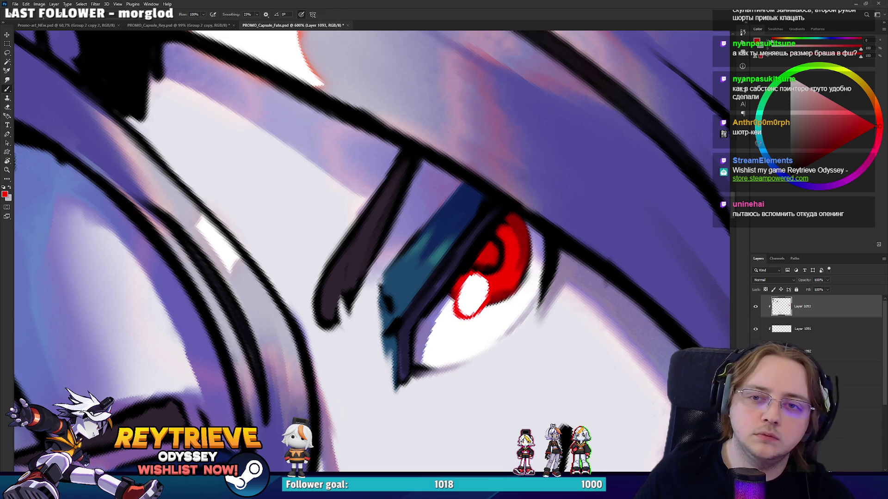
pyautogui.click(860, 104)
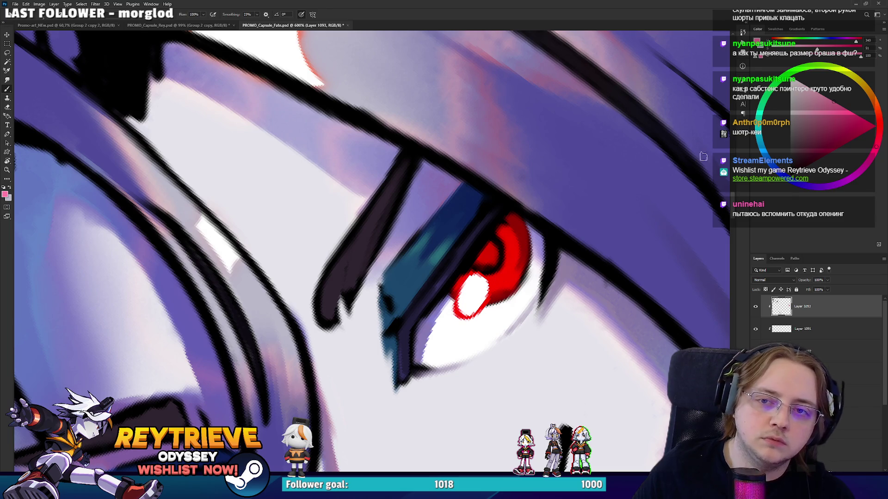
pyautogui.moveTo(518, 274)
pyautogui.mouseDown()
pyautogui.moveTo(505, 267)
pyautogui.moveTo(508, 278)
pyautogui.moveTo(514, 271)
pyautogui.moveTo(508, 278)
pyautogui.mouseUp()
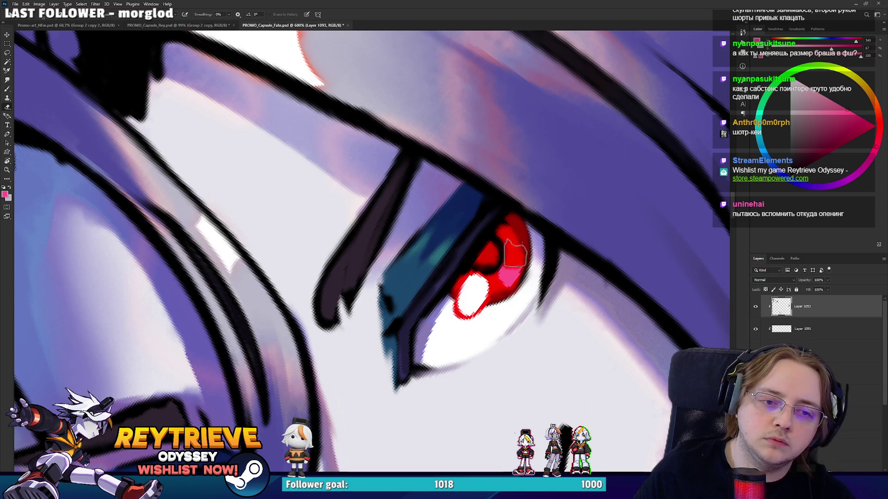
# Resample the iris reds, level the view rotation, and add a new empty layer
pyautogui.keyDown('alt'); pyautogui.click(502, 280); pyautogui.keyUp('alt')
pyautogui.keyDown('alt'); pyautogui.click(506, 281); pyautogui.keyUp('alt')
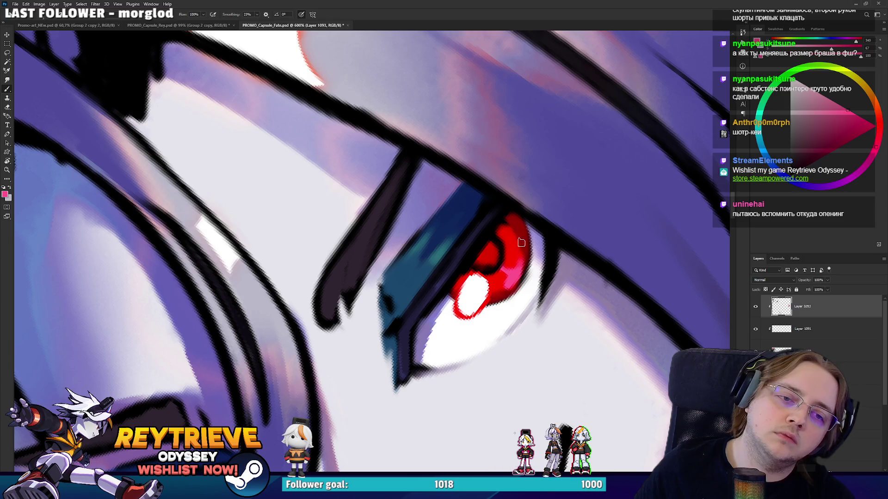
pyautogui.scroll(-5, 536, 210)
pyautogui.press('Escape')
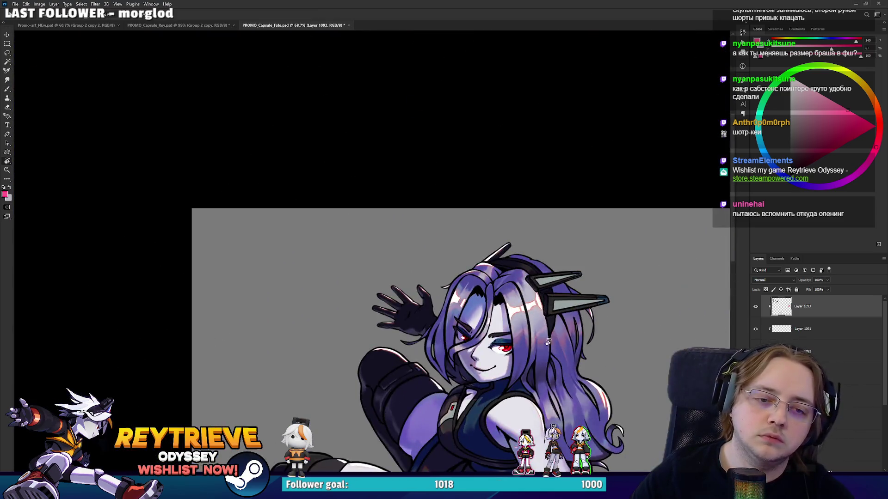
pyautogui.scroll(4, 495, 384)
pyautogui.scroll(3, 494, 383)
pyautogui.hotkey('ctrl', 'shift', 'alt', 'n')
# Pick a bright green brush colour and tilt the view so the eye lies diagonally
pyautogui.press('b')
pyautogui.click(772, 95)
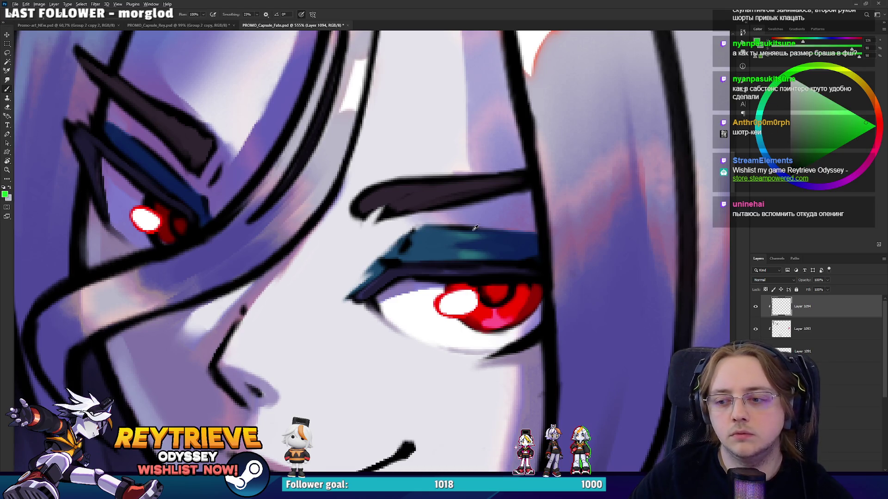
pyautogui.scroll(2, 484, 228)
pyautogui.moveTo(549, 72)
pyautogui.mouseDown()
pyautogui.moveTo(534, 185)
pyautogui.moveTo(553, 230)
pyautogui.moveTo(525, 259)
pyautogui.moveTo(499, 263)
pyautogui.moveTo(556, 217)
pyautogui.moveTo(556, 175)
pyautogui.moveTo(542, 154)
pyautogui.moveTo(250, 370)
pyautogui.moveTo(341, 333)
pyautogui.mouseUp()
pyautogui.press('e')
pyautogui.press('b')
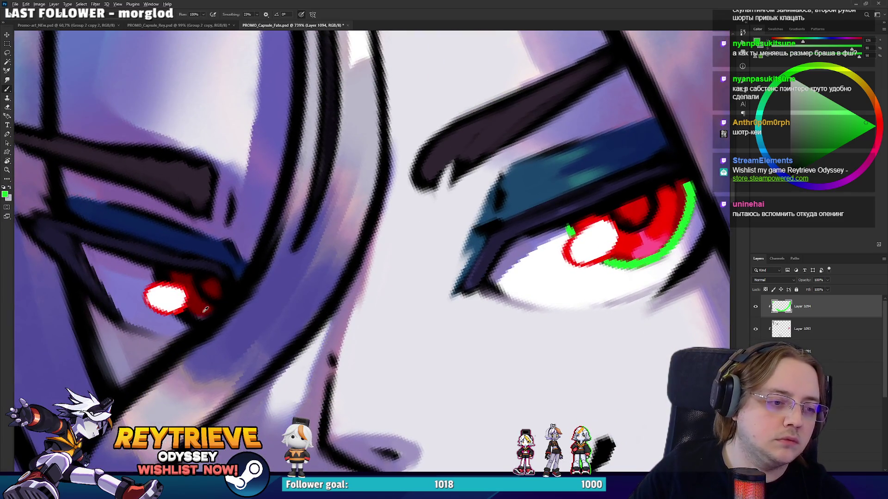
# On Layer 1093, sample dark orange-red and deeper red tones for the left iris
pyautogui.keyDown('alt'); pyautogui.click(198, 309); pyautogui.keyUp('alt')
pyautogui.click(797, 327)
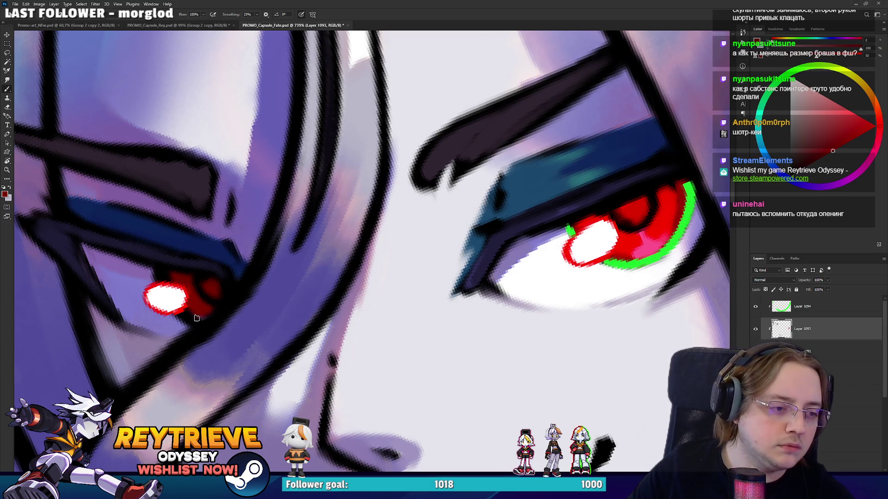
pyautogui.keyDown('alt'); pyautogui.click(633, 200); pyautogui.keyUp('alt')
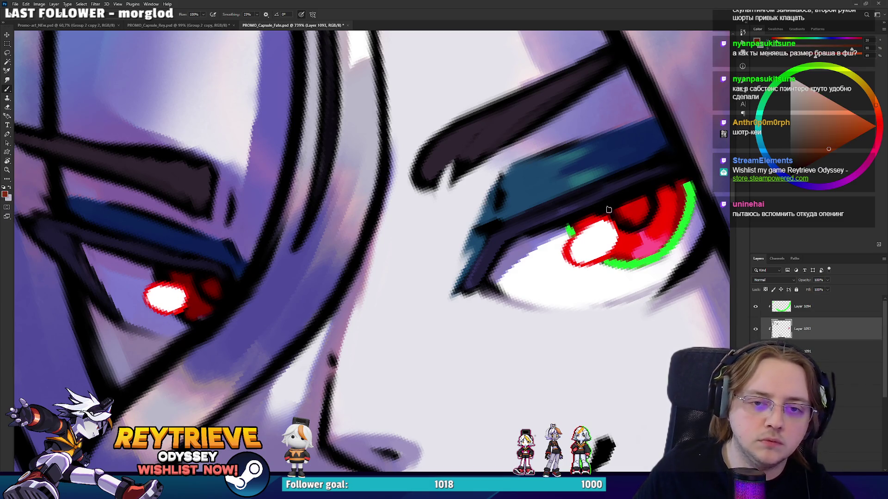
pyautogui.keyDown('alt'); pyautogui.click(200, 302); pyautogui.keyUp('alt')
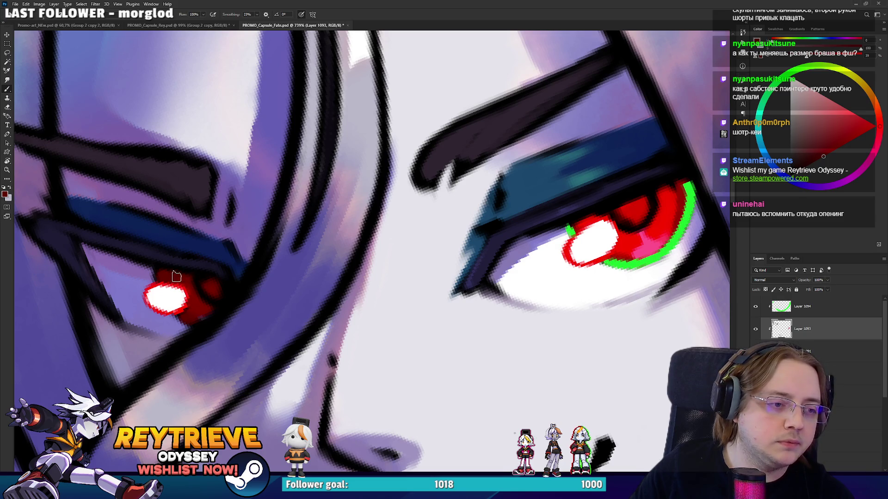
pyautogui.scroll(-5, 185, 268)
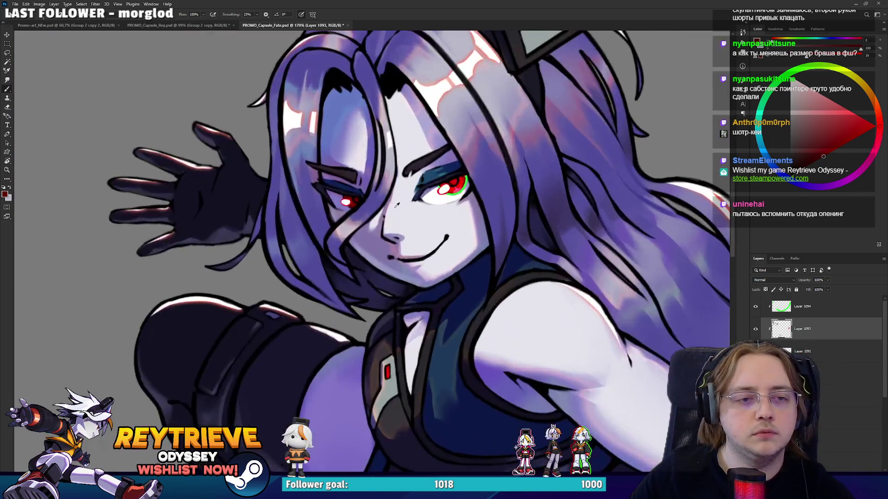
pyautogui.scroll(4, 478, 182)
# On Layer 1094, brush green onto the eye's upper-right and erase back to a small touch
pyautogui.keyDown('alt'); pyautogui.click(542, 171); pyautogui.keyUp('alt')
pyautogui.click(790, 314)
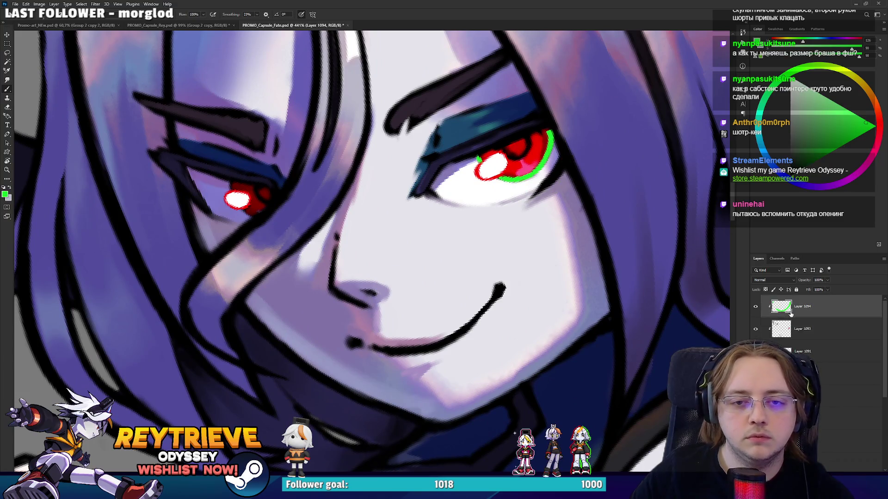
pyautogui.moveTo(517, 155)
pyautogui.mouseDown()
pyautogui.moveTo(537, 148)
pyautogui.moveTo(547, 123)
pyautogui.moveTo(532, 159)
pyautogui.moveTo(541, 178)
pyautogui.moveTo(513, 146)
pyautogui.moveTo(481, 162)
pyautogui.moveTo(516, 178)
pyautogui.mouseUp()
pyautogui.press('e')
pyautogui.press('b')
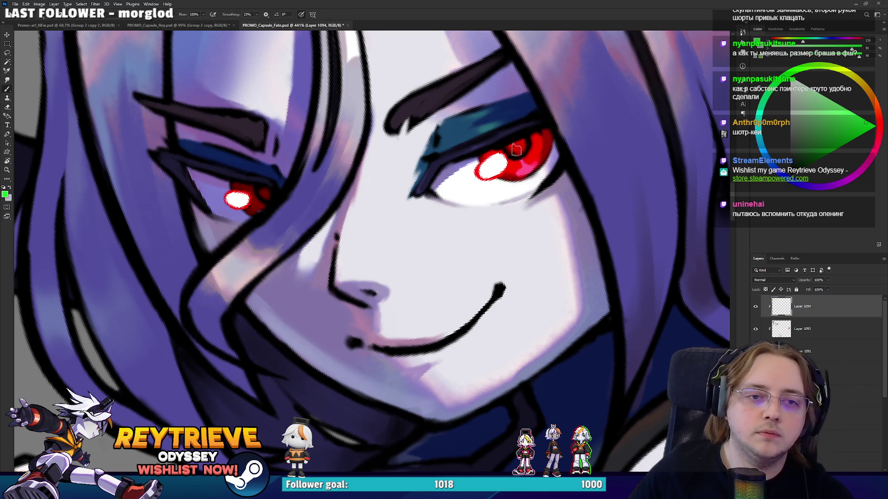
pyautogui.moveTo(533, 141); pyautogui.dragTo(537, 185)
pyautogui.press('e')
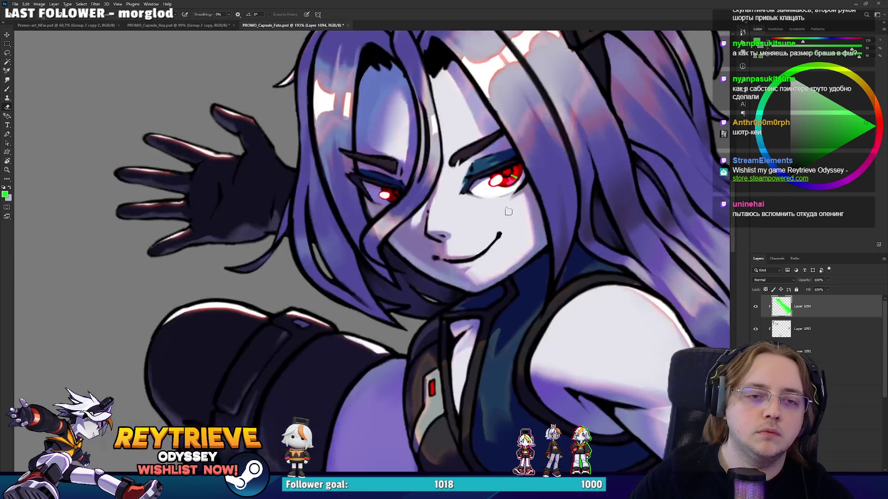
# Reset the canvas rotation to level and sample the light skin tone
pyautogui.scroll(-5, 509, 215)
pyautogui.scroll(-2, 509, 215)
pyautogui.press('r')
pyautogui.moveTo(510, 214); pyautogui.dragTo(602, 300)
pyautogui.scroll(5, 619, 316)
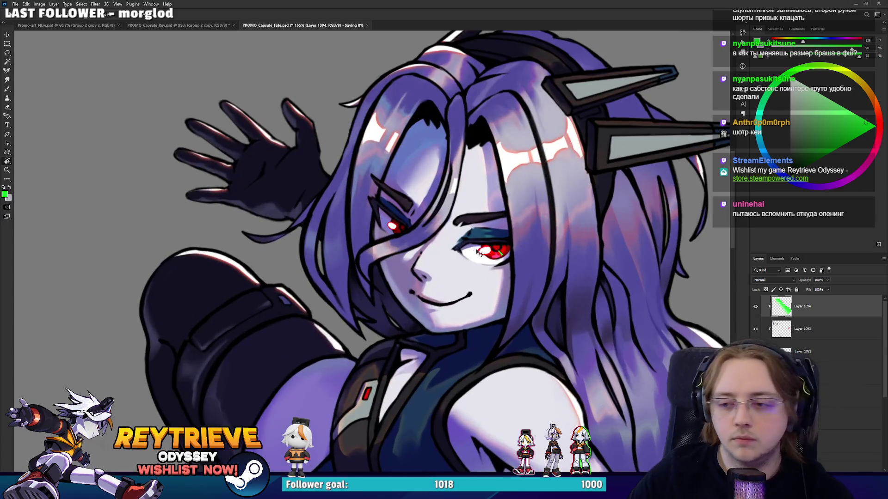
pyautogui.scroll(3, 495, 276)
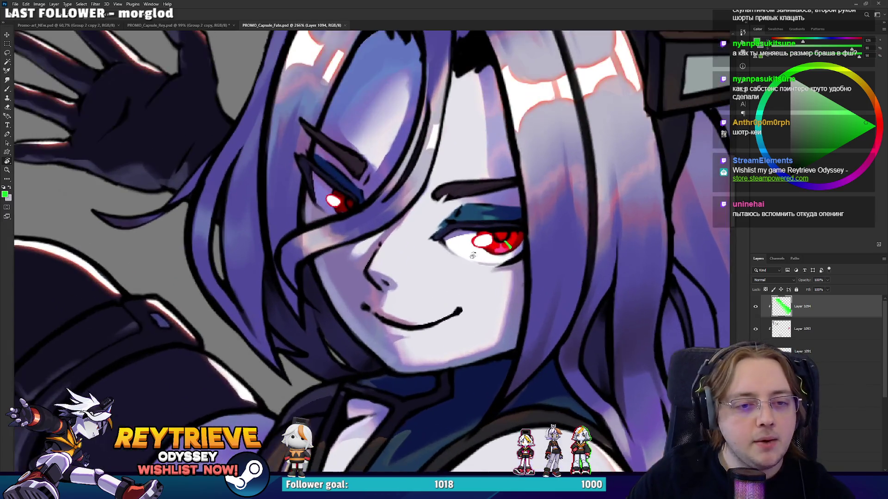
pyautogui.scroll(-3, 393, 225)
pyautogui.scroll(4, 438, 296)
pyautogui.scroll(2, 386, 288)
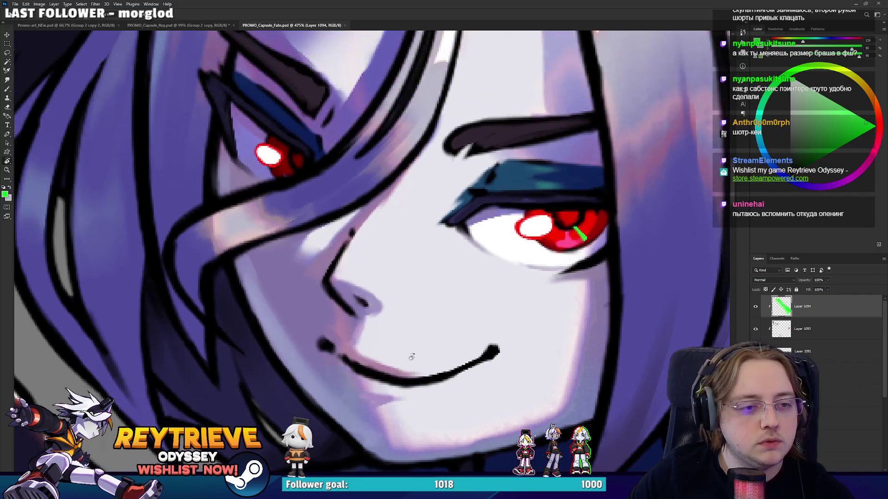
pyautogui.press('b')
pyautogui.keyDown('alt'); pyautogui.click(370, 299); pyautogui.keyUp('alt')
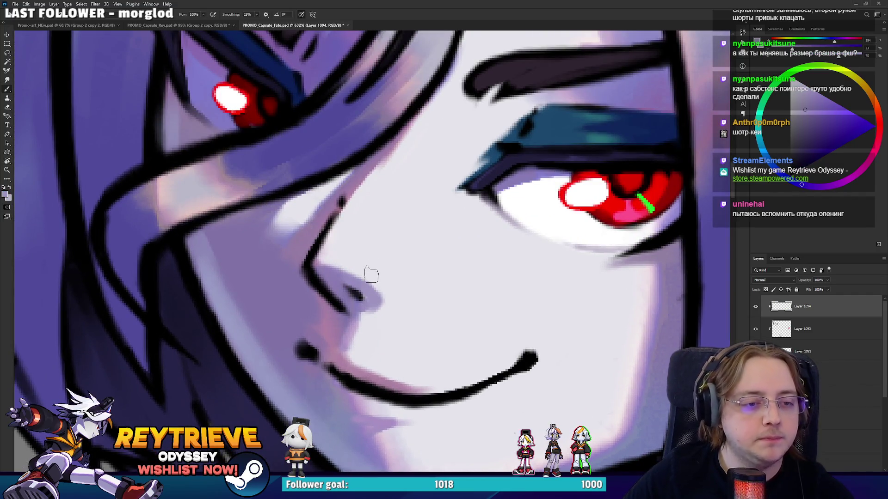
pyautogui.scroll(-5, 366, 277)
pyautogui.scroll(1, 434, 169)
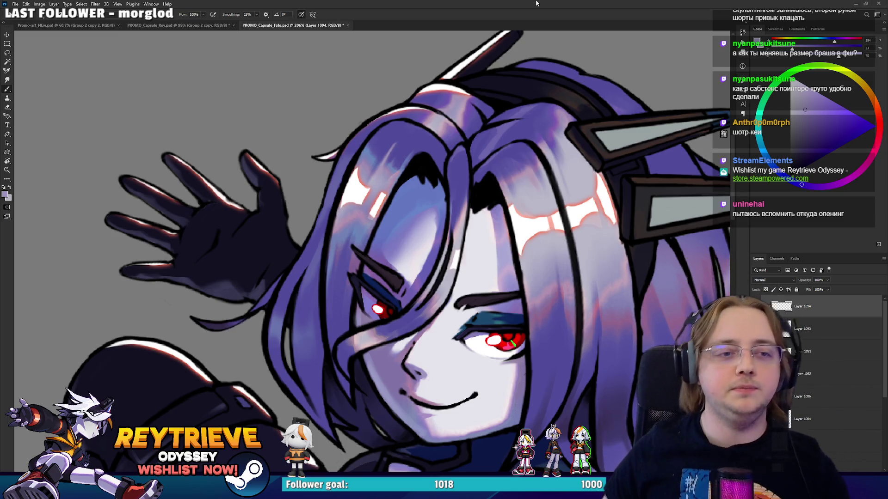
# Paint purple shading onto the upper arm using a colour sampled from the torso
pyautogui.scroll(-5, 435, 161)
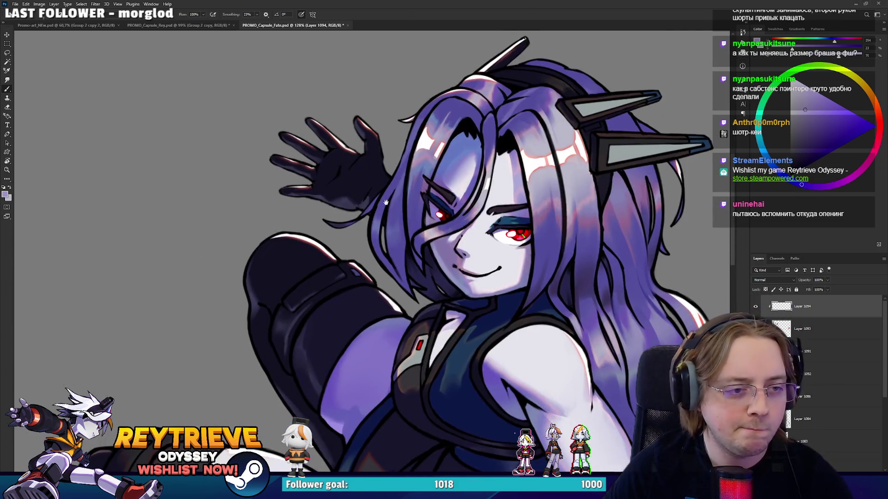
pyautogui.moveTo(386, 203); pyautogui.dragTo(429, 238)
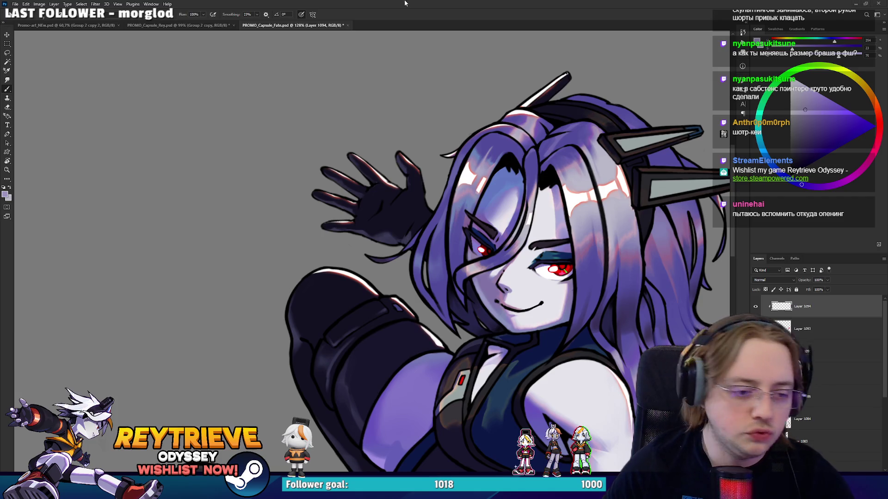
pyautogui.scroll(-3, 410, 231)
pyautogui.scroll(3, 411, 294)
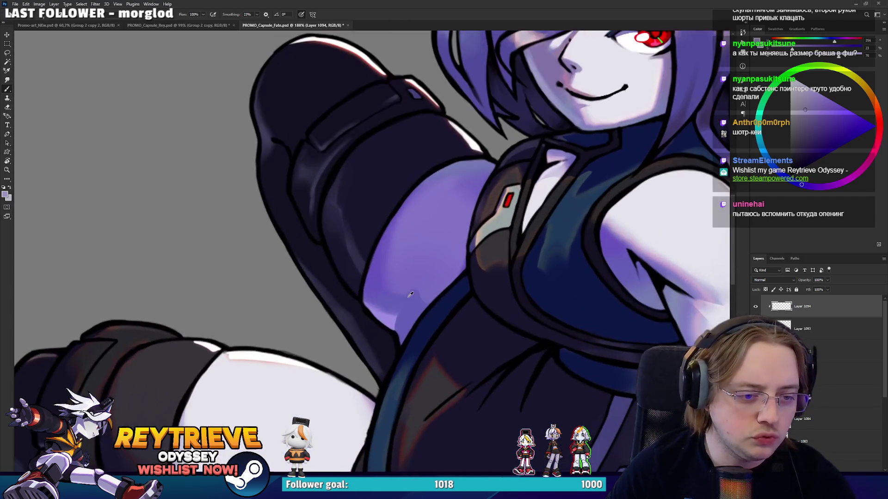
pyautogui.keyDown('alt'); pyautogui.click(411, 294); pyautogui.keyUp('alt')
pyautogui.moveTo(482, 319); pyautogui.dragTo(420, 247)
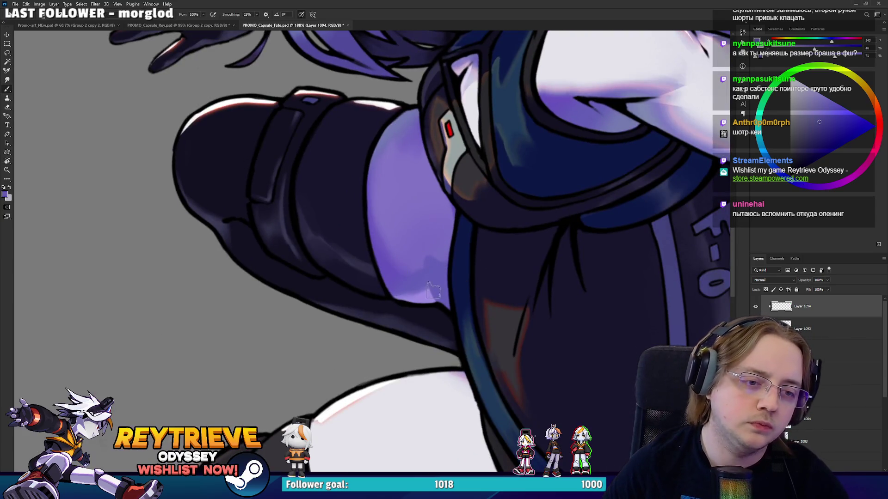
pyautogui.moveTo(434, 292); pyautogui.dragTo(430, 229)
pyautogui.keyDown('alt'); pyautogui.click(430, 241); pyautogui.keyUp('alt')
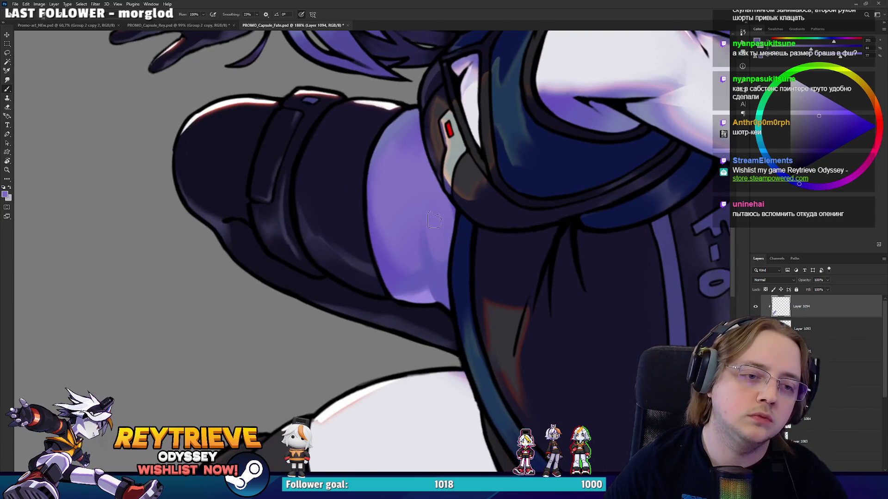
pyautogui.moveTo(386, 208)
pyautogui.mouseDown()
pyautogui.moveTo(400, 272)
pyautogui.moveTo(384, 204)
pyautogui.mouseUp()
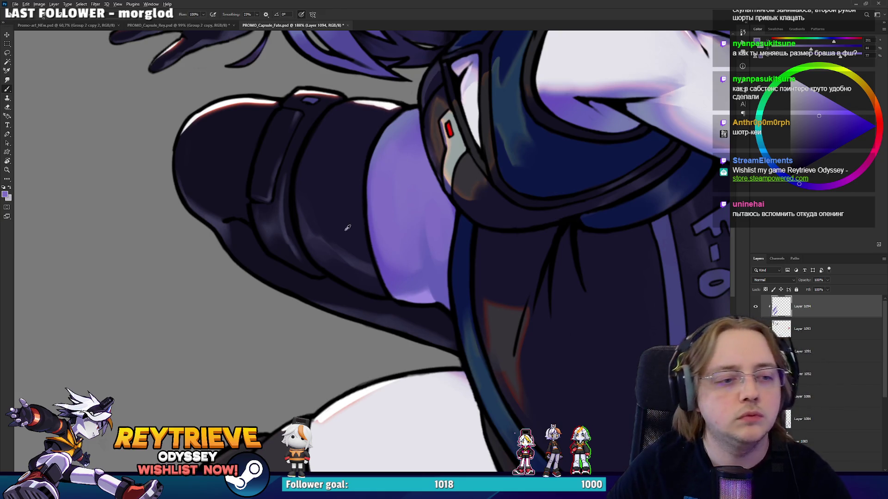
# Zoom in on the white sleeve and paint a dark blue line along its edge
pyautogui.moveTo(345, 244)
pyautogui.mouseDown()
pyautogui.moveTo(444, 93)
pyautogui.moveTo(457, 55)
pyautogui.mouseUp()
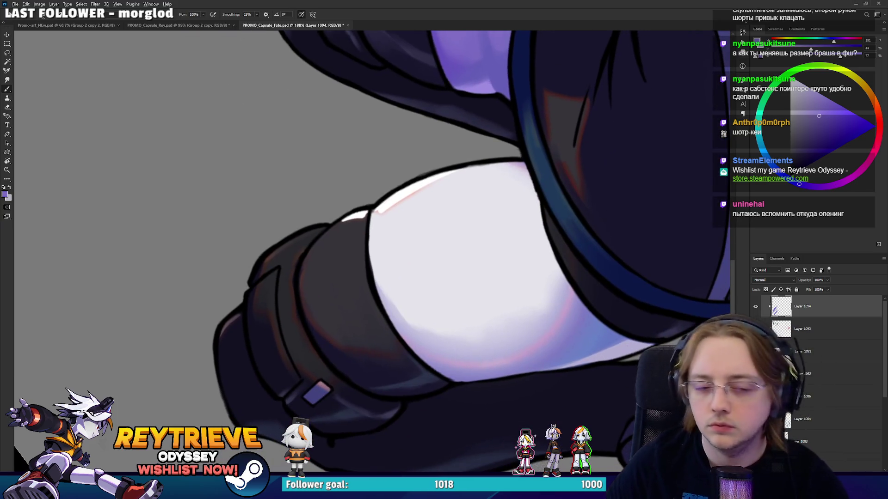
pyautogui.scroll(2, 345, 174)
pyautogui.keyDown('alt'); pyautogui.click(437, 443); pyautogui.keyUp('alt')
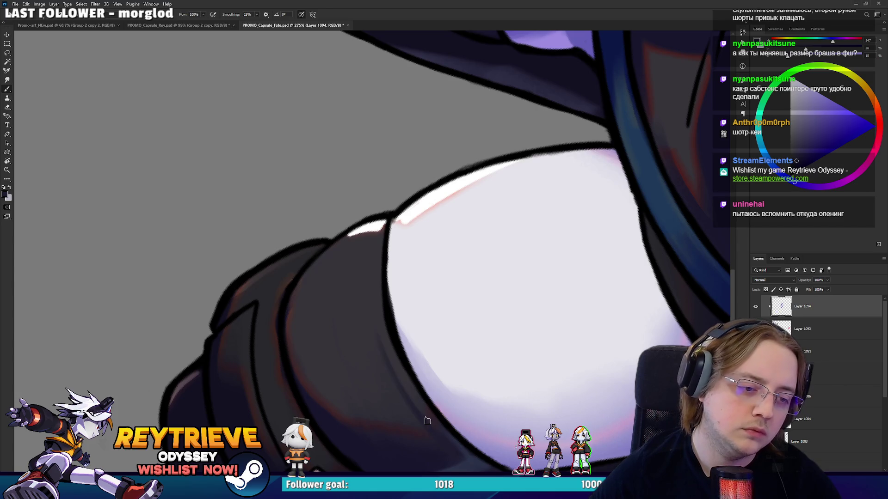
pyautogui.keyDown('alt'); pyautogui.click(374, 302); pyautogui.keyUp('alt')
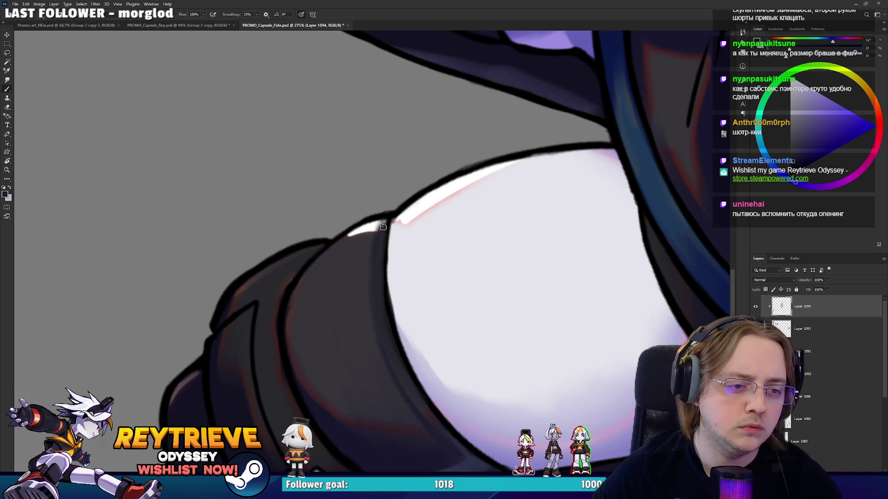
pyautogui.keyDown('alt'); pyautogui.click(382, 224); pyautogui.keyUp('alt')
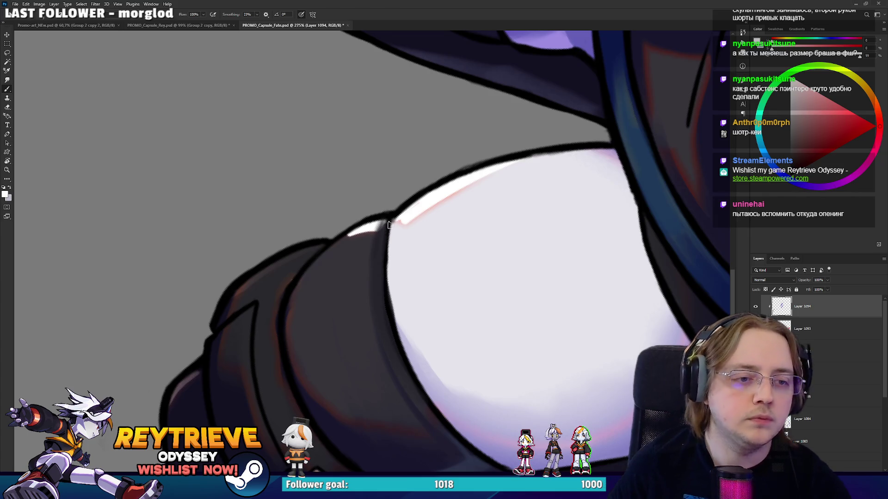
pyautogui.keyDown('alt'); pyautogui.click(381, 241); pyautogui.keyUp('alt')
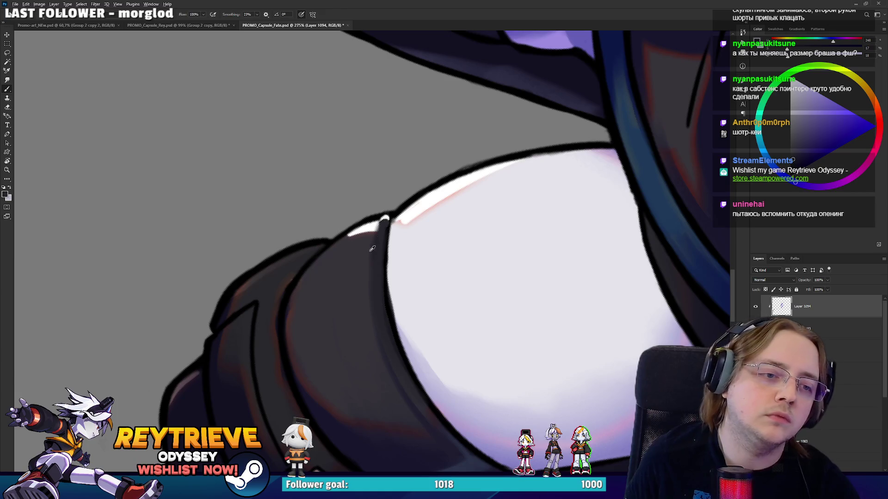
pyautogui.moveTo(386, 216); pyautogui.dragTo(391, 261)
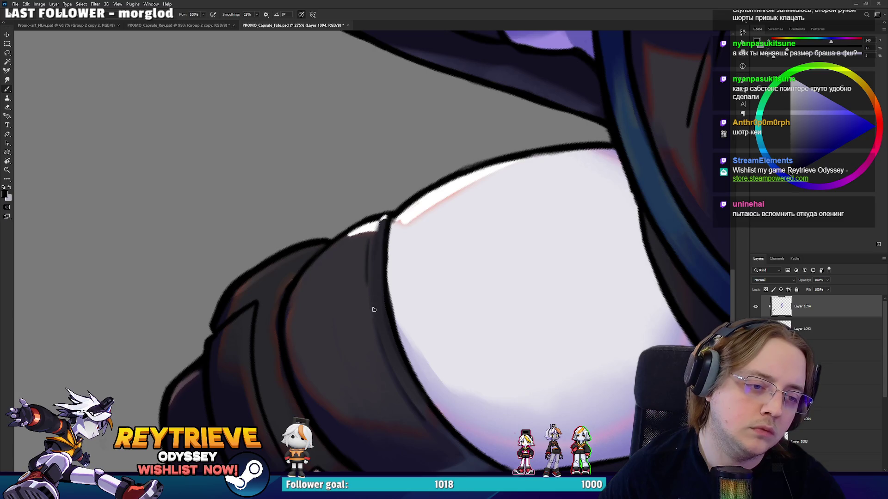
# Resample cuff tones and repaint the sleeve edge line lighter, touching up the cuff edge
pyautogui.keyDown('alt'); pyautogui.click(364, 276); pyautogui.keyUp('alt')
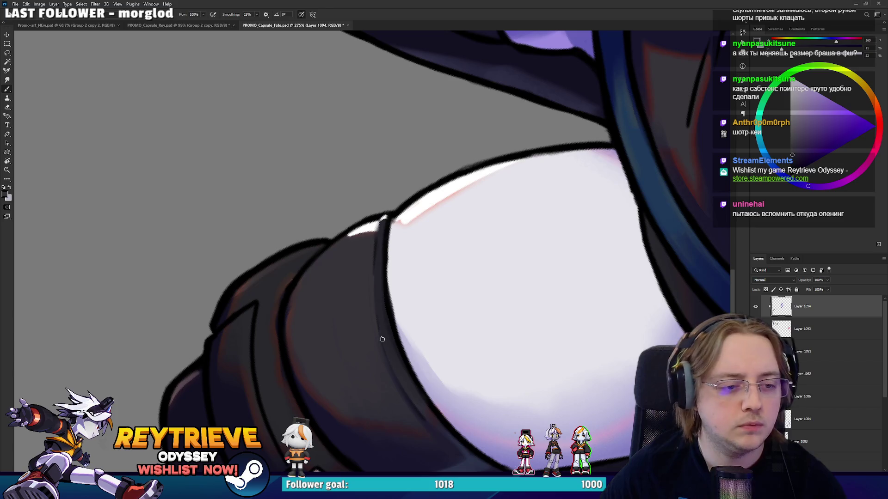
pyautogui.keyDown('alt'); pyautogui.click(384, 347); pyautogui.keyUp('alt')
pyautogui.keyDown('alt'); pyautogui.click(370, 259); pyautogui.keyUp('alt')
pyautogui.moveTo(376, 245); pyautogui.dragTo(376, 297)
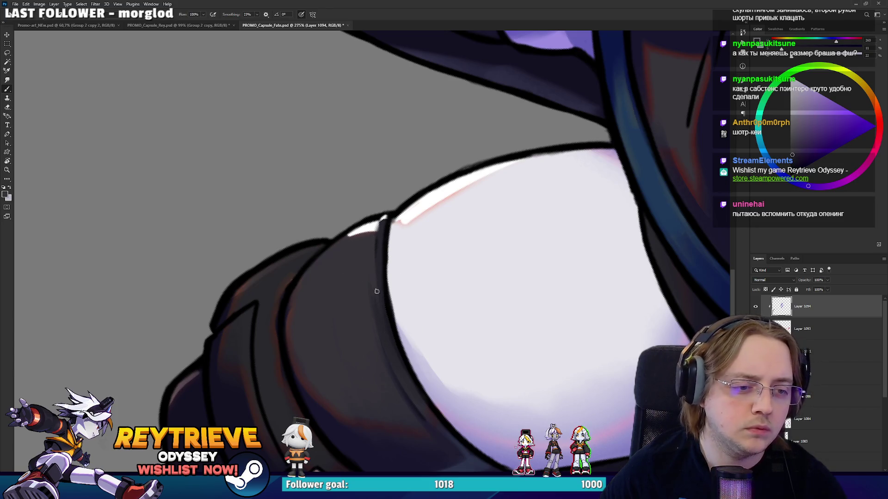
pyautogui.keyDown('alt'); pyautogui.click(394, 354); pyautogui.keyUp('alt')
pyautogui.moveTo(391, 338); pyautogui.dragTo(382, 294)
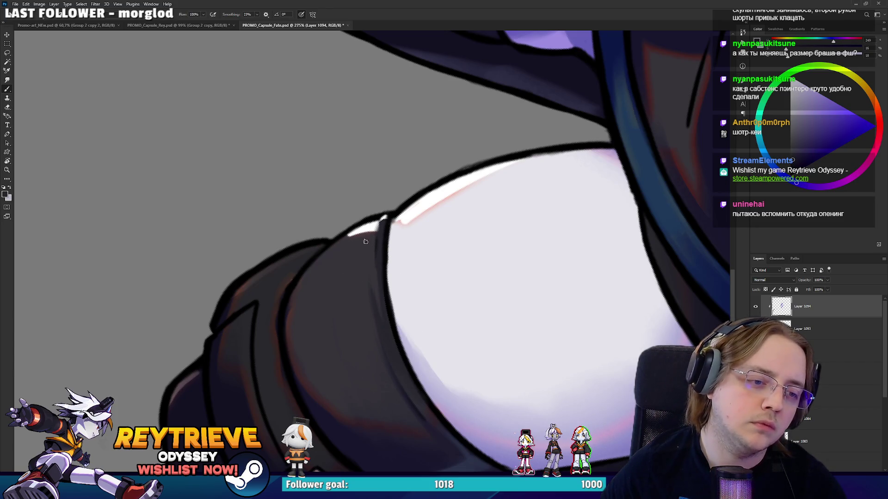
pyautogui.keyDown('alt'); pyautogui.click(370, 254); pyautogui.keyUp('alt')
# Undo a trial blue stroke on the cuff, resample dark fabric tones and recentre the view upright
pyautogui.moveTo(398, 347)
pyautogui.mouseDown()
pyautogui.moveTo(487, 283)
pyautogui.moveTo(421, 159)
pyautogui.mouseUp()
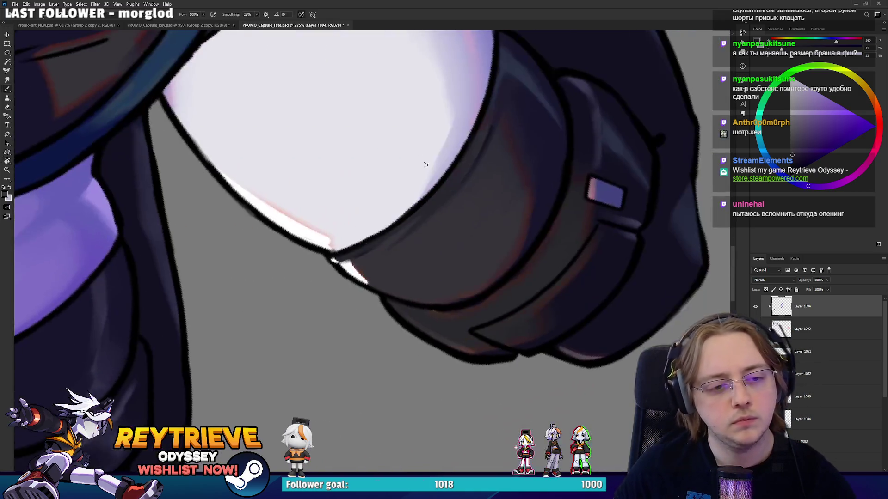
pyautogui.keyDown('alt'); pyautogui.click(538, 180); pyautogui.keyUp('alt')
pyautogui.moveTo(531, 195); pyautogui.dragTo(510, 229)
pyautogui.hotkey('ctrl', 'z')
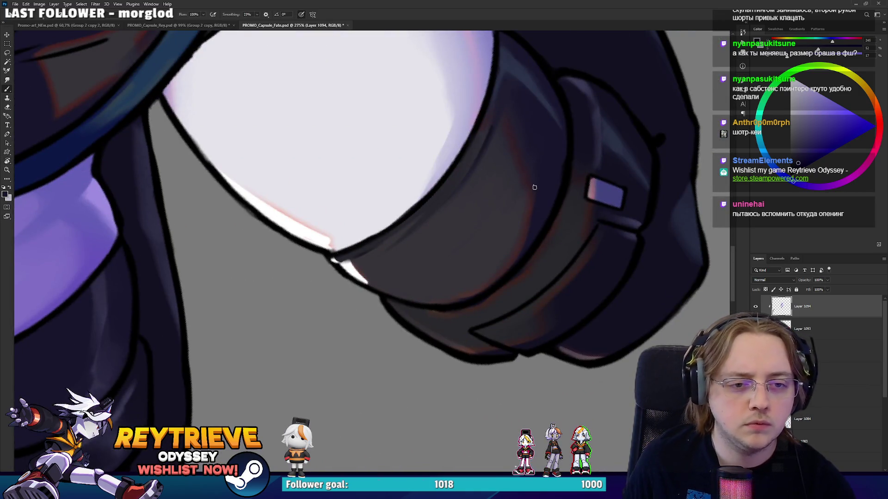
pyautogui.keyDown('alt'); pyautogui.click(545, 185); pyautogui.keyUp('alt')
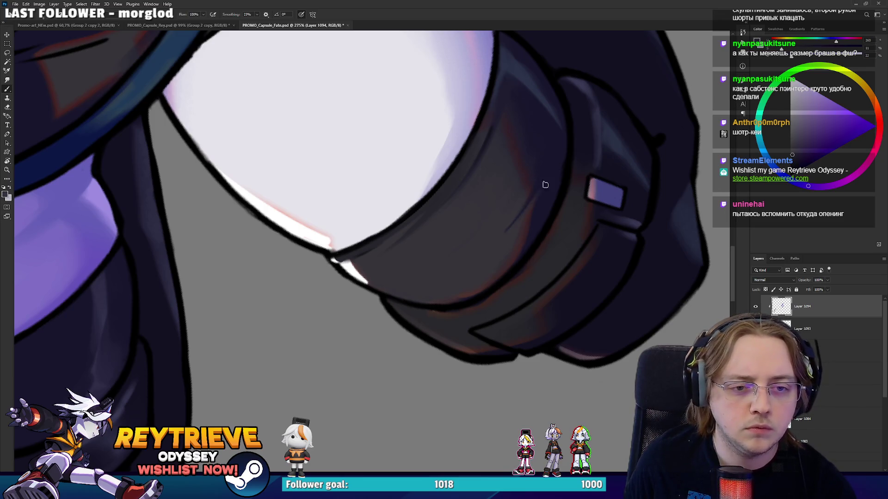
pyautogui.keyDown('alt'); pyautogui.click(534, 206); pyautogui.keyUp('alt')
pyautogui.keyDown('alt'); pyautogui.click(539, 202); pyautogui.keyUp('alt')
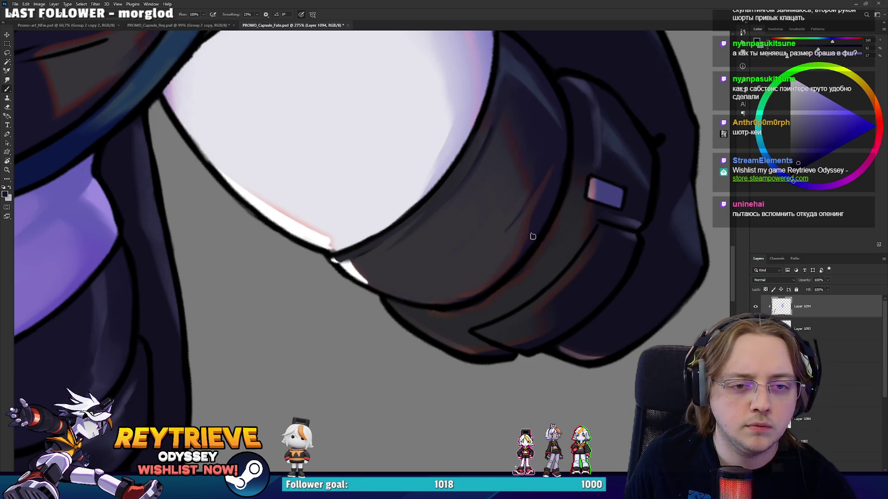
pyautogui.moveTo(530, 207)
pyautogui.mouseDown()
pyautogui.moveTo(306, 379)
pyautogui.moveTo(287, 418)
pyautogui.mouseUp()
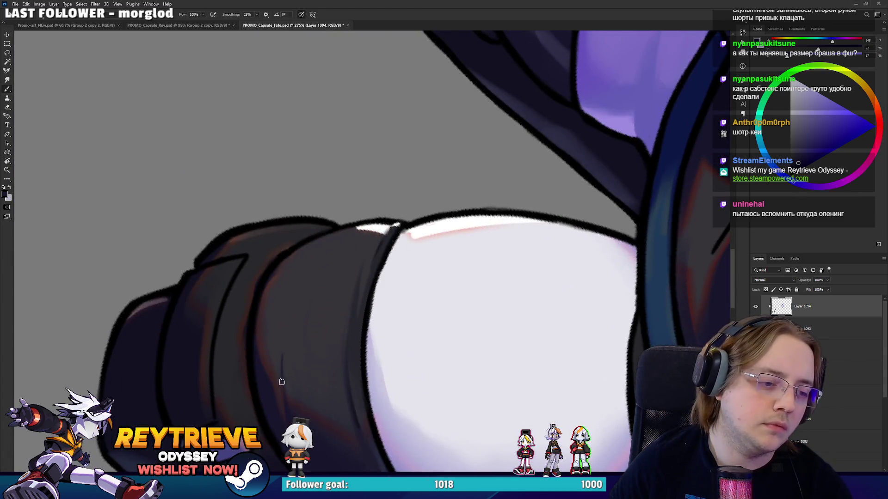
pyautogui.moveTo(369, 214); pyautogui.dragTo(410, 182)
pyautogui.moveTo(349, 276); pyautogui.dragTo(372, 230)
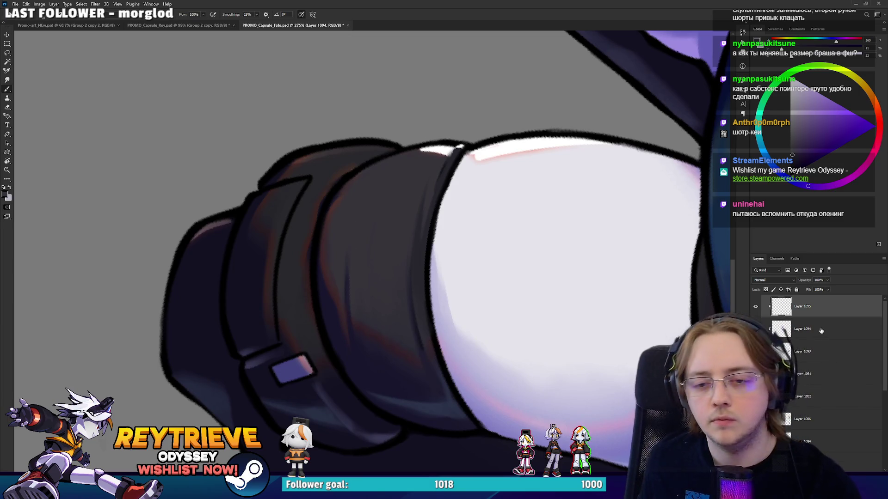
pyautogui.click(794, 141)
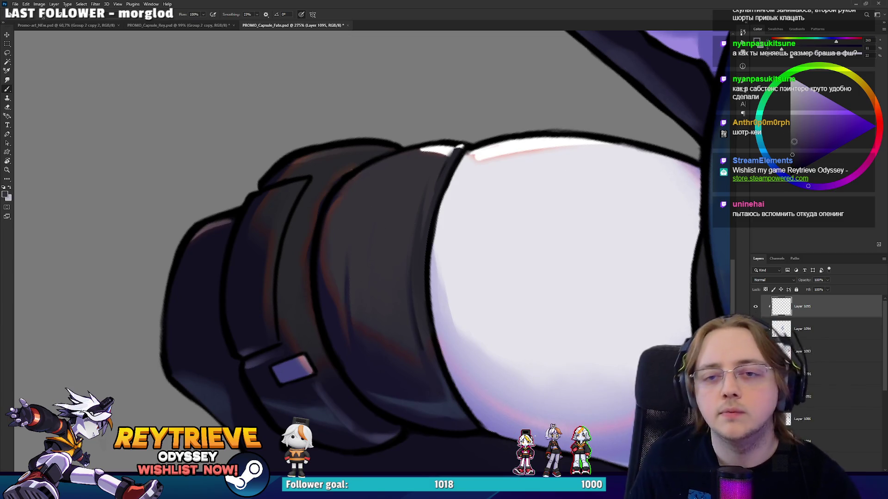
# Paint a light grey highlight and darker strokes on the band, erasing part of its edge
pyautogui.moveTo(362, 192); pyautogui.dragTo(382, 254)
pyautogui.press('e')
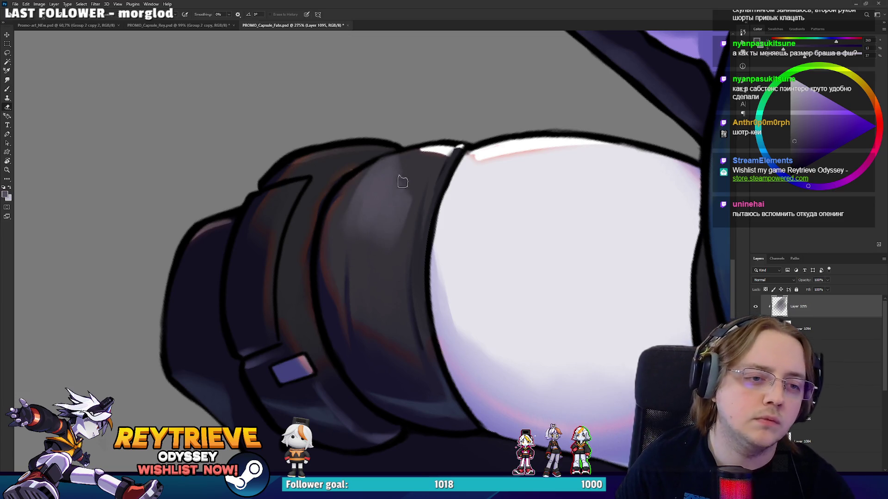
pyautogui.keyDown('alt'); pyautogui.click(357, 233); pyautogui.keyUp('alt')
pyautogui.moveTo(389, 254)
pyautogui.mouseDown()
pyautogui.moveTo(412, 158)
pyautogui.moveTo(374, 275)
pyautogui.moveTo(467, 258)
pyautogui.moveTo(415, 273)
pyautogui.moveTo(428, 281)
pyautogui.moveTo(405, 329)
pyautogui.mouseUp()
pyautogui.press('b')
pyautogui.press('e')
pyautogui.press('r')
pyautogui.press('b')
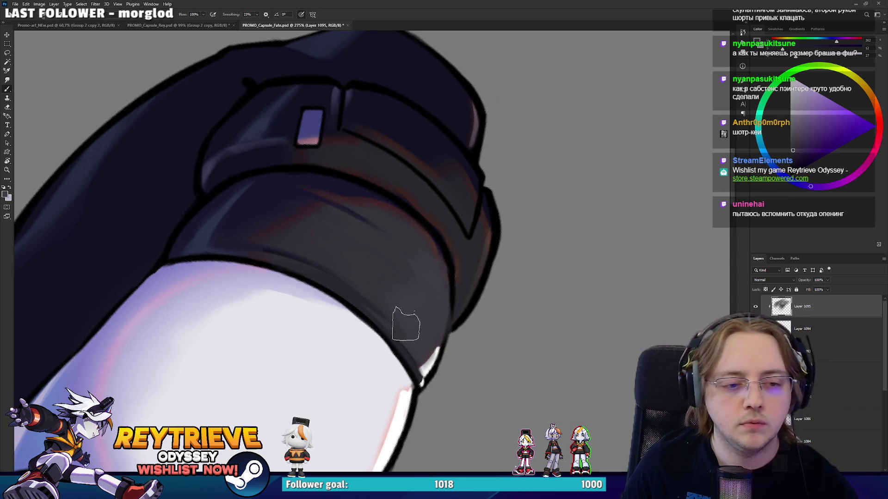
pyautogui.press('e')
pyautogui.moveTo(441, 295); pyautogui.dragTo(458, 345)
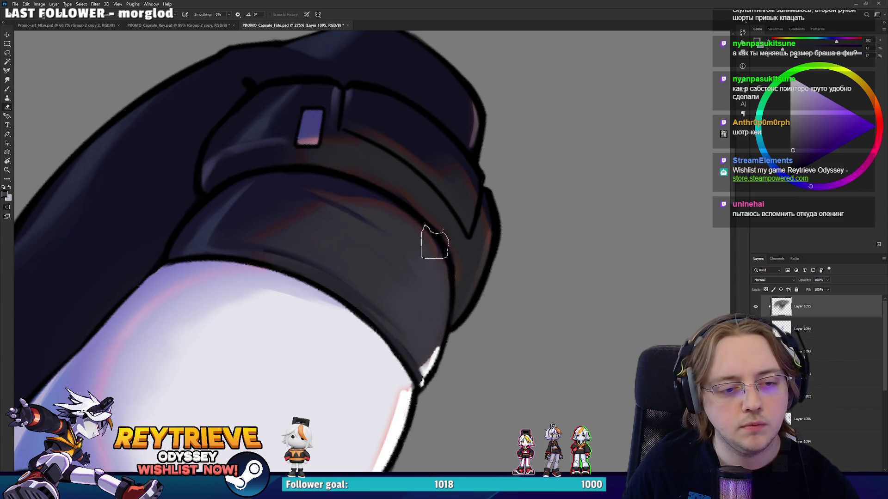
# Reframe the view on the cuff and choose violet and darker blue shading colours
pyautogui.press('r')
pyautogui.moveTo(424, 226); pyautogui.dragTo(397, 194)
pyautogui.keyDown('alt'); pyautogui.scroll(-3, 370, 162); pyautogui.keyUp('alt')
pyautogui.keyDown('alt'); pyautogui.scroll(3, 361, 141); pyautogui.keyUp('alt')
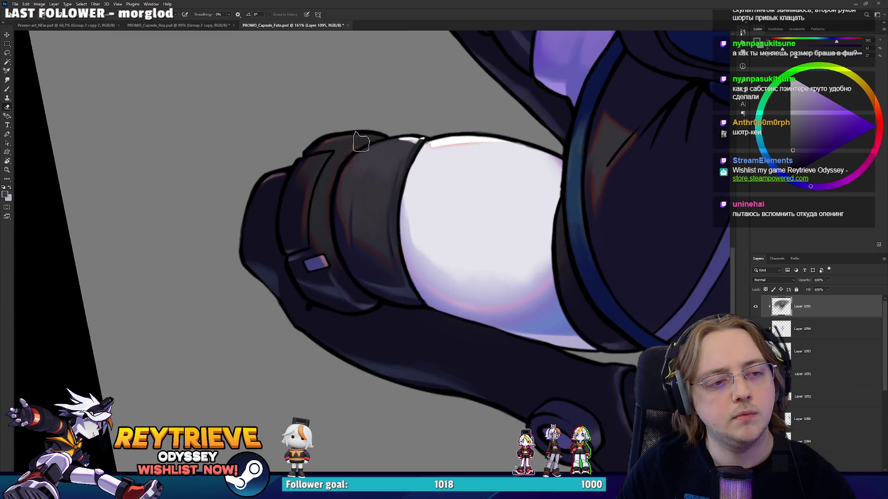
pyautogui.moveTo(396, 137); pyautogui.dragTo(382, 272)
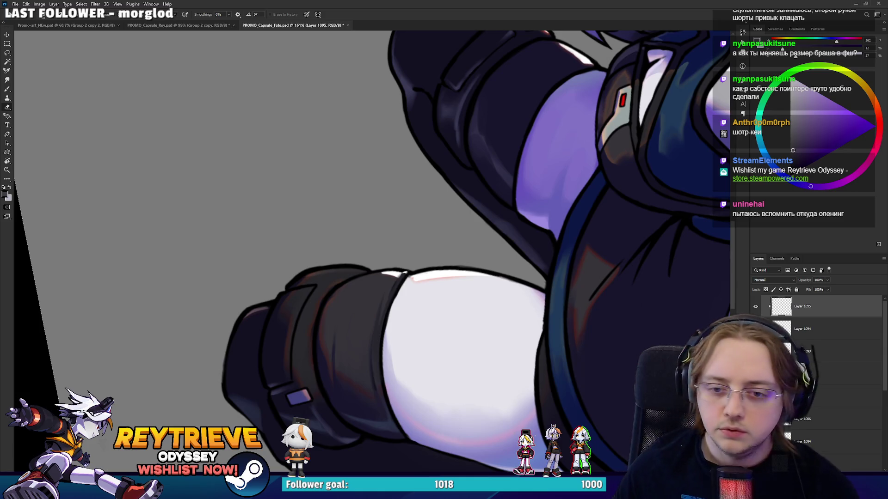
pyautogui.keyDown('alt'); pyautogui.scroll(3, 266, 319); pyautogui.keyUp('alt')
pyautogui.press('b')
pyautogui.keyDown('alt'); pyautogui.click(343, 346); pyautogui.keyUp('alt')
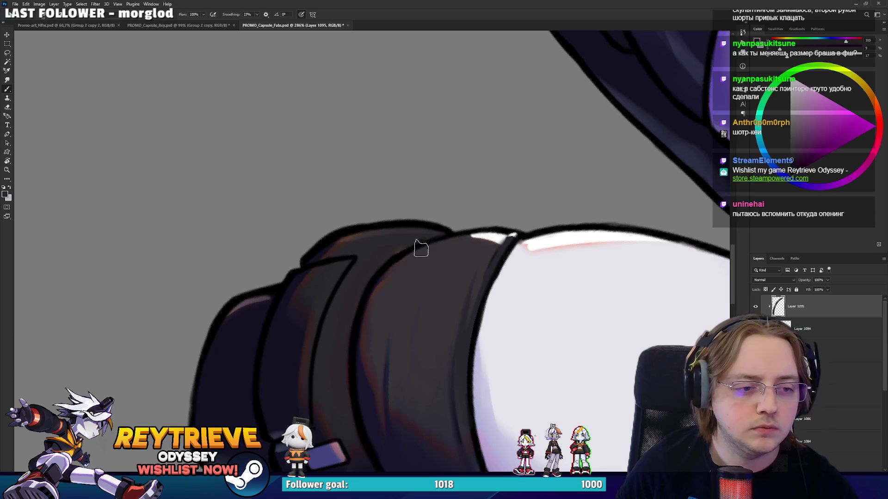
pyautogui.moveTo(417, 244); pyautogui.dragTo(460, 200)
pyautogui.keyDown('alt'); pyautogui.click(329, 241); pyautogui.keyUp('alt')
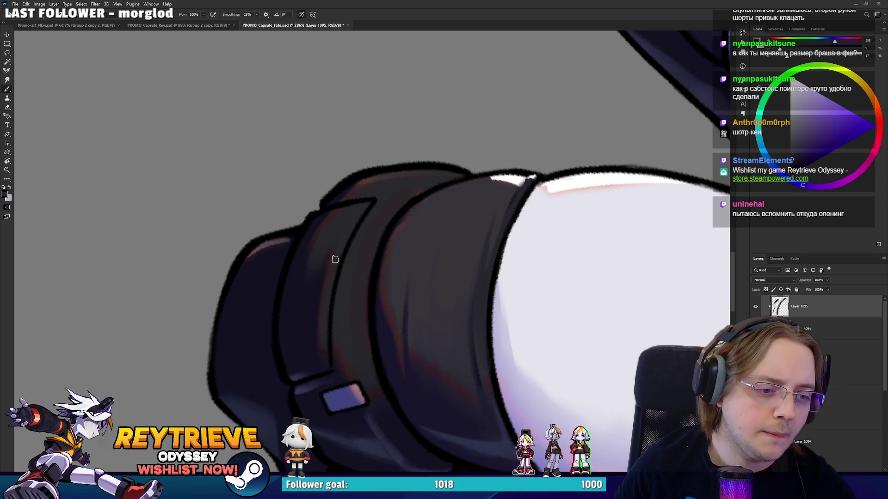
pyautogui.keyDown('alt'); pyautogui.click(328, 212); pyautogui.keyUp('alt')
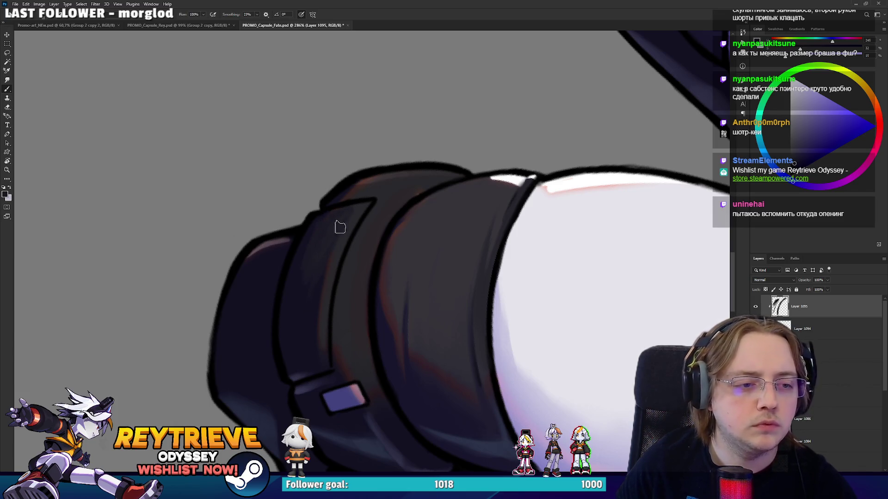
# Rotate the view and paint a faint highlight along the inner band, redoing it longer
pyautogui.scroll(-2, 289, 347)
pyautogui.scroll(-2, 290, 347)
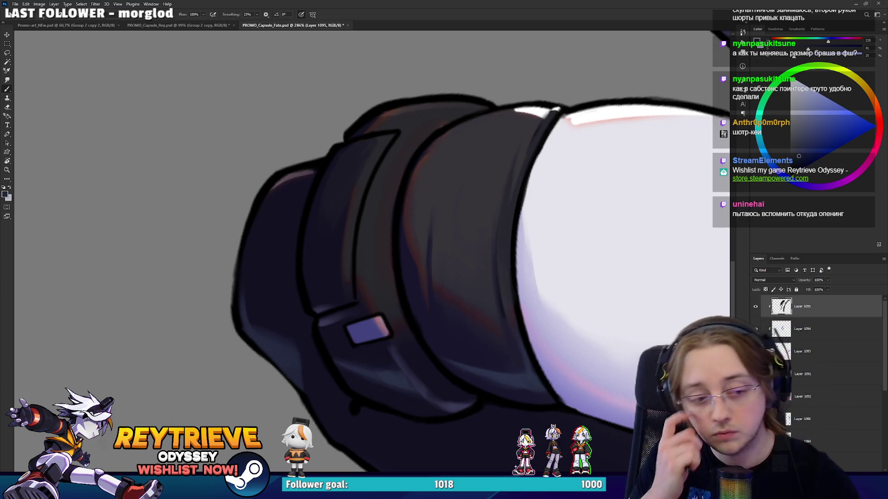
pyautogui.moveTo(443, 274)
pyautogui.mouseDown()
pyautogui.moveTo(412, 198)
pyautogui.moveTo(464, 321)
pyautogui.mouseUp()
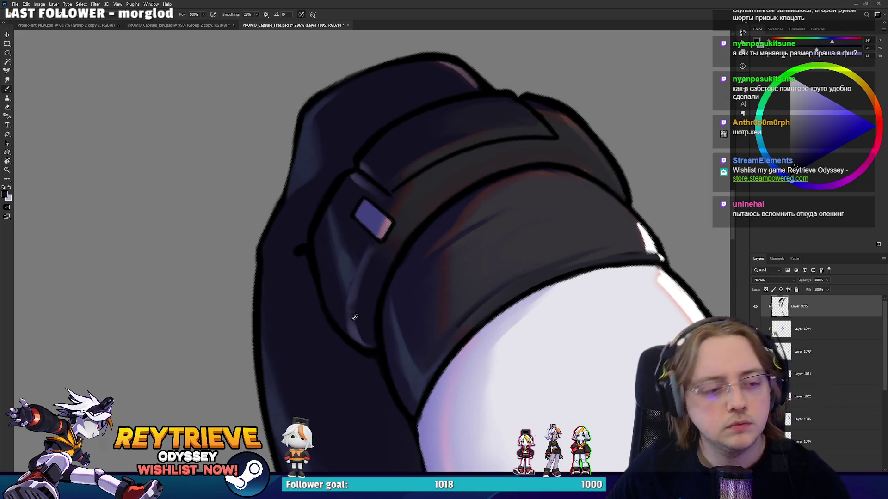
pyautogui.moveTo(511, 132)
pyautogui.mouseDown()
pyautogui.moveTo(422, 252)
pyautogui.moveTo(410, 127)
pyautogui.mouseUp()
pyautogui.press('b')
pyautogui.keyDown('alt'); pyautogui.click(466, 139); pyautogui.keyUp('alt')
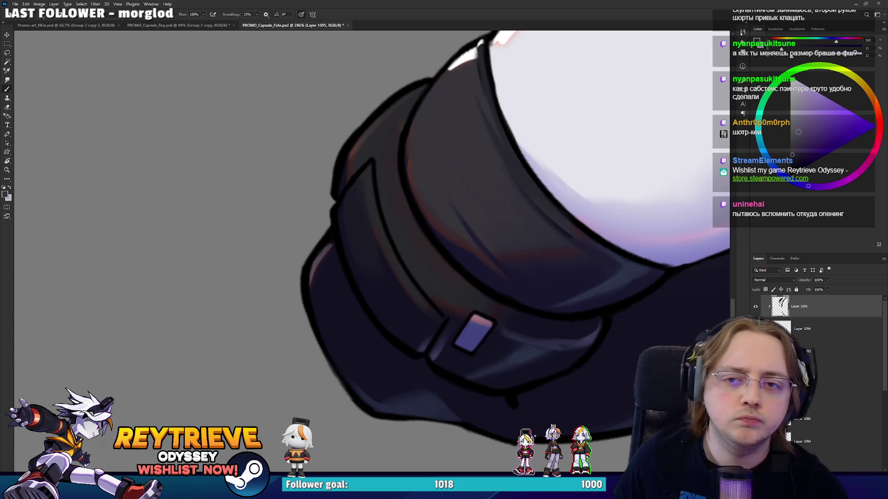
pyautogui.moveTo(414, 252); pyautogui.dragTo(393, 180)
pyautogui.hotkey('ctrl', 'z')
pyautogui.moveTo(423, 267)
pyautogui.mouseDown()
pyautogui.moveTo(393, 189)
pyautogui.moveTo(391, 123)
pyautogui.mouseUp()
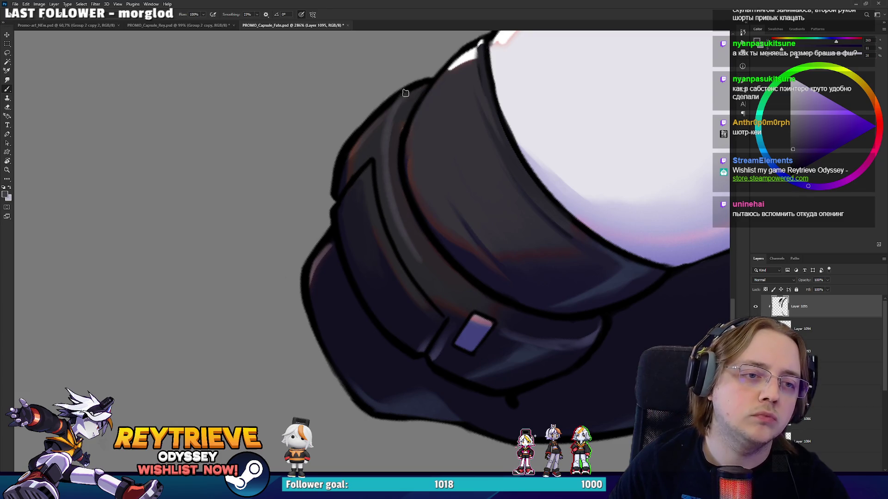
pyautogui.press('e')
pyautogui.press('b')
# Paint a light highlight along the band's edge with a nearby sampled shade
pyautogui.keyDown('alt'); pyautogui.click(408, 239); pyautogui.keyUp('alt')
pyautogui.moveTo(423, 245); pyautogui.dragTo(434, 282)
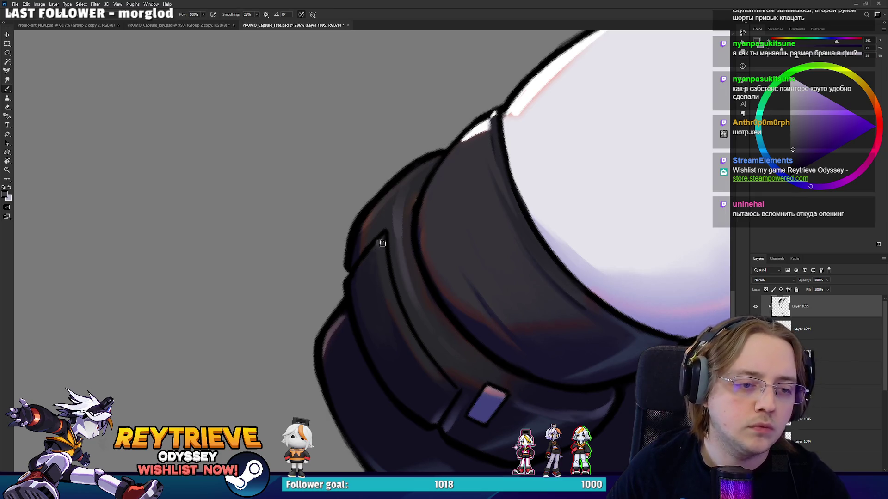
pyautogui.moveTo(383, 251); pyautogui.dragTo(400, 309)
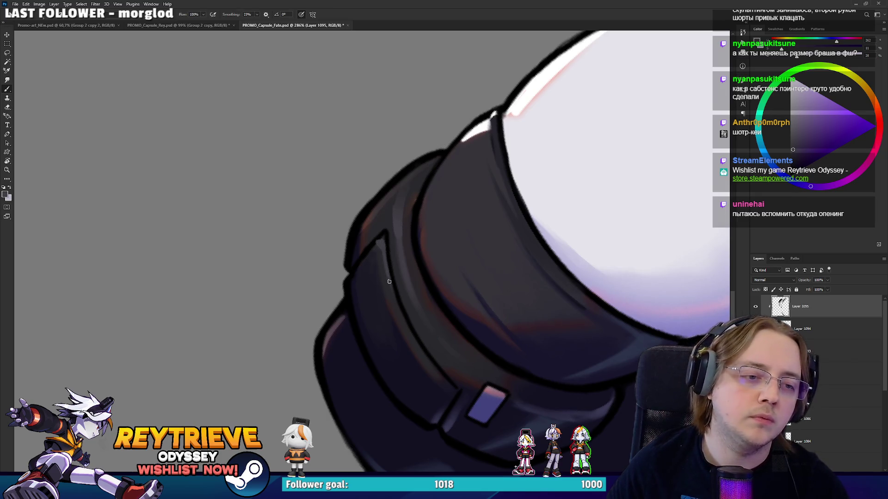
pyautogui.keyDown('alt'); pyautogui.click(386, 231); pyautogui.keyUp('alt')
pyautogui.moveTo(414, 210)
pyautogui.mouseDown()
pyautogui.moveTo(427, 217)
pyautogui.moveTo(426, 235)
pyautogui.moveTo(394, 223)
pyautogui.mouseUp()
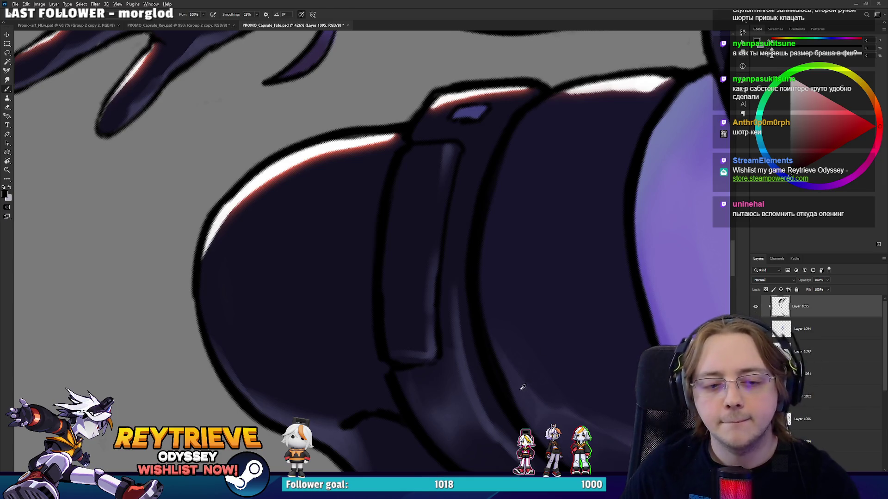
# Sample the lighter belt blue and brush a highlight along the F-8 belt's inner rim, undoing to redraw
pyautogui.keyDown('alt'); pyautogui.click(500, 356); pyautogui.keyUp('alt')
pyautogui.hotkey('ctrl', '0')
pyautogui.moveTo(510, 285)
pyautogui.mouseDown()
pyautogui.moveTo(486, 278)
pyautogui.moveTo(421, 364)
pyautogui.mouseUp()
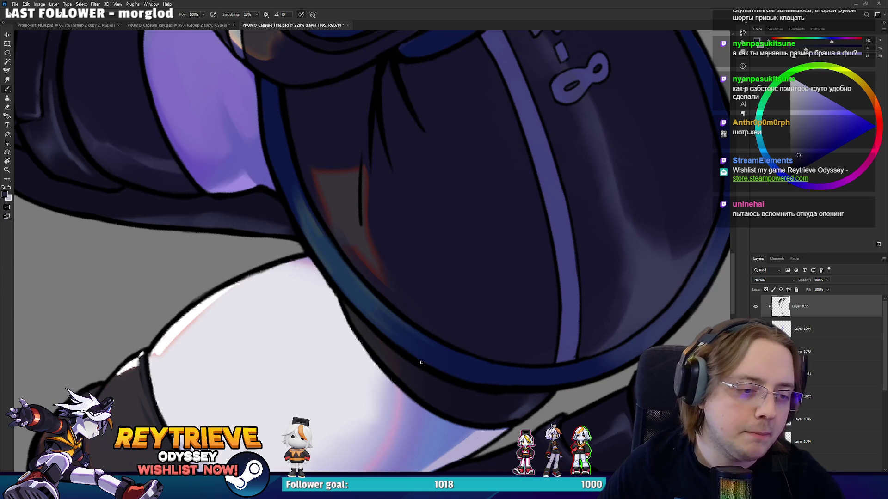
pyautogui.keyDown('alt'); pyautogui.click(352, 278); pyautogui.keyUp('alt')
pyautogui.moveTo(122, 187)
pyautogui.mouseDown()
pyautogui.moveTo(366, 248)
pyautogui.moveTo(377, 224)
pyautogui.moveTo(304, 184)
pyautogui.moveTo(324, 106)
pyautogui.mouseUp()
pyautogui.hotkey('ctrl', 'z')
pyautogui.moveTo(309, 169)
pyautogui.mouseDown()
pyautogui.moveTo(346, 70)
pyautogui.moveTo(341, 79)
pyautogui.mouseUp()
pyautogui.hotkey('ctrl', 'z')
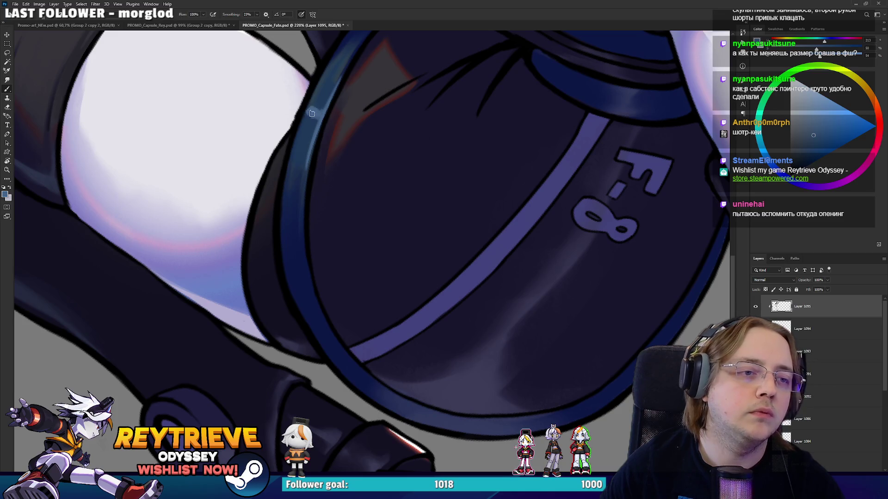
pyautogui.press('e')
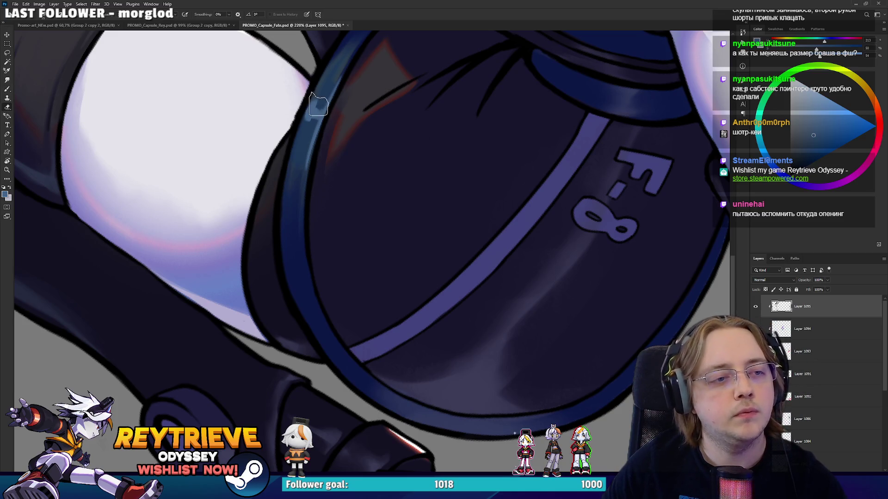
pyautogui.press('b')
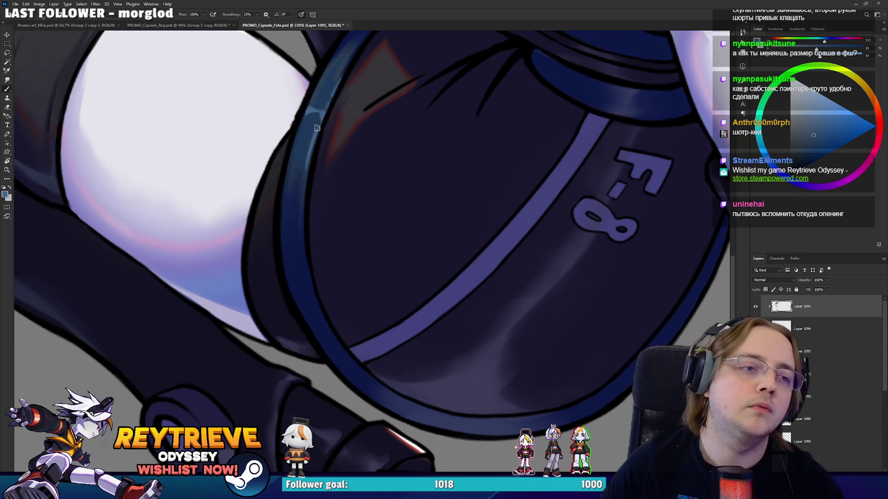
pyautogui.scroll(-6, 329, 101)
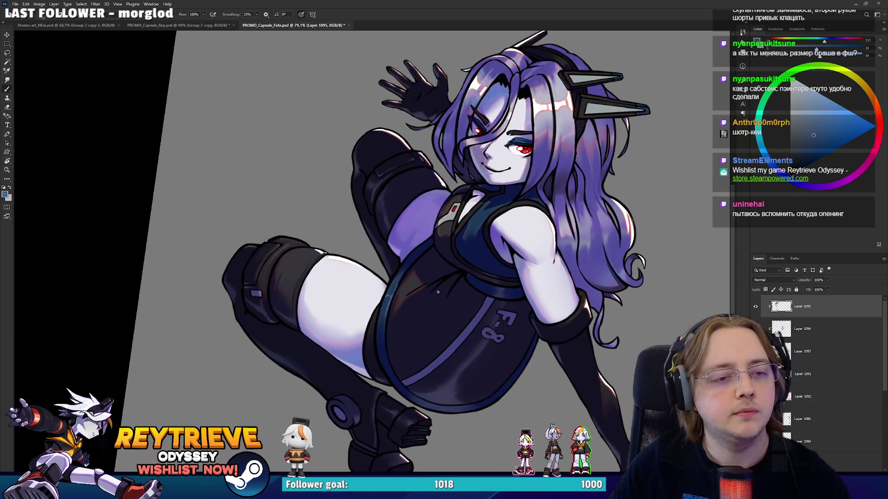
# Sample a lavender tone from the collar and paint over the top of the dark collar line
pyautogui.scroll(5, 428, 310)
pyautogui.scroll(-3, 469, 114)
pyautogui.scroll(5, 463, 189)
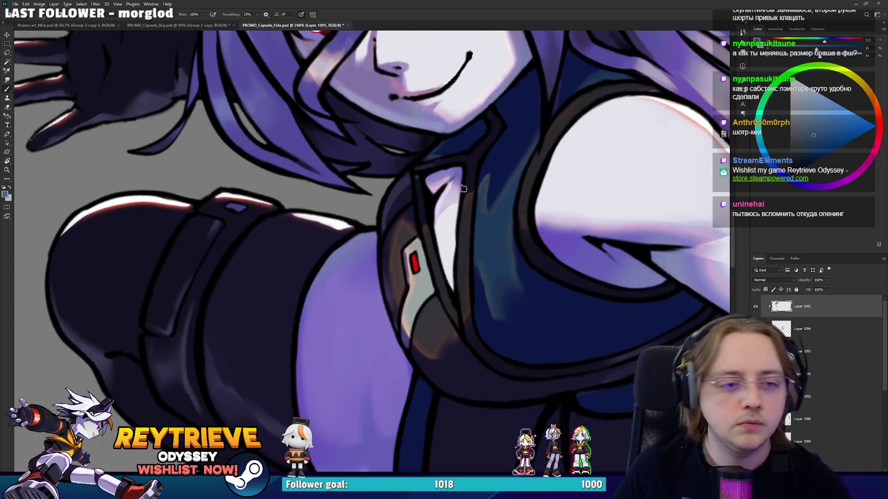
pyautogui.keyDown('alt'); pyautogui.click(463, 188); pyautogui.keyUp('alt')
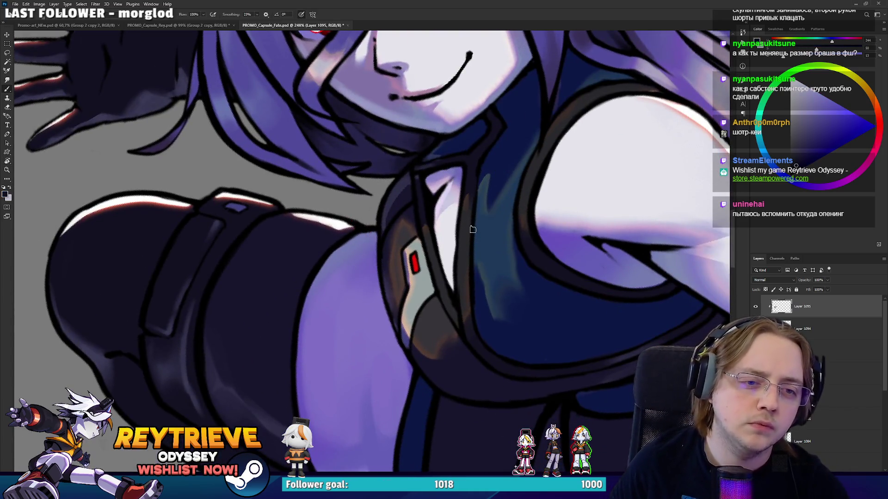
pyautogui.scroll(3, 461, 197)
pyautogui.keyDown('alt'); pyautogui.click(489, 178); pyautogui.keyUp('alt')
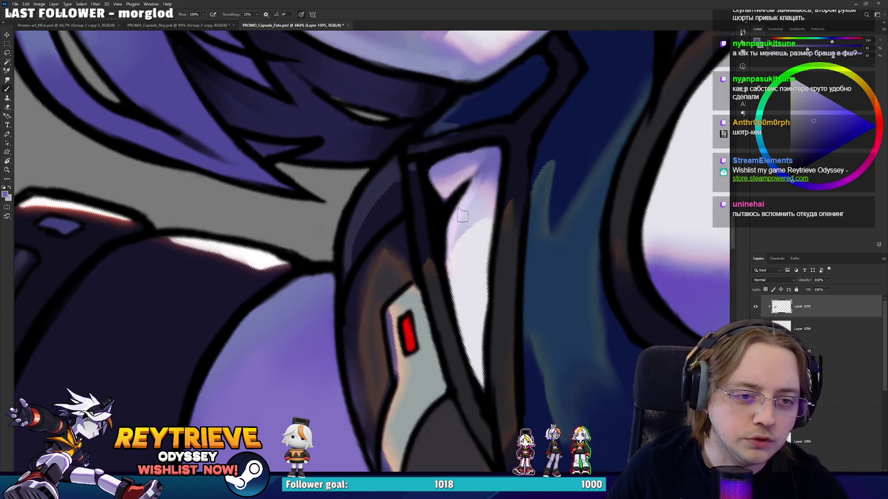
pyautogui.keyDown('alt'); pyautogui.click(487, 172); pyautogui.keyUp('alt')
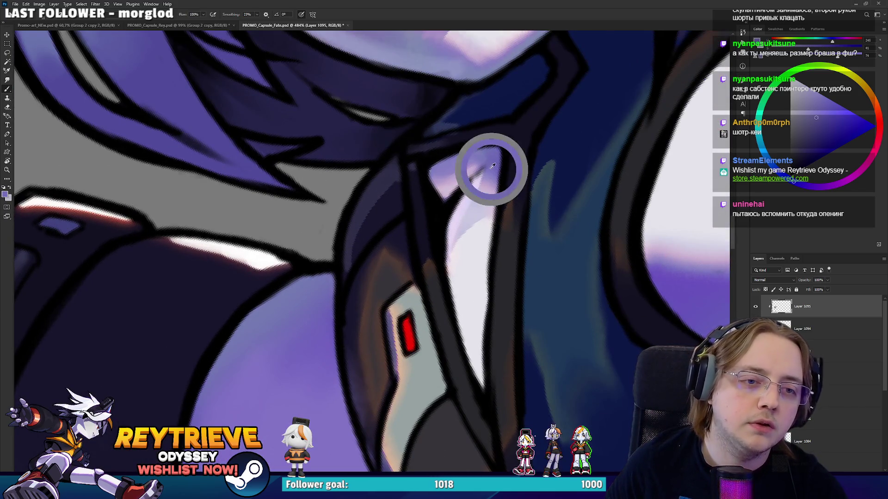
pyautogui.moveTo(481, 176); pyautogui.dragTo(457, 217)
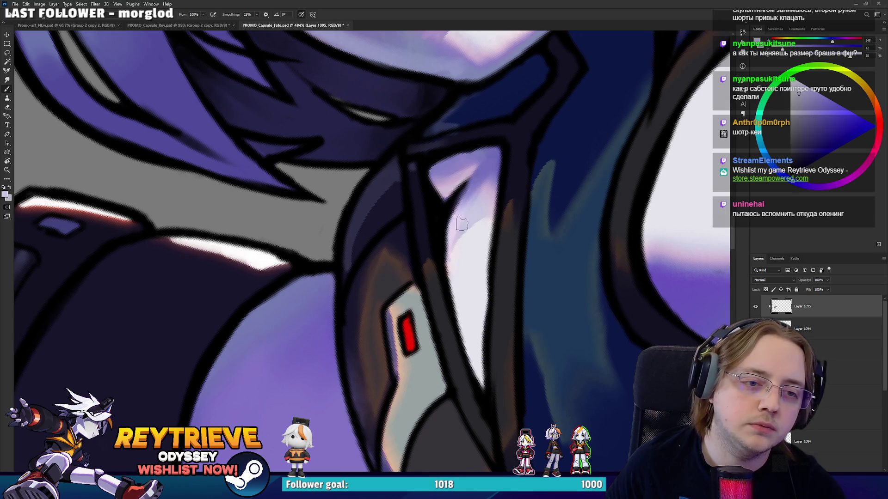
# Paint light grey along the red light's left edge and a darker grey patch below it
pyautogui.moveTo(501, 169)
pyautogui.mouseDown()
pyautogui.moveTo(462, 342)
pyautogui.moveTo(344, 355)
pyautogui.moveTo(370, 300)
pyautogui.moveTo(419, 267)
pyautogui.mouseUp()
pyautogui.keyDown('alt'); pyautogui.click(319, 319); pyautogui.keyUp('alt')
pyautogui.keyDown('alt'); pyautogui.click(420, 255); pyautogui.keyUp('alt')
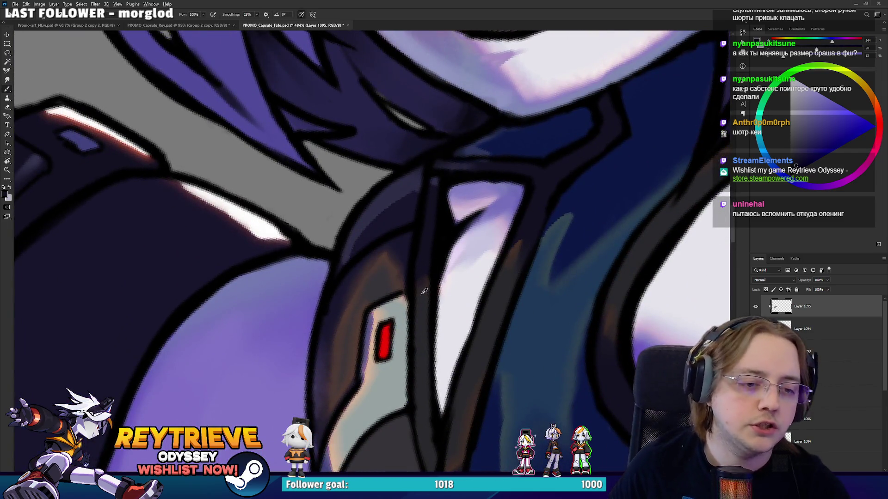
pyautogui.keyDown('alt'); pyautogui.click(434, 290); pyautogui.keyUp('alt')
pyautogui.keyDown('alt'); pyautogui.click(368, 372); pyautogui.keyUp('alt')
pyautogui.moveTo(369, 372)
pyautogui.mouseDown()
pyautogui.moveTo(376, 336)
pyautogui.moveTo(434, 222)
pyautogui.moveTo(443, 177)
pyautogui.mouseUp()
pyautogui.moveTo(437, 234); pyautogui.dragTo(441, 180)
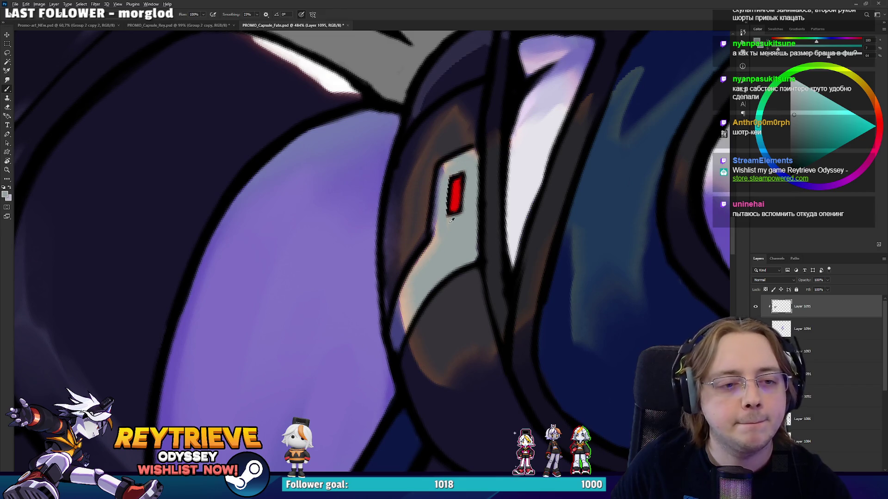
pyautogui.click(795, 132)
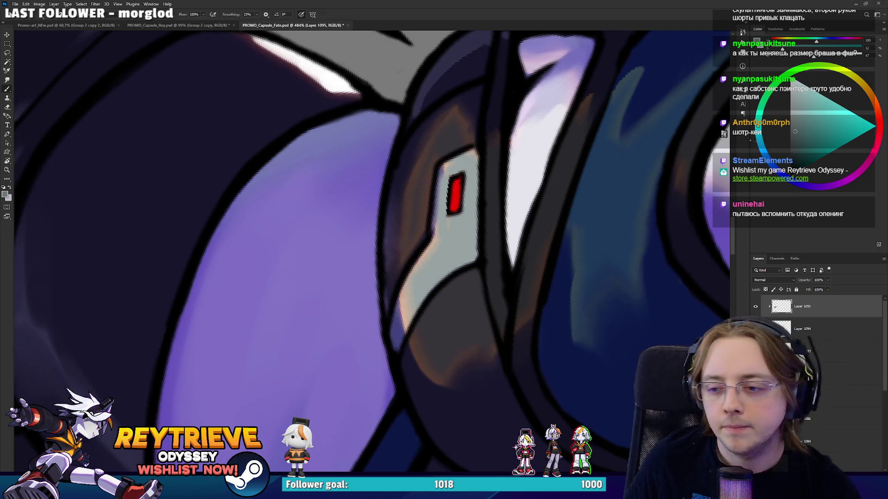
pyautogui.moveTo(431, 253); pyautogui.dragTo(423, 292)
pyautogui.click(800, 141)
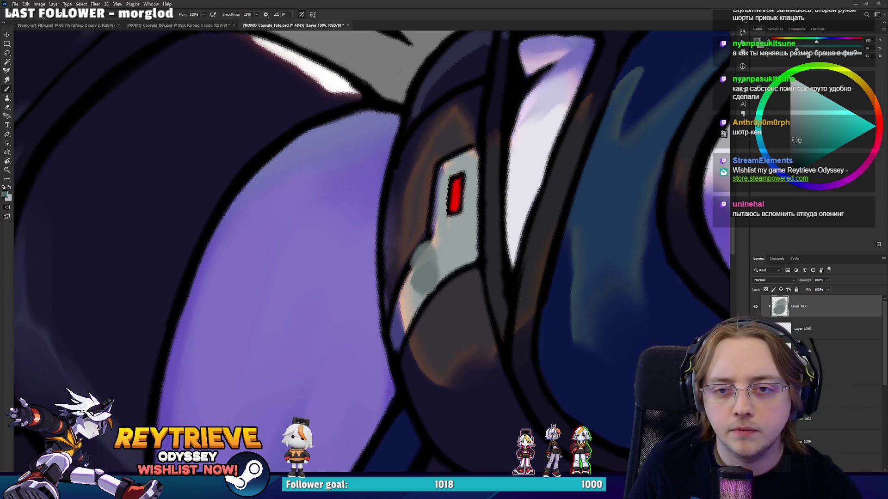
# Darken the grey patch under the red light, then erase parts of it to thin it
pyautogui.moveTo(759, 126); pyautogui.dragTo(762, 144)
pyautogui.moveTo(422, 260); pyautogui.dragTo(418, 294)
pyautogui.press('e')
pyautogui.moveTo(393, 267)
pyautogui.mouseDown()
pyautogui.moveTo(455, 268)
pyautogui.moveTo(427, 239)
pyautogui.moveTo(446, 280)
pyautogui.moveTo(415, 283)
pyautogui.moveTo(467, 324)
pyautogui.moveTo(451, 332)
pyautogui.moveTo(435, 297)
pyautogui.moveTo(460, 273)
pyautogui.moveTo(435, 303)
pyautogui.moveTo(458, 287)
pyautogui.moveTo(455, 298)
pyautogui.moveTo(427, 314)
pyautogui.moveTo(458, 303)
pyautogui.moveTo(439, 293)
pyautogui.moveTo(448, 286)
pyautogui.moveTo(430, 310)
pyautogui.mouseUp()
pyautogui.press('b')
pyautogui.press('e')
pyautogui.press('b')
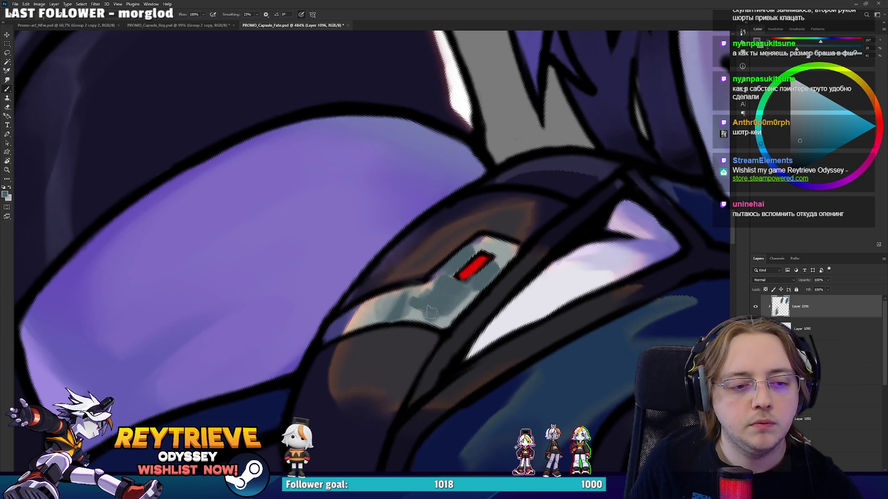
pyautogui.press('e')
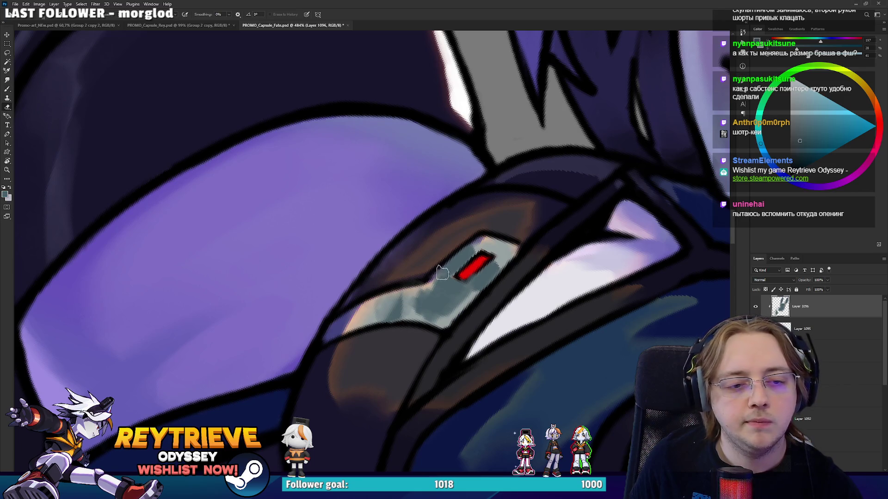
pyautogui.press('b')
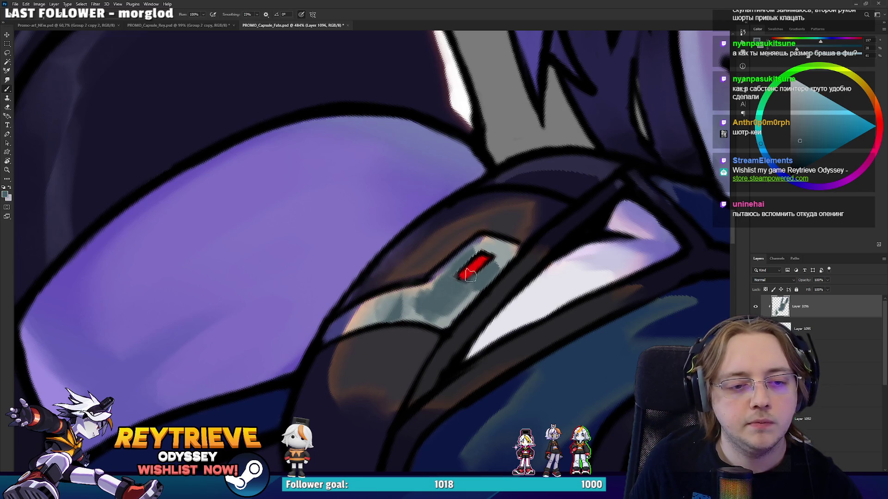
pyautogui.press('e')
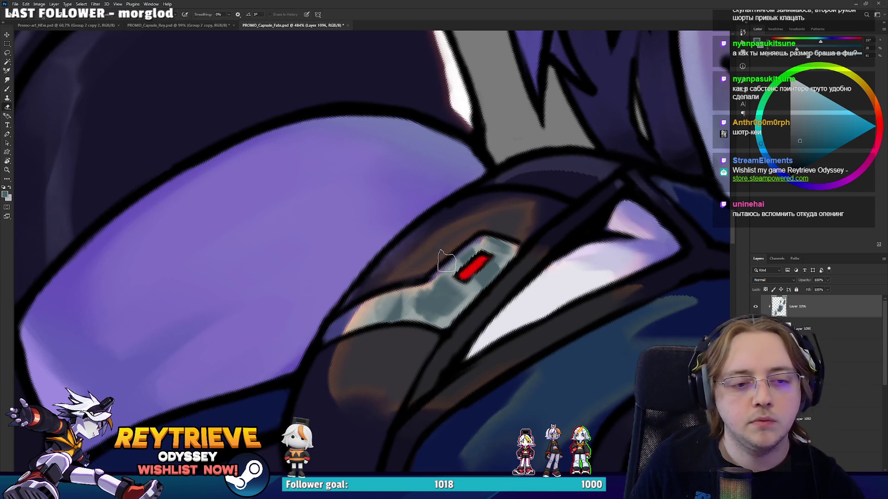
pyautogui.press('b')
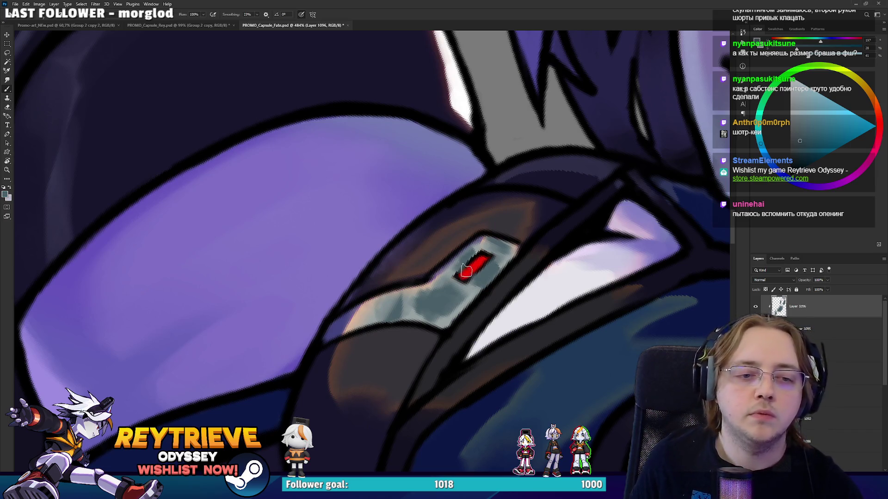
pyautogui.press('e')
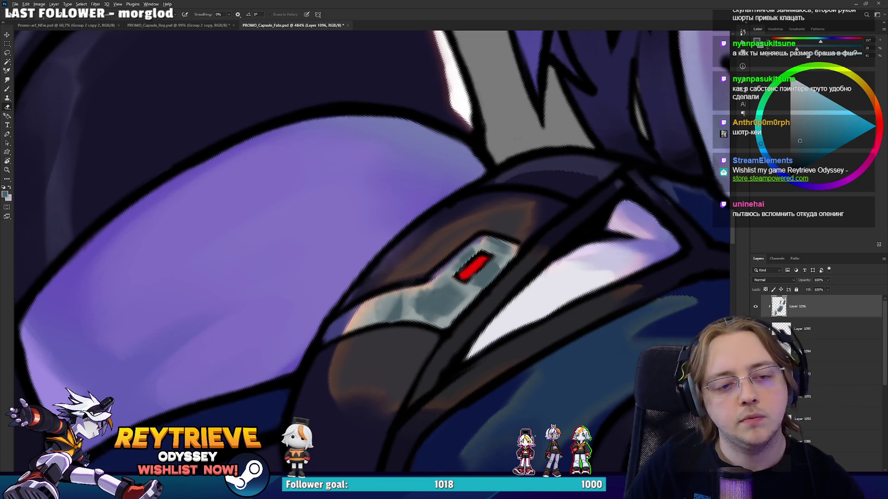
pyautogui.scroll(-5, 473, 231)
pyautogui.scroll(4, 474, 231)
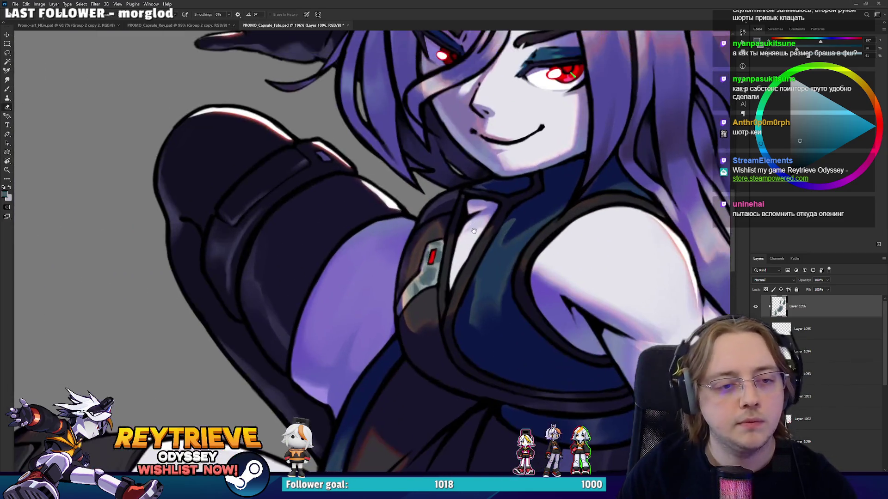
pyautogui.scroll(3, 473, 230)
# On a new layer, brush light grey-blue along the plate's right edge with a dark blue-purple outline
pyautogui.hotkey('ctrl', 'shift', 'alt', 'n')
pyautogui.press('b')
pyautogui.keyDown('alt'); pyautogui.click(429, 244); pyautogui.keyUp('alt')
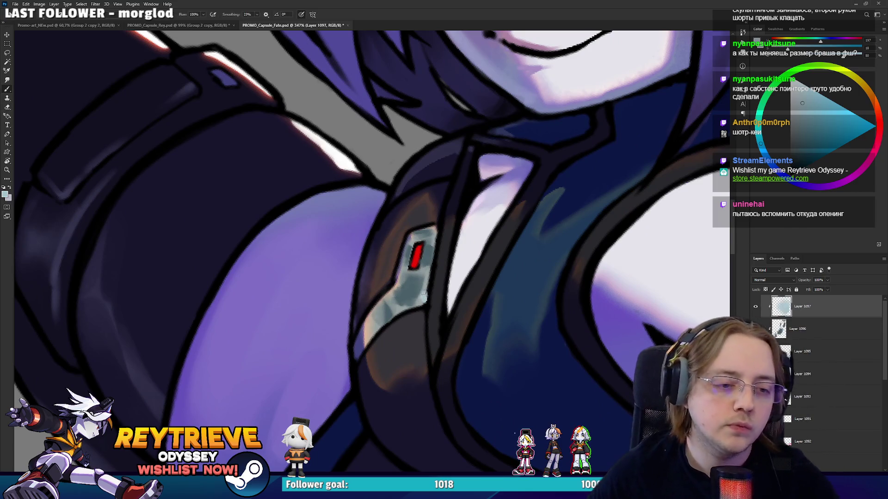
pyautogui.moveTo(422, 262)
pyautogui.mouseDown()
pyautogui.moveTo(423, 294)
pyautogui.moveTo(429, 249)
pyautogui.mouseUp()
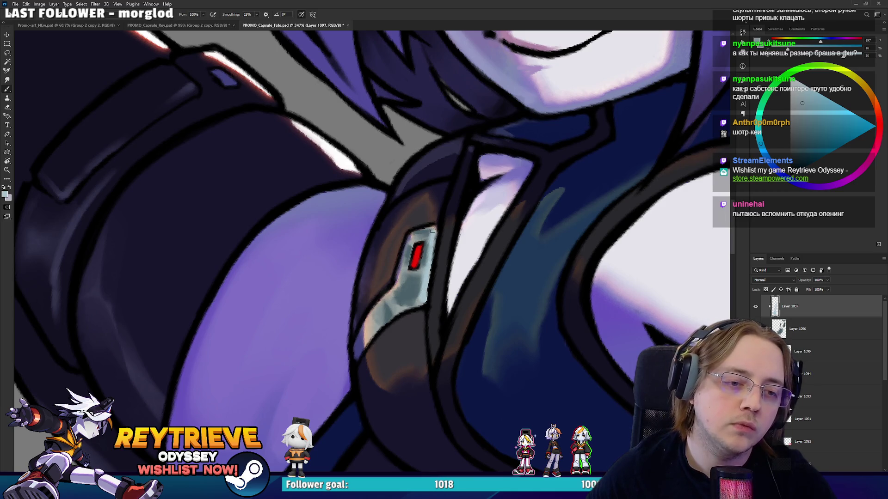
pyautogui.keyDown('alt'); pyautogui.click(438, 293); pyautogui.keyUp('alt')
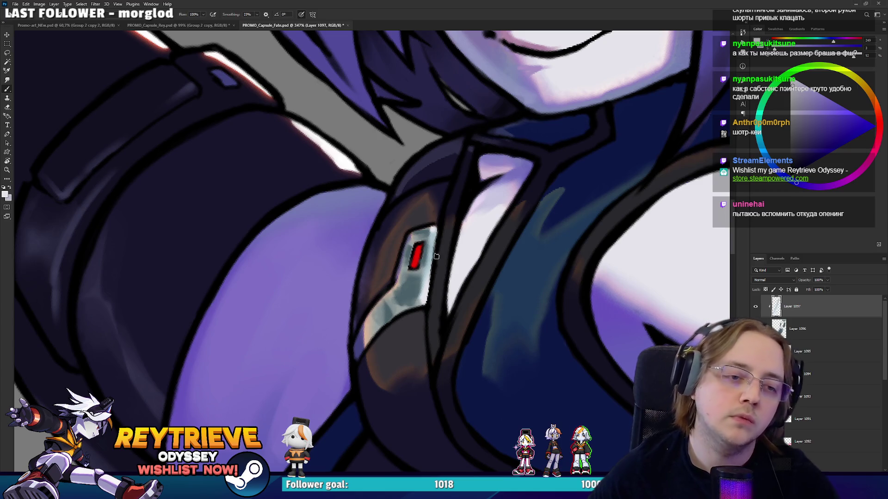
pyautogui.moveTo(427, 320); pyautogui.dragTo(437, 228)
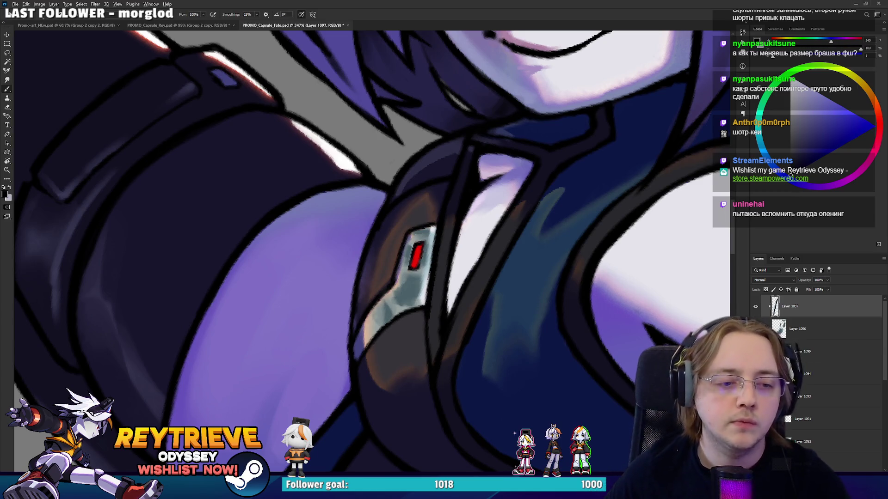
pyautogui.click(803, 185)
pyautogui.press('l')
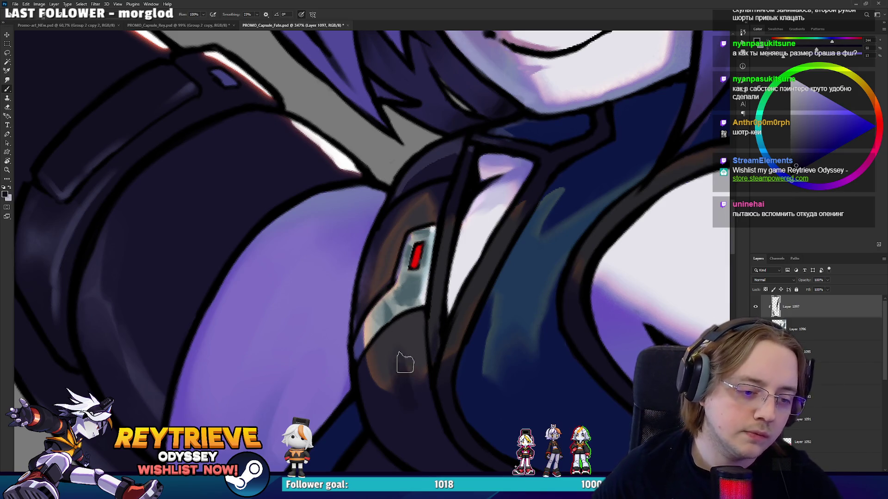
# Sample outfit and shadow colours around the chest emblem for the warm orange glow
pyautogui.keyDown('alt'); pyautogui.click(415, 330); pyautogui.keyUp('alt')
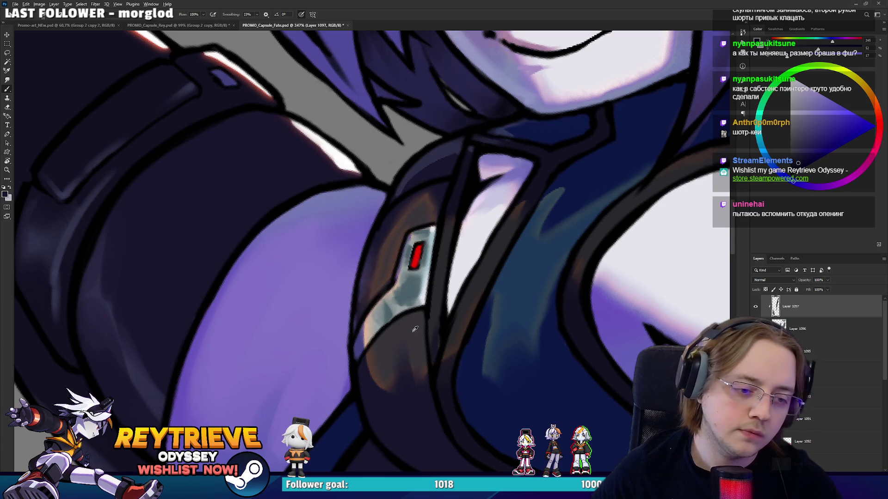
pyautogui.moveTo(418, 383); pyautogui.dragTo(436, 276)
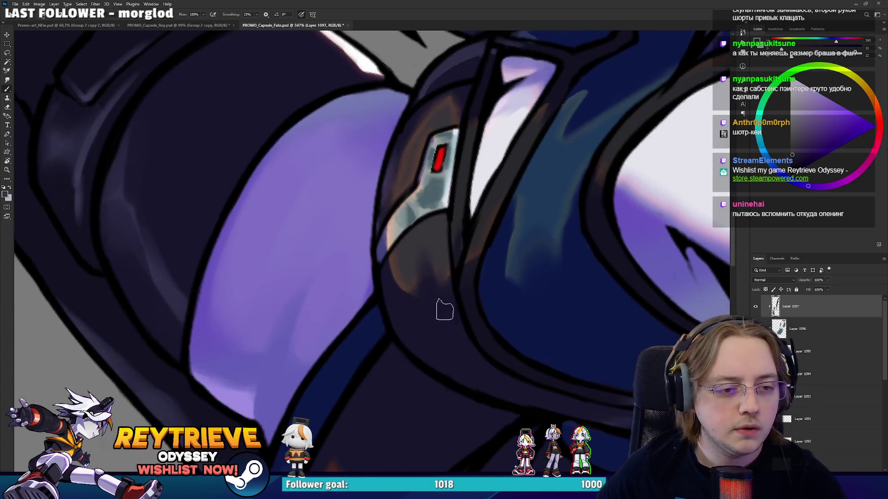
pyautogui.scroll(3, 436, 277)
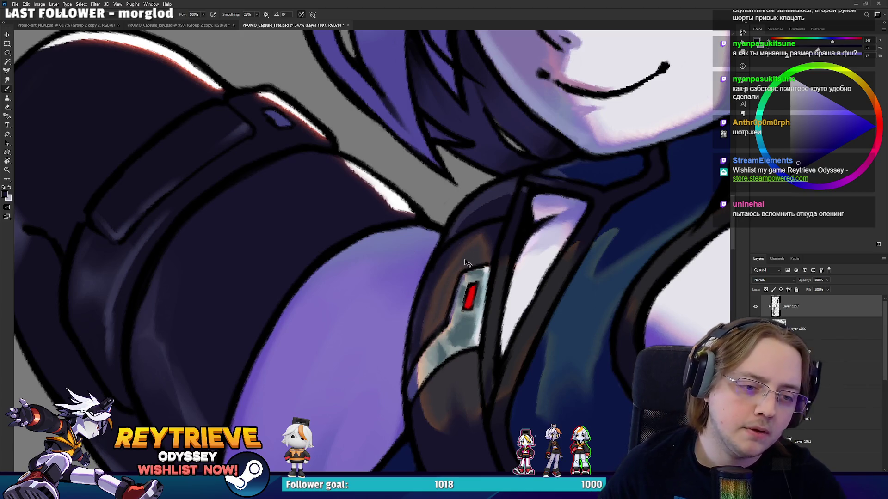
pyautogui.keyDown('alt'); pyautogui.click(467, 214); pyautogui.keyUp('alt')
pyautogui.keyDown('alt'); pyautogui.click(461, 243); pyautogui.keyUp('alt')
pyautogui.keyDown('alt'); pyautogui.click(409, 356); pyautogui.keyUp('alt')
pyautogui.scroll(-5, 462, 281)
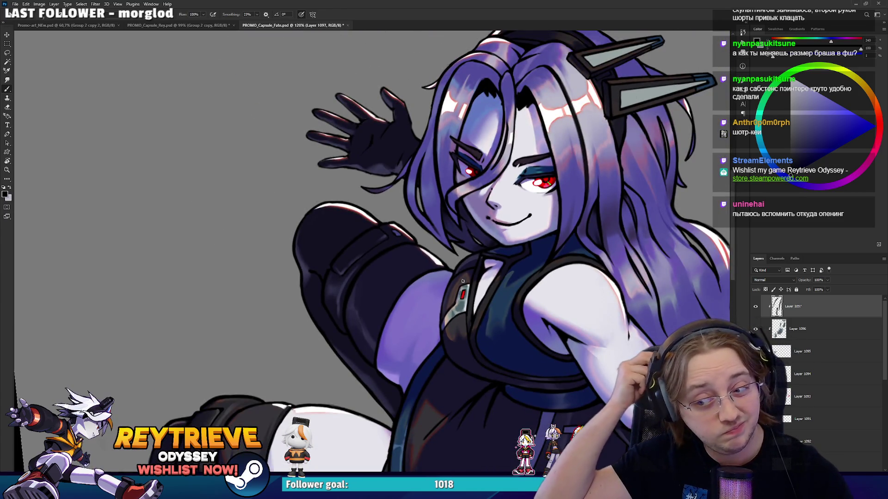
# Sample the dress's dark blue and paint over the reddish sketch line on the belly
pyautogui.scroll(2, 623, 311)
pyautogui.moveTo(622, 311)
pyautogui.mouseDown()
pyautogui.moveTo(510, 266)
pyautogui.moveTo(525, 234)
pyautogui.mouseUp()
pyautogui.scroll(-3, 517, 289)
pyautogui.scroll(1, 517, 289)
pyautogui.scroll(-2, 517, 289)
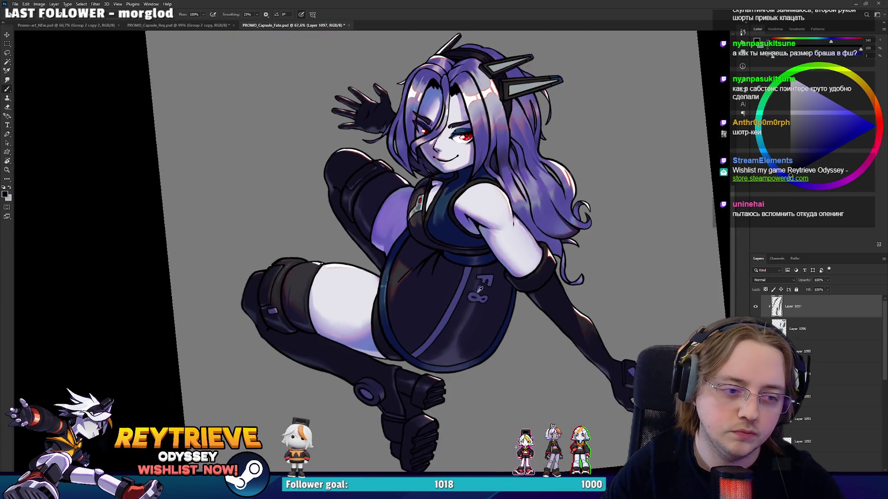
pyautogui.scroll(5, 448, 257)
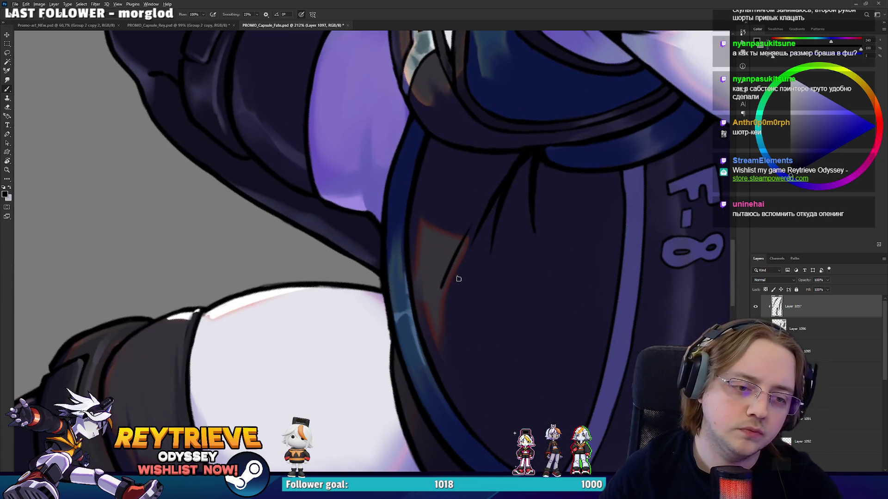
pyautogui.keyDown('alt'); pyautogui.click(449, 301); pyautogui.keyUp('alt')
pyautogui.moveTo(443, 307); pyautogui.dragTo(468, 239)
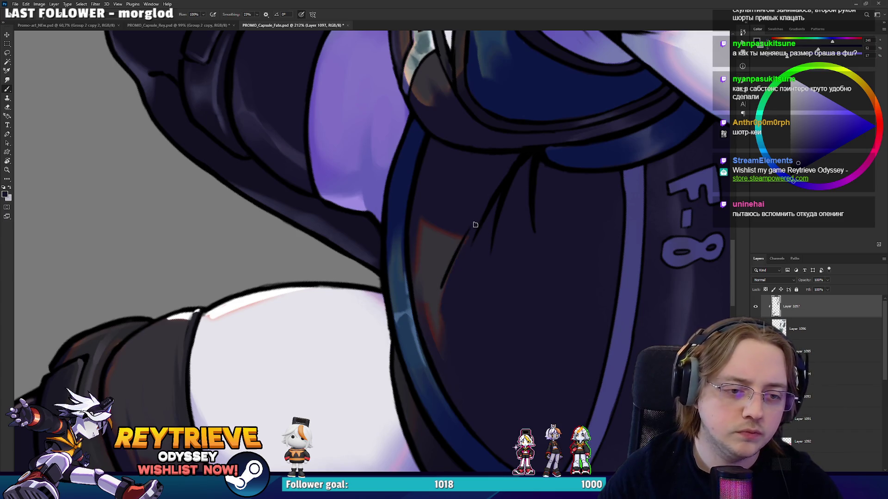
# Resample darker dress blues and rotate the canvas about 90° for easier strokes
pyautogui.keyDown('alt'); pyautogui.click(439, 306); pyautogui.keyUp('alt')
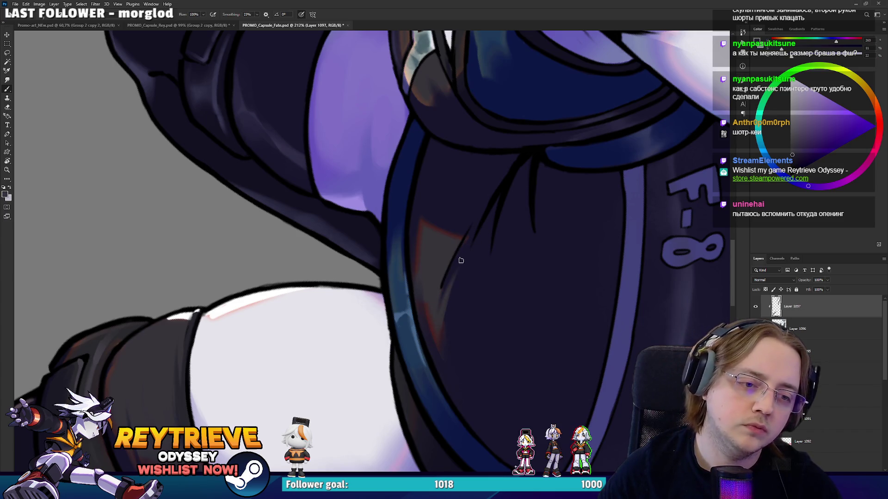
pyautogui.keyDown('alt'); pyautogui.click(473, 198); pyautogui.keyUp('alt')
pyautogui.press('r')
pyautogui.moveTo(462, 214)
pyautogui.mouseDown()
pyautogui.moveTo(437, 380)
pyautogui.moveTo(333, 327)
pyautogui.mouseUp()
pyautogui.keyDown('alt'); pyautogui.click(334, 307); pyautogui.keyUp('alt')
pyautogui.scroll(-3, 363, 327)
# Turn the canvas upside-down around the face and add short dark strokes along a hair strand
pyautogui.press('r')
pyautogui.moveTo(364, 327); pyautogui.dragTo(432, 289)
pyautogui.scroll(4, 432, 290)
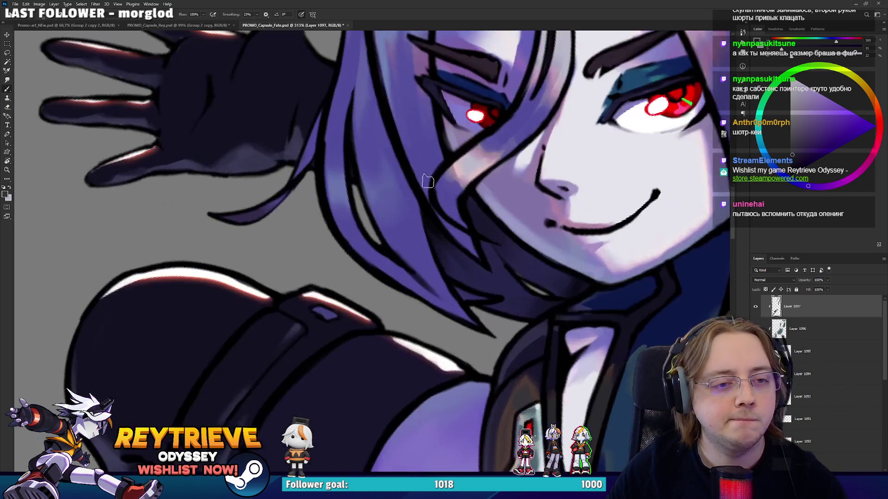
pyautogui.scroll(-1, 437, 277)
pyautogui.scroll(3, 438, 268)
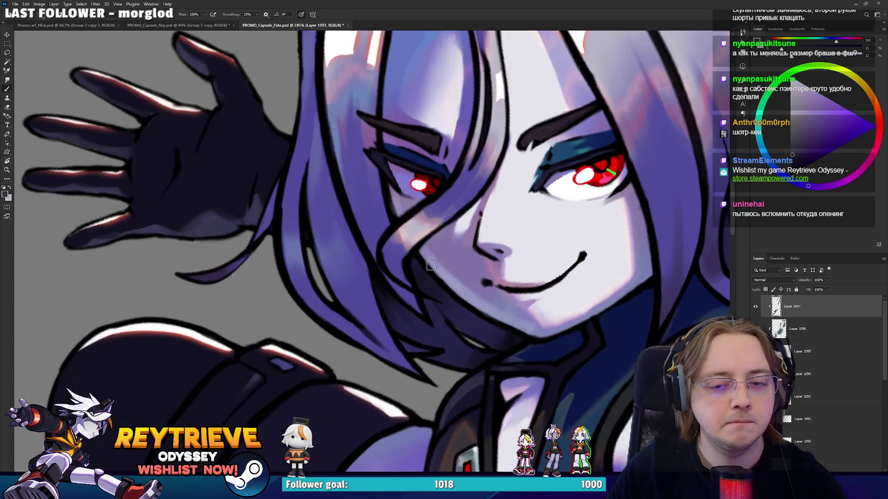
pyautogui.keyDown('alt'); pyautogui.click(386, 264); pyautogui.keyUp('alt')
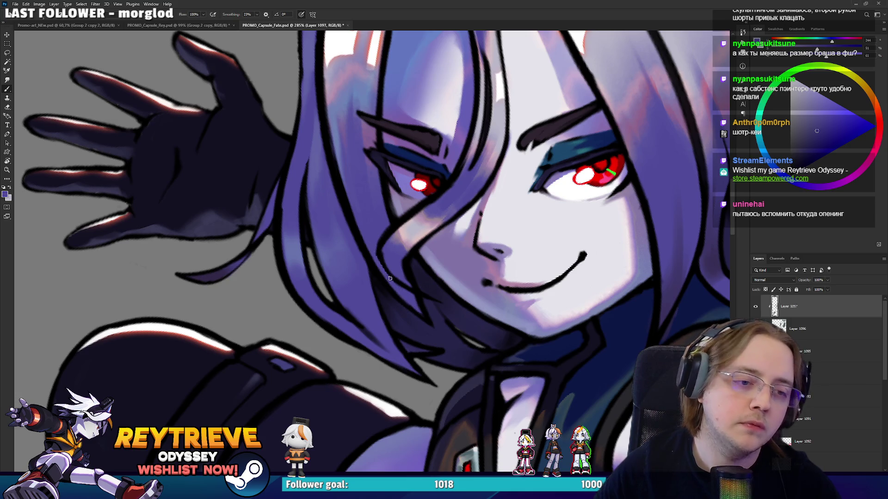
pyautogui.press('r')
pyautogui.moveTo(368, 225)
pyautogui.mouseDown()
pyautogui.moveTo(370, 252)
pyautogui.moveTo(370, 210)
pyautogui.mouseUp()
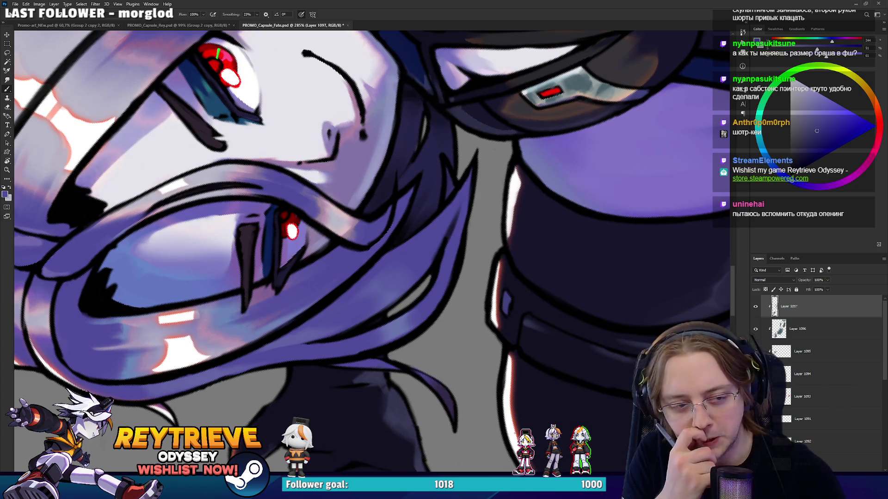
pyautogui.moveTo(385, 203)
pyautogui.mouseDown()
pyautogui.moveTo(393, 166)
pyautogui.moveTo(388, 215)
pyautogui.moveTo(392, 189)
pyautogui.mouseUp()
pyautogui.keyDown('alt'); pyautogui.click(388, 215); pyautogui.keyUp('alt')
# Pick dark red-black, blue and pure black tones, then rotate the canvas back upright
pyautogui.keyDown('alt'); pyautogui.click(384, 203); pyautogui.keyUp('alt')
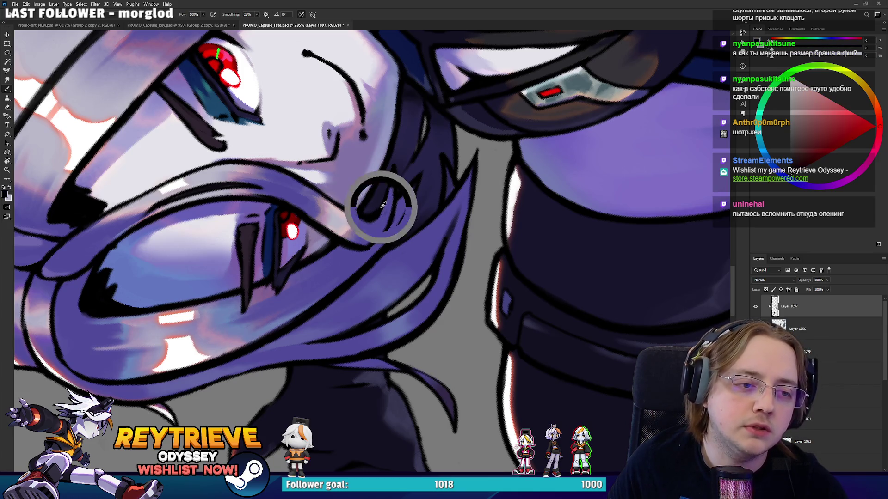
pyautogui.keyDown('alt'); pyautogui.click(387, 216); pyautogui.keyUp('alt')
pyautogui.press('r')
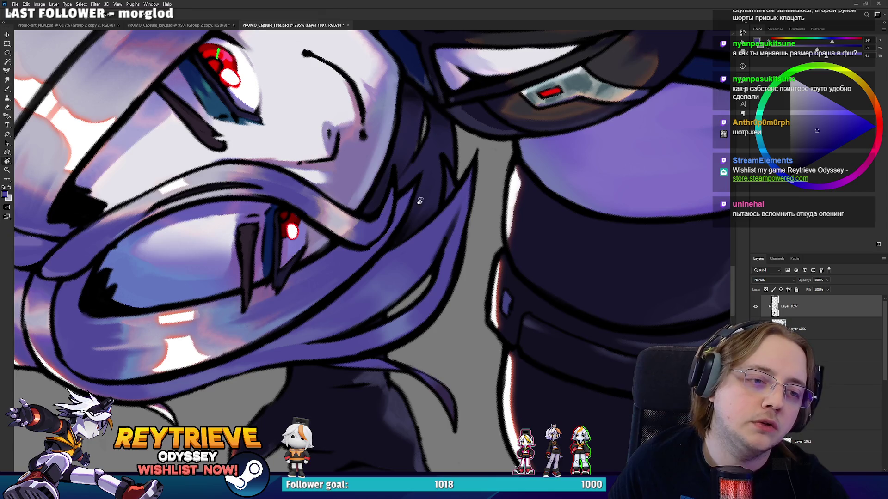
pyautogui.moveTo(386, 216); pyautogui.dragTo(343, 302)
pyautogui.keyDown('alt'); pyautogui.click(354, 272); pyautogui.keyUp('alt')
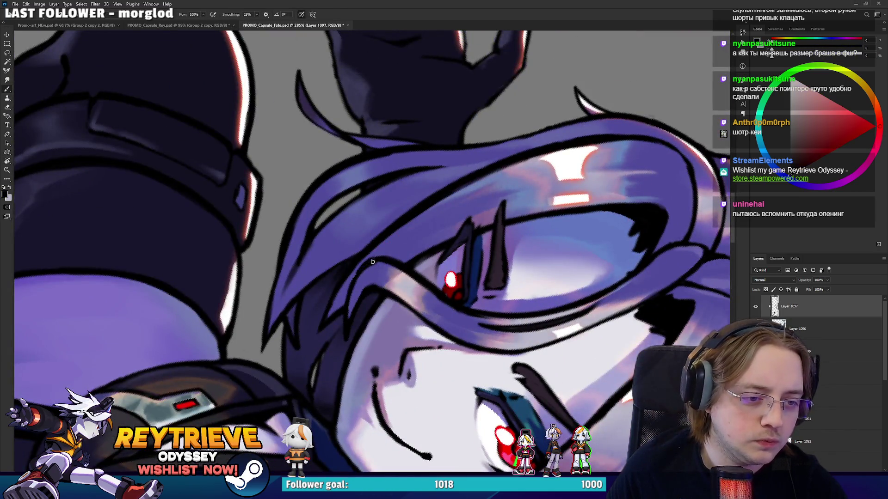
pyautogui.press('r')
pyautogui.moveTo(383, 264)
pyautogui.mouseDown()
pyautogui.moveTo(341, 324)
pyautogui.moveTo(345, 308)
pyautogui.mouseUp()
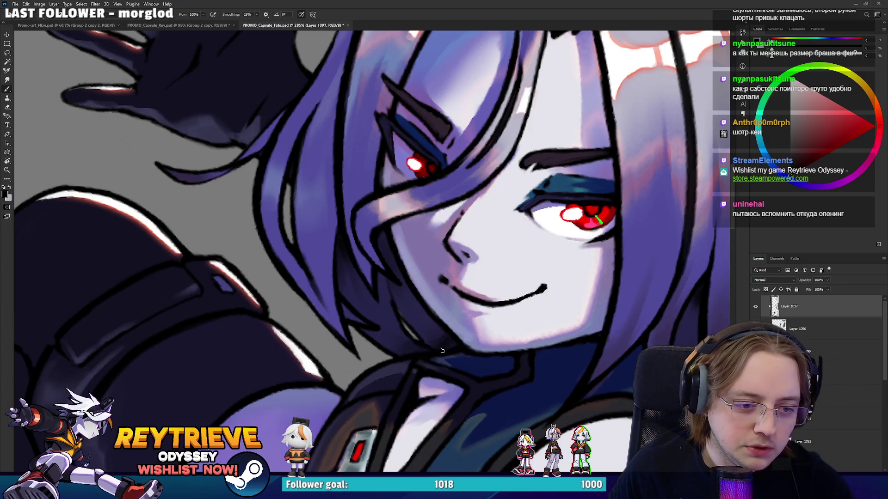
# Refine the remaining hair strands with sampled dark blue, muted purple and near-black tones
pyautogui.keyDown('alt'); pyautogui.click(443, 338); pyautogui.keyUp('alt')
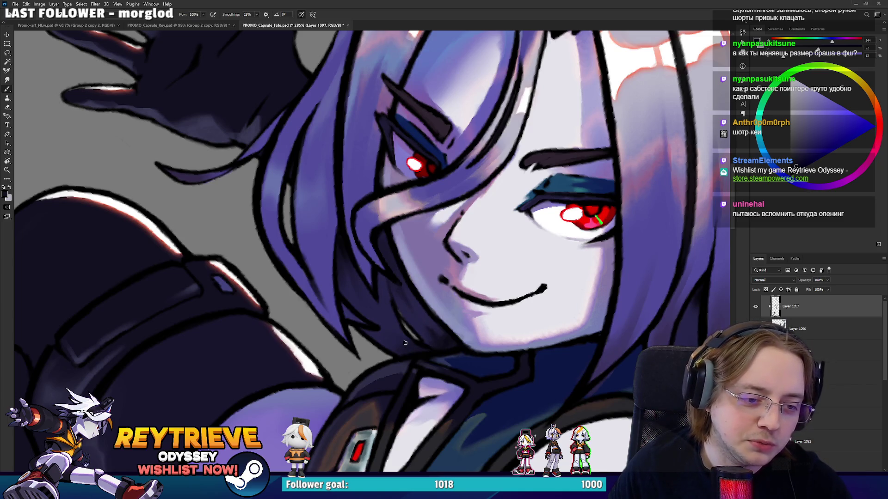
pyautogui.scroll(3, 407, 346)
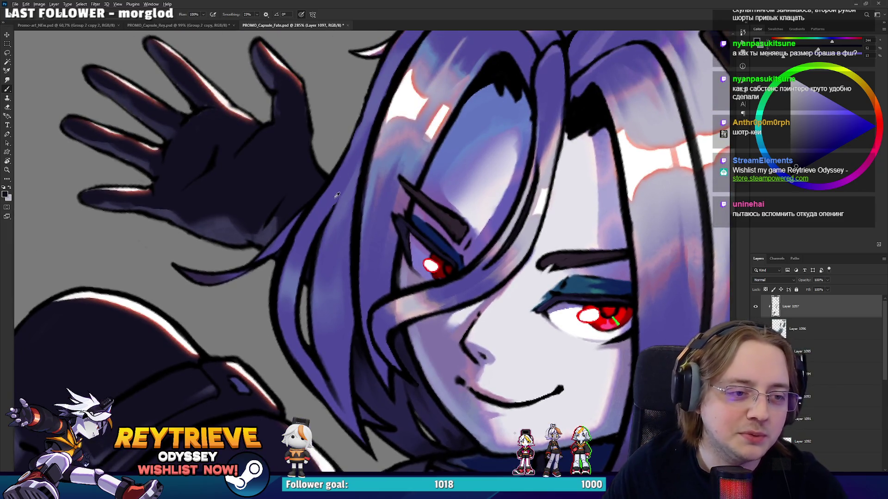
pyautogui.scroll(2, 336, 197)
pyautogui.scroll(-2, 363, 313)
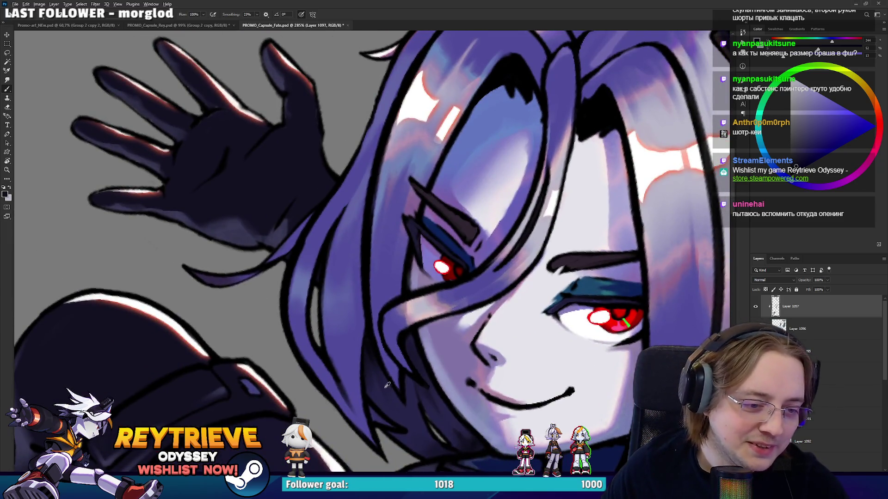
pyautogui.scroll(-3, 481, 398)
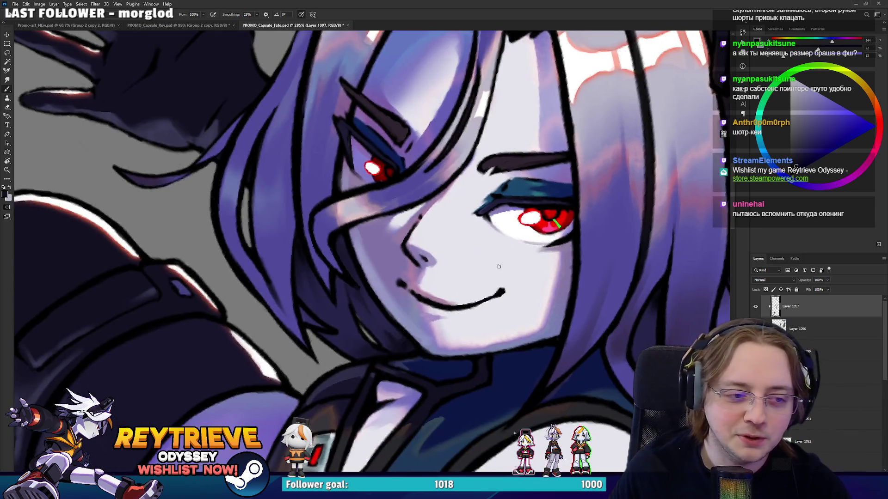
pyautogui.keyDown('alt'); pyautogui.click(584, 345); pyautogui.keyUp('alt')
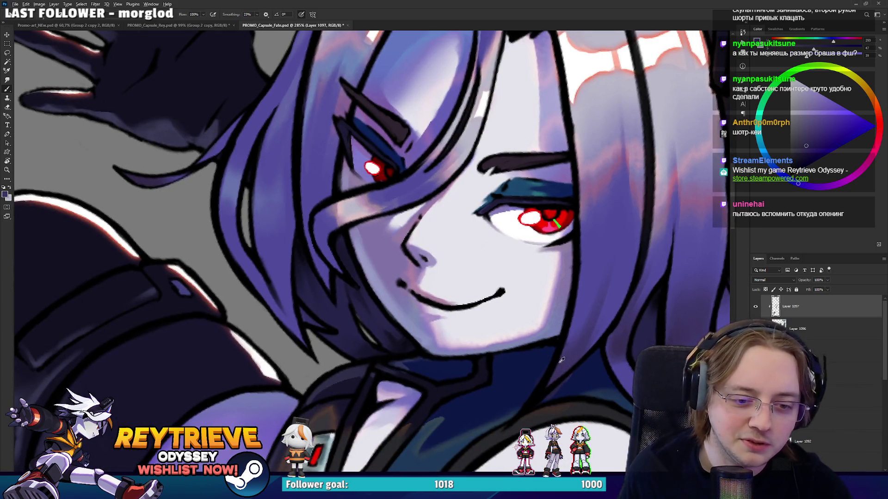
pyautogui.keyDown('alt'); pyautogui.click(580, 386); pyautogui.keyUp('alt')
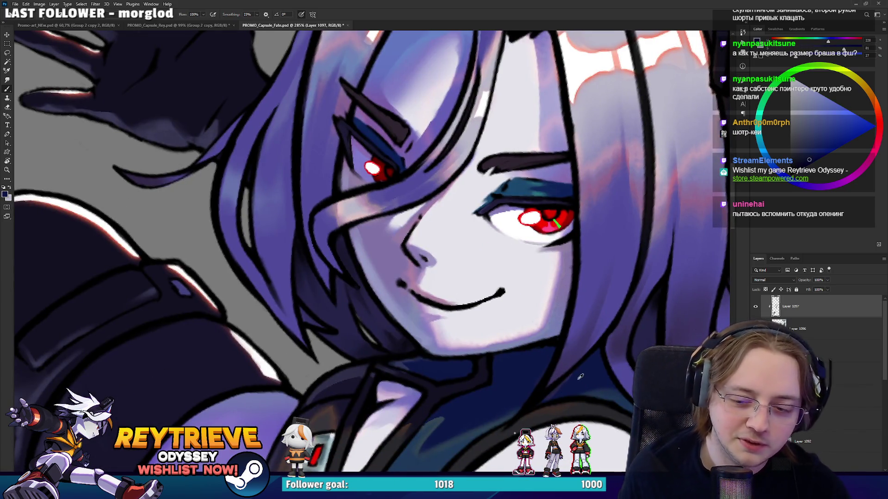
pyautogui.keyDown('alt'); pyautogui.click(556, 401); pyautogui.keyUp('alt')
pyautogui.moveTo(576, 396); pyautogui.dragTo(600, 249)
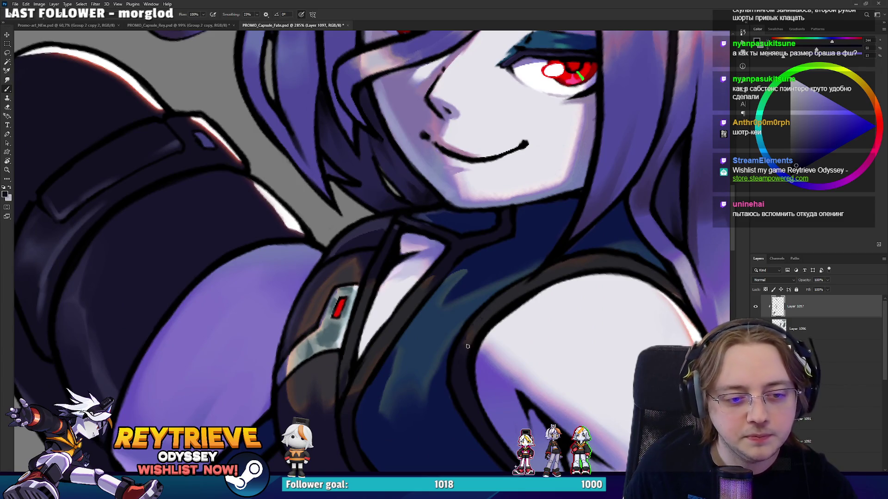
# Zoom in on the shoulder and extend the white highlight down its edge
pyautogui.keyDown('alt'); pyautogui.click(565, 271); pyautogui.keyUp('alt')
pyautogui.moveTo(606, 260); pyautogui.dragTo(513, 248)
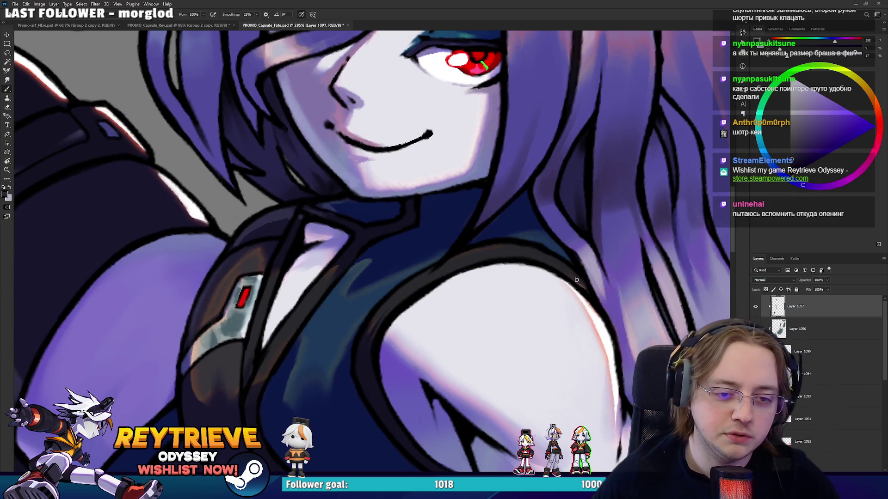
pyautogui.keyDown('alt'); pyautogui.click(575, 276); pyautogui.keyUp('alt')
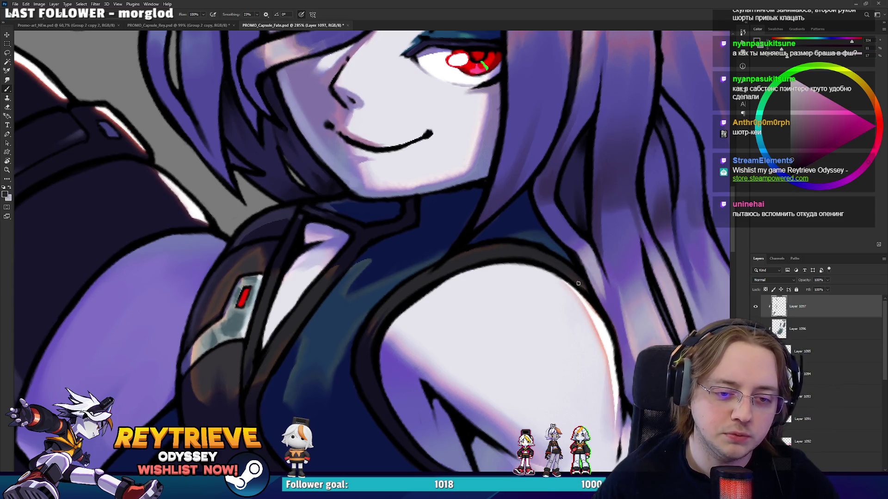
pyautogui.moveTo(599, 302); pyautogui.dragTo(528, 204)
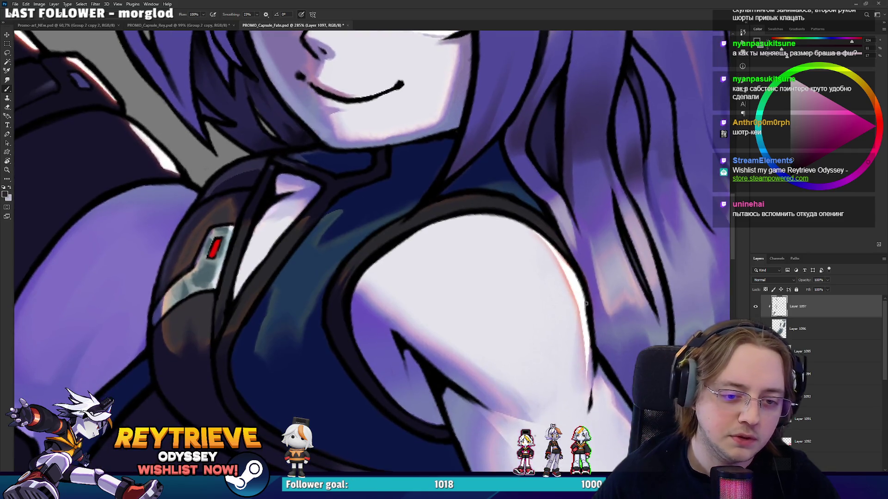
pyautogui.scroll(2, 544, 233)
pyautogui.keyDown('alt'); pyautogui.click(543, 234); pyautogui.keyUp('alt')
pyautogui.moveTo(545, 246); pyautogui.dragTo(545, 304)
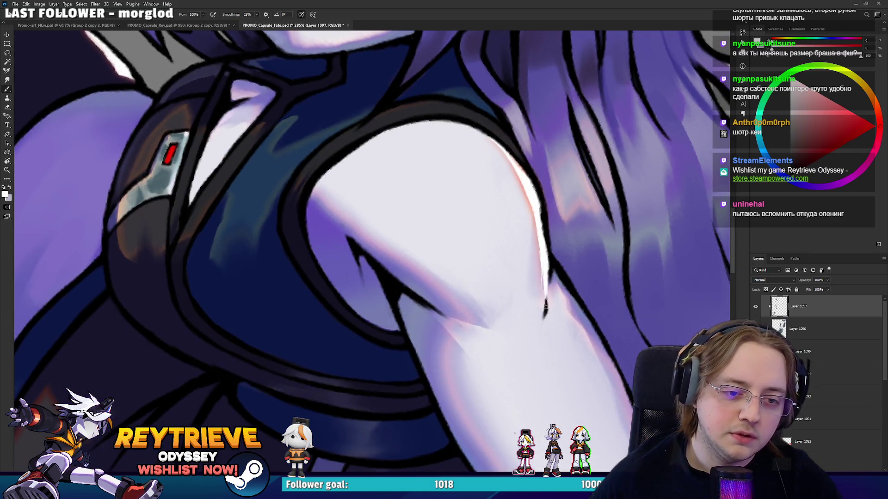
# Sample light lavender from the arm and rotate and zoom the view onto the upper arm
pyautogui.keyDown('alt'); pyautogui.click(511, 181); pyautogui.keyUp('alt')
pyautogui.scroll(-2, 511, 181)
pyautogui.moveTo(511, 181); pyautogui.dragTo(328, 183)
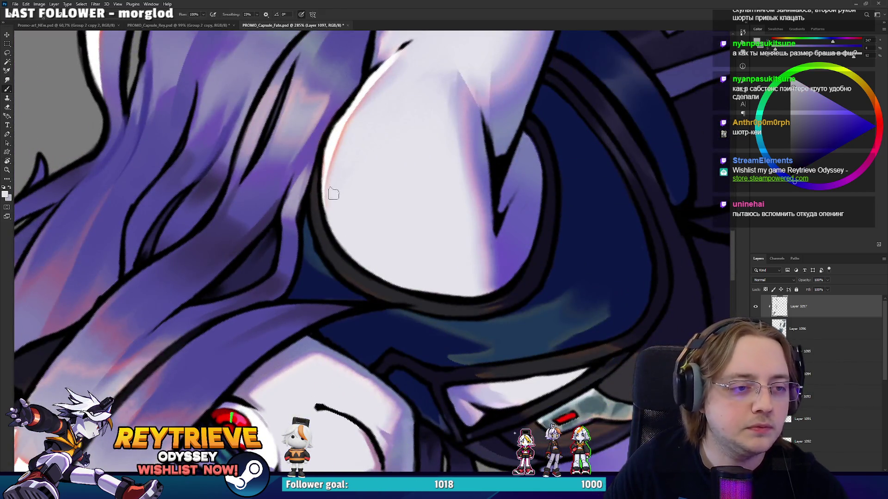
pyautogui.moveTo(384, 95); pyautogui.dragTo(402, 176)
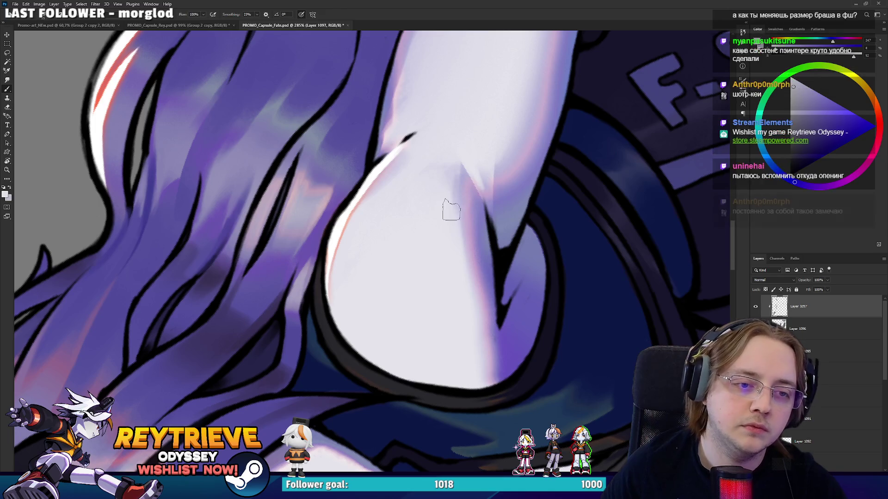
pyautogui.scroll(-2, 493, 121)
pyautogui.moveTo(493, 120)
pyautogui.mouseDown()
pyautogui.moveTo(453, 139)
pyautogui.moveTo(451, 123)
pyautogui.mouseUp()
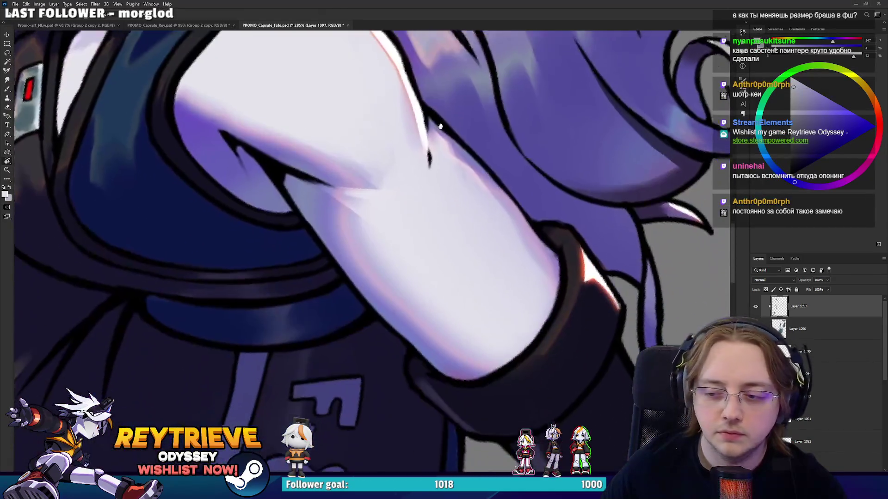
pyautogui.scroll(2, 422, 151)
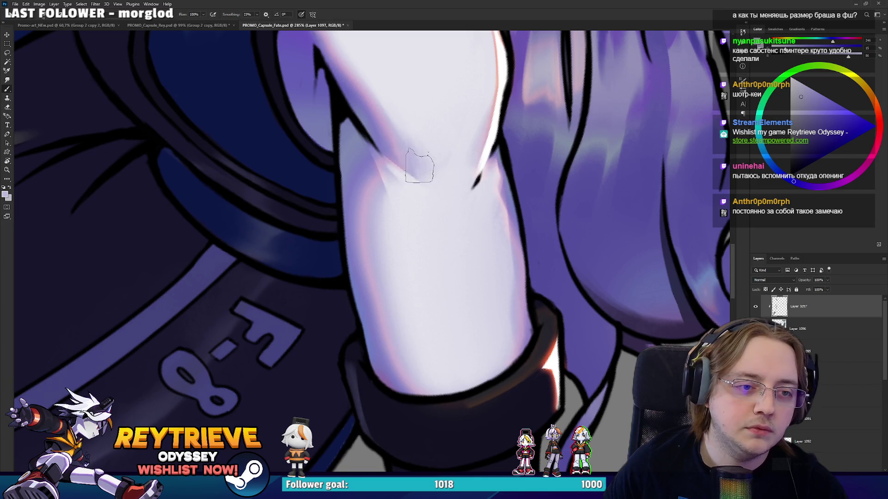
pyautogui.scroll(1, 440, 182)
pyautogui.moveTo(440, 182); pyautogui.dragTo(463, 213)
# Shade the upper arm with sampled skin, pinkish and cool violet tones
pyautogui.keyDown('alt'); pyautogui.click(426, 199); pyautogui.keyUp('alt')
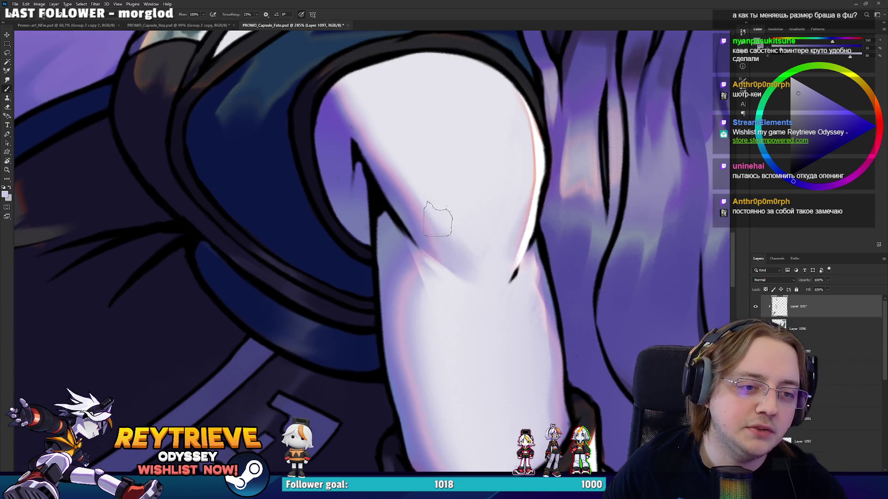
pyautogui.keyDown('alt'); pyautogui.click(435, 287); pyautogui.keyUp('alt')
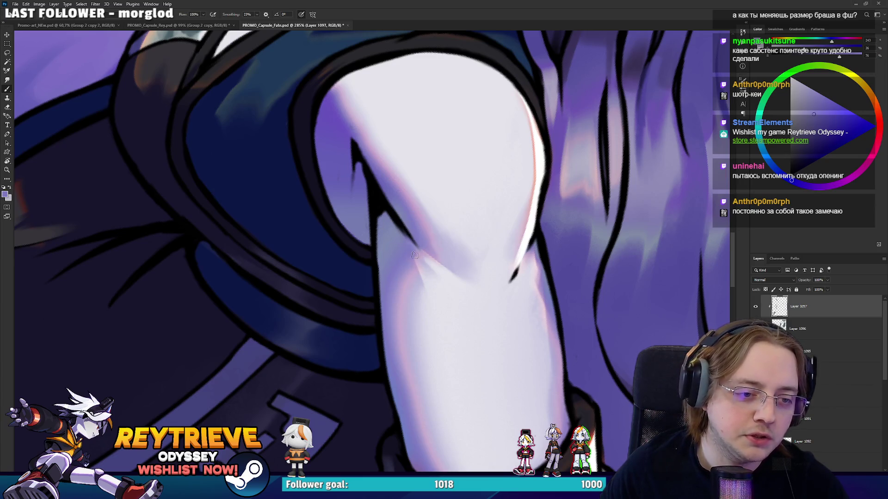
pyautogui.keyDown('alt'); pyautogui.click(416, 272); pyautogui.keyUp('alt')
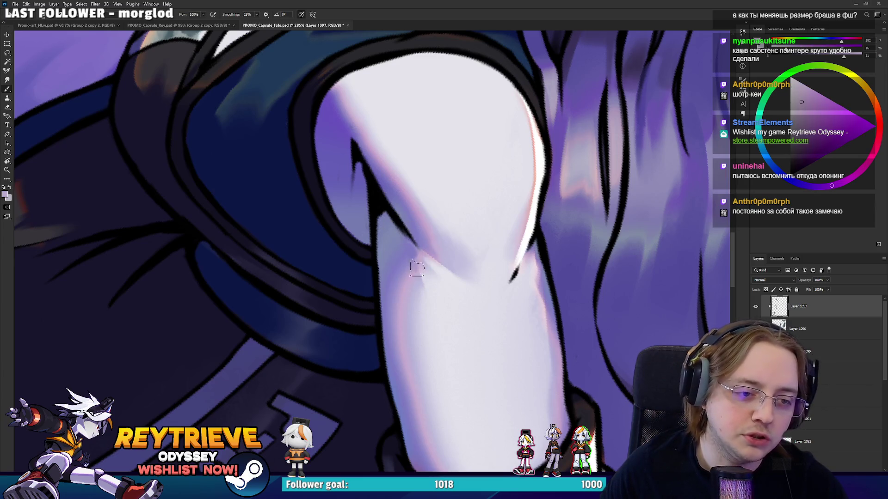
pyautogui.keyDown('alt'); pyautogui.click(405, 261); pyautogui.keyUp('alt')
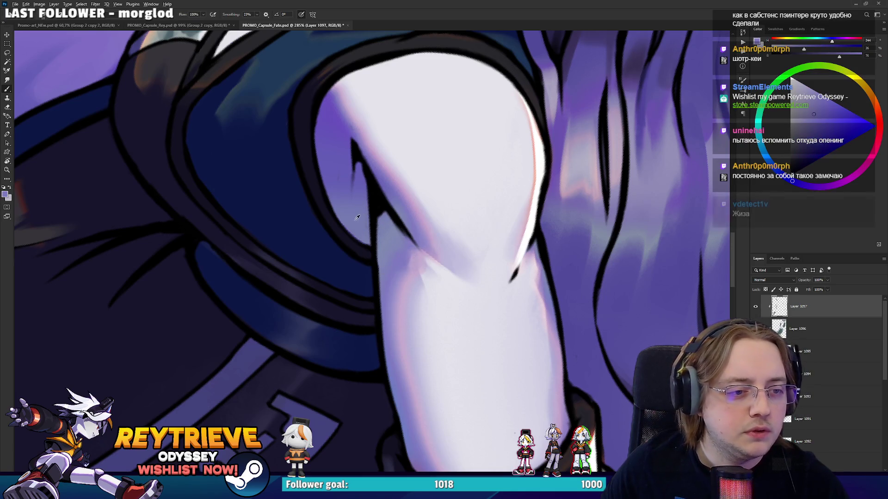
pyautogui.keyDown('alt'); pyautogui.click(408, 270); pyautogui.keyUp('alt')
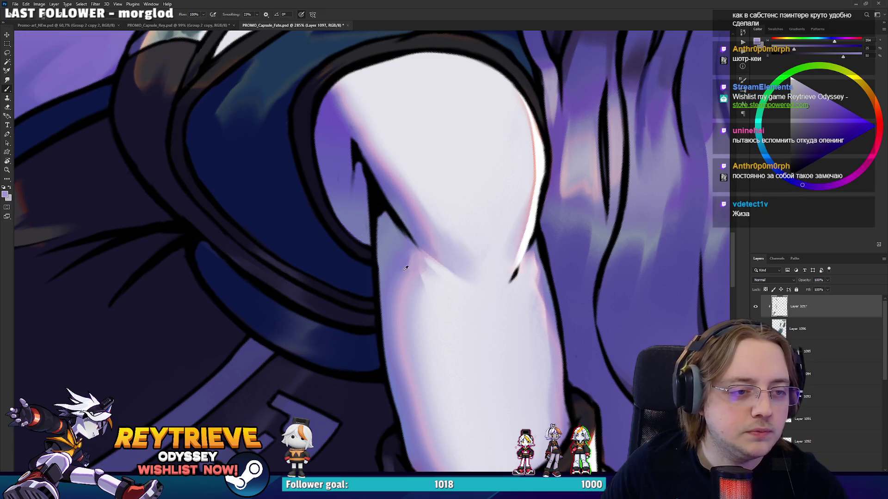
pyautogui.keyDown('alt'); pyautogui.click(360, 221); pyautogui.keyUp('alt')
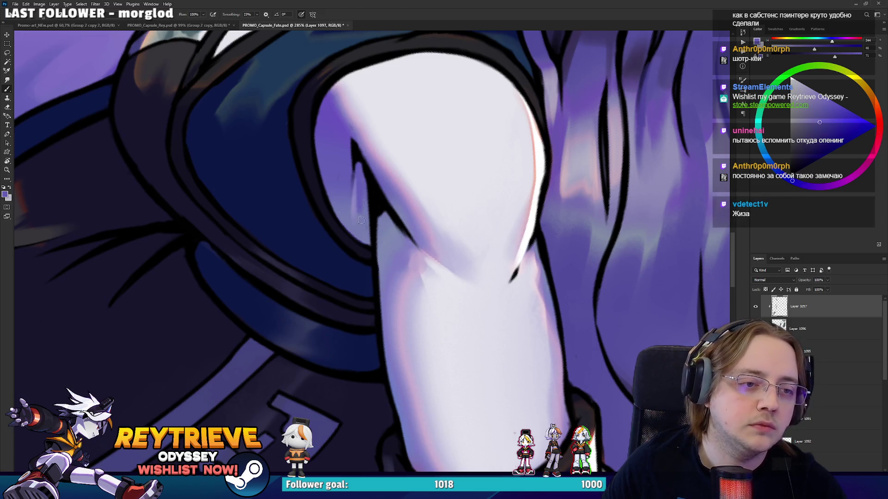
pyautogui.moveTo(351, 211)
pyautogui.mouseDown()
pyautogui.moveTo(469, 184)
pyautogui.moveTo(393, 236)
pyautogui.moveTo(340, 215)
pyautogui.mouseUp()
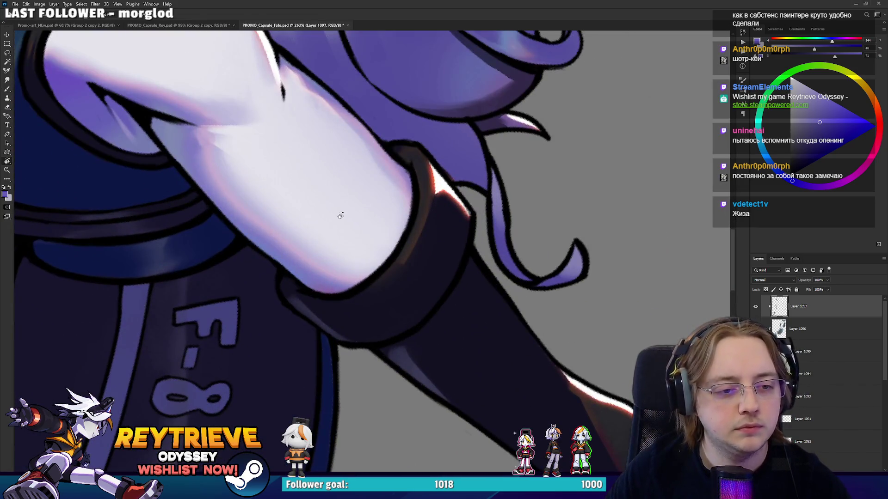
# Shade the elbow cuff with dark purple and near-black tones sampled from the glove
pyautogui.keyDown('alt'); pyautogui.click(380, 289); pyautogui.keyUp('alt')
pyautogui.moveTo(422, 255)
pyautogui.mouseDown()
pyautogui.moveTo(347, 188)
pyautogui.moveTo(426, 232)
pyautogui.moveTo(393, 268)
pyautogui.moveTo(410, 296)
pyautogui.mouseUp()
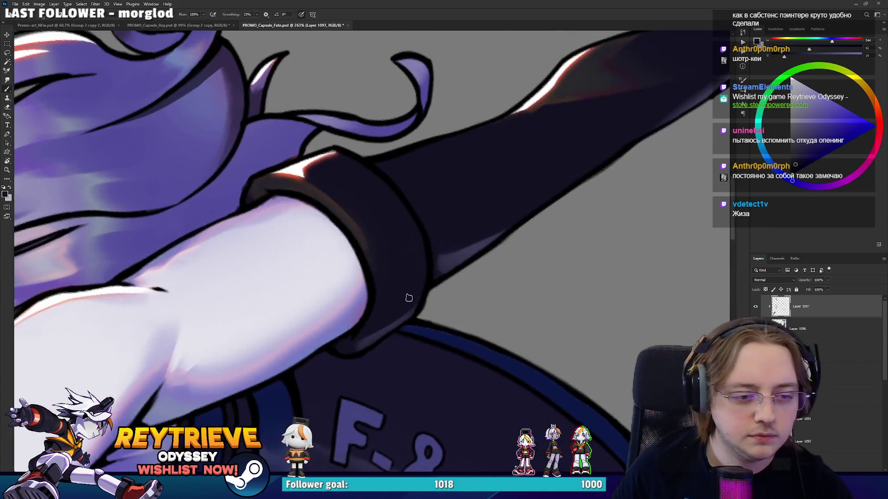
pyautogui.keyDown('alt'); pyautogui.click(407, 314); pyautogui.keyUp('alt')
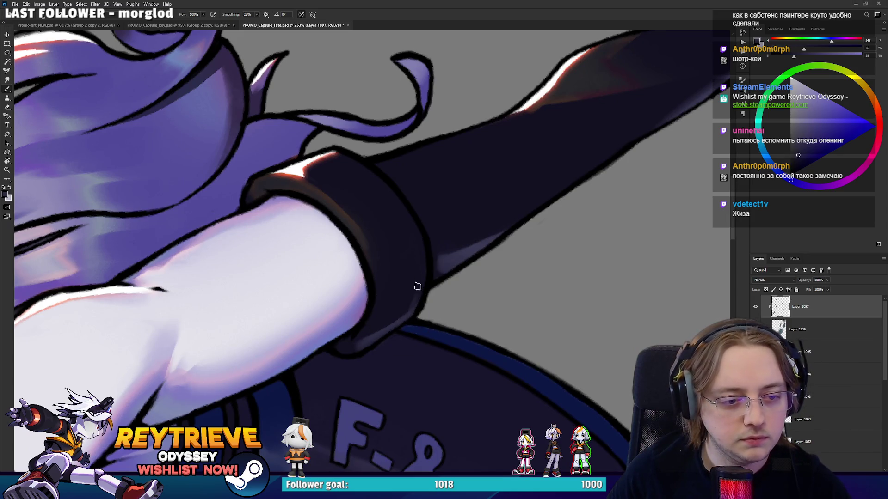
pyautogui.keyDown('alt'); pyautogui.click(401, 308); pyautogui.keyUp('alt')
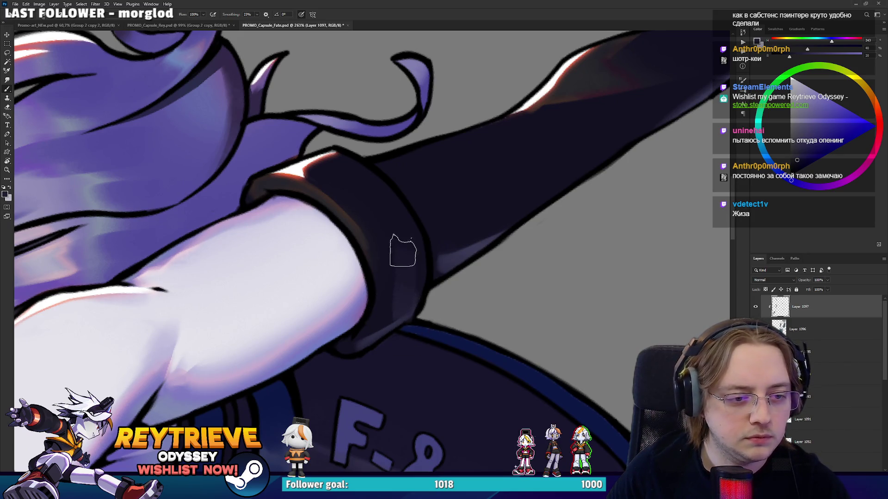
pyautogui.keyDown('alt'); pyautogui.click(382, 226); pyautogui.keyUp('alt')
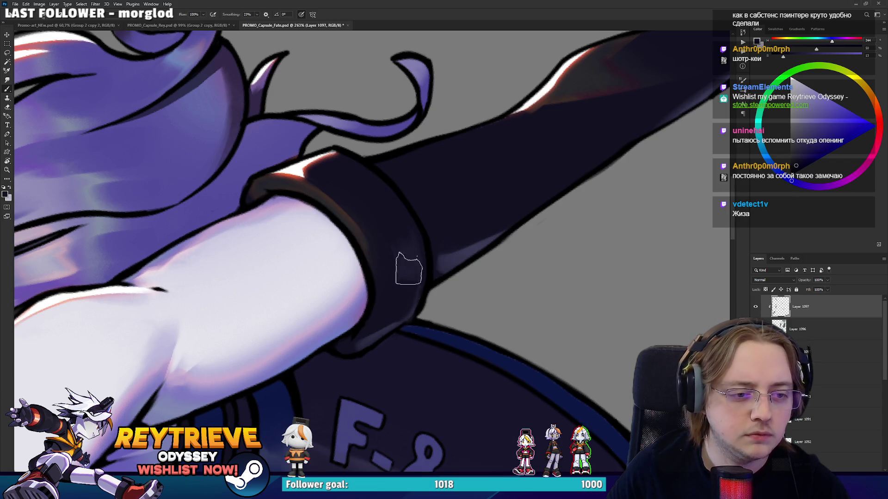
pyautogui.moveTo(407, 276); pyautogui.dragTo(367, 247)
pyautogui.keyDown('alt'); pyautogui.click(342, 238); pyautogui.keyUp('alt')
pyautogui.keyDown('alt'); pyautogui.click(331, 242); pyautogui.keyUp('alt')
# Bring the lower glove into view and shade it with its darkest tone
pyautogui.moveTo(383, 277); pyautogui.dragTo(447, 113)
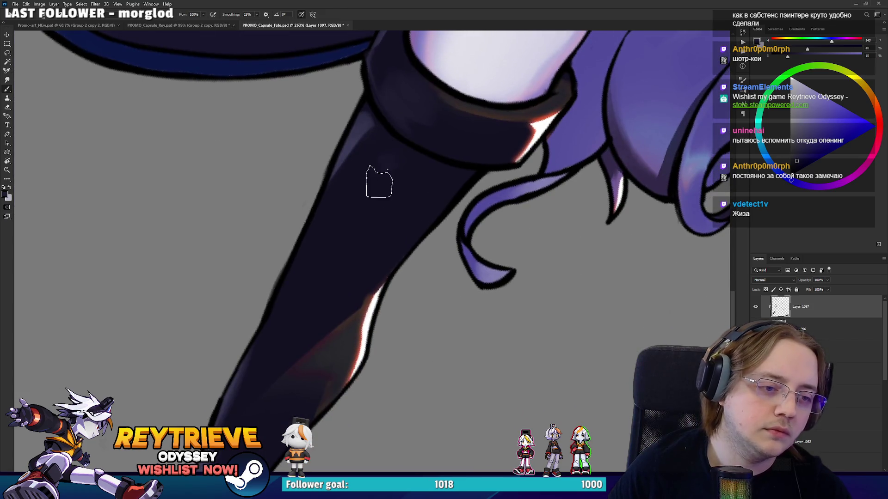
pyautogui.keyDown('alt'); pyautogui.click(387, 209); pyautogui.keyUp('alt')
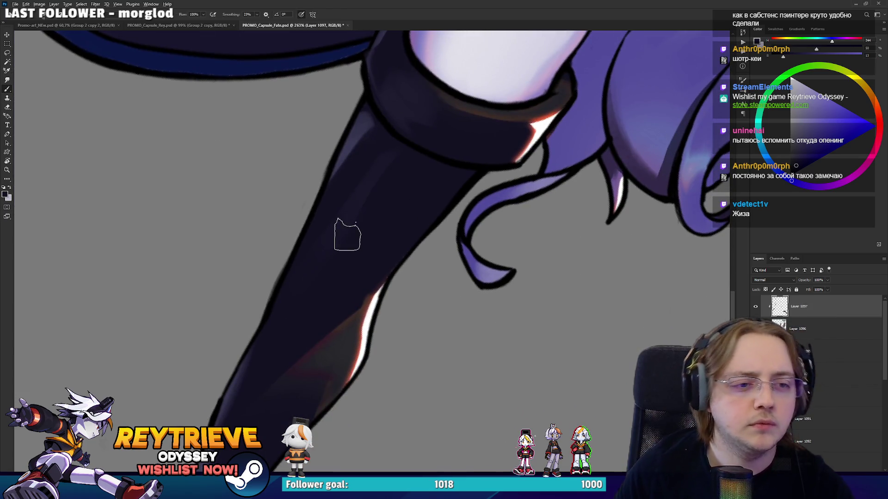
pyautogui.scroll(-5, 348, 235)
pyautogui.scroll(4, 578, 407)
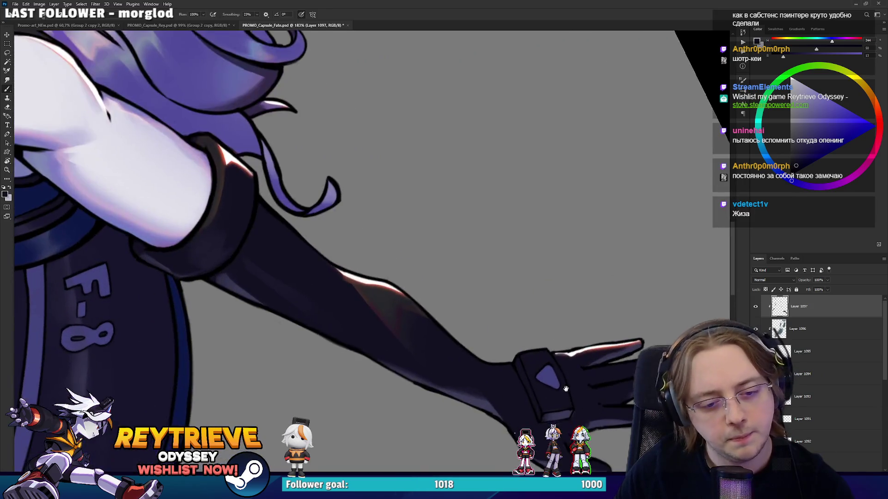
pyautogui.scroll(3, 578, 407)
# Shade the hand with sampled black and dark blue-violet, then reset the canvas rotation upright
pyautogui.moveTo(532, 289); pyautogui.dragTo(505, 272)
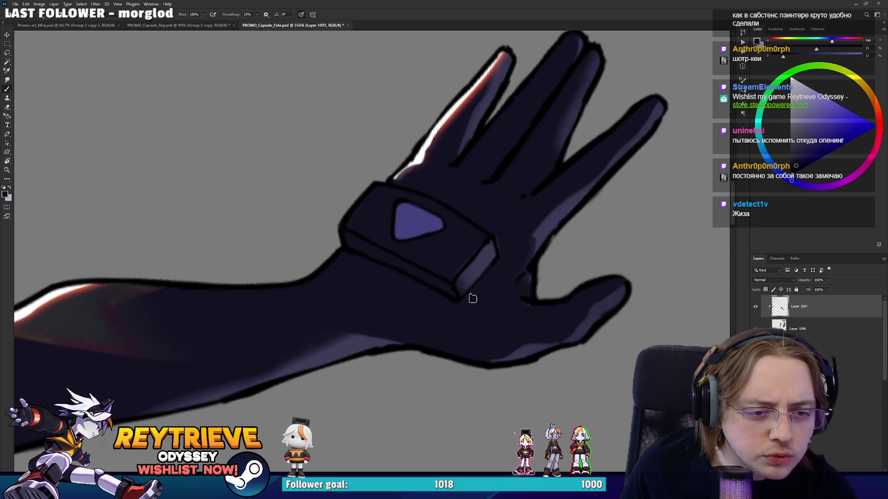
pyautogui.keyDown('alt'); pyautogui.click(533, 295); pyautogui.keyUp('alt')
pyautogui.moveTo(515, 317); pyautogui.dragTo(454, 230)
pyautogui.keyDown('alt'); pyautogui.click(455, 244); pyautogui.keyUp('alt')
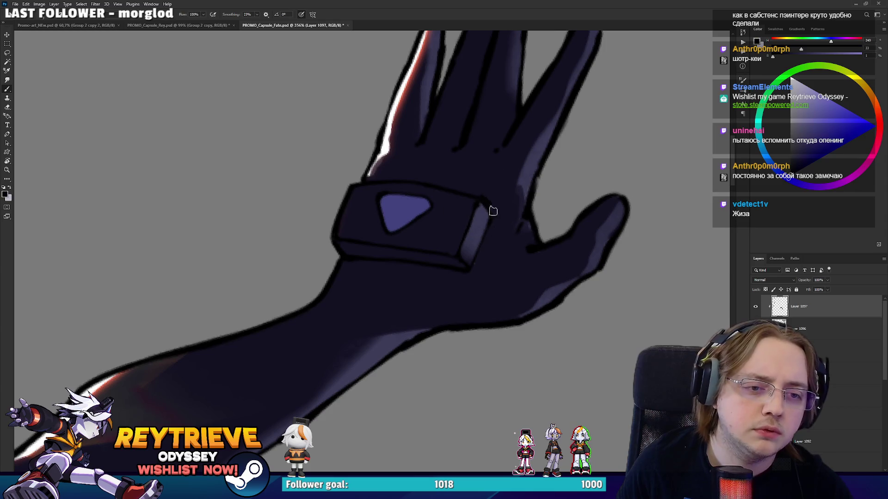
pyautogui.scroll(-5, 500, 205)
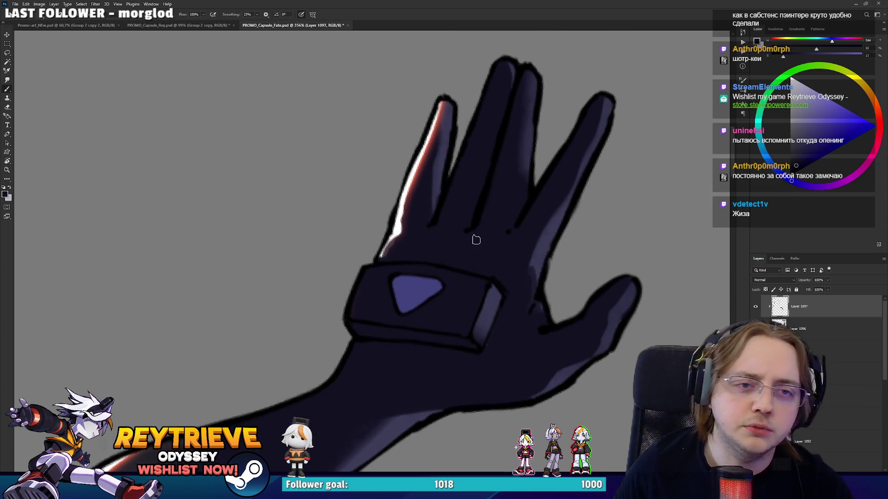
pyautogui.scroll(-5, 476, 237)
pyautogui.press('r')
pyautogui.press('Escape')
pyautogui.scroll(-5, 853, 412)
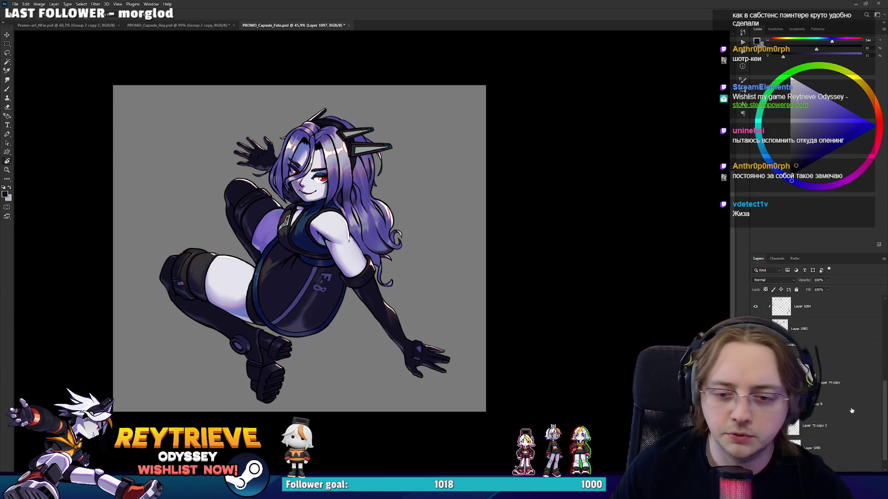
# Create a new layer clipped to Layer 75 copy 3, with the Brush ready for painting
pyautogui.click(850, 408)
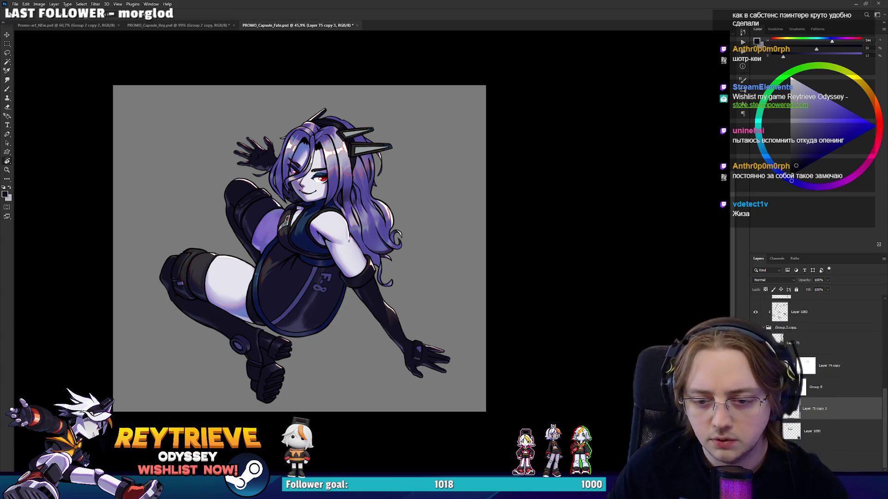
pyautogui.hotkey('ctrl', 'shift', 'alt', 'n')
pyautogui.hotkey('ctrl', 'alt', 'g')
pyautogui.press('b')
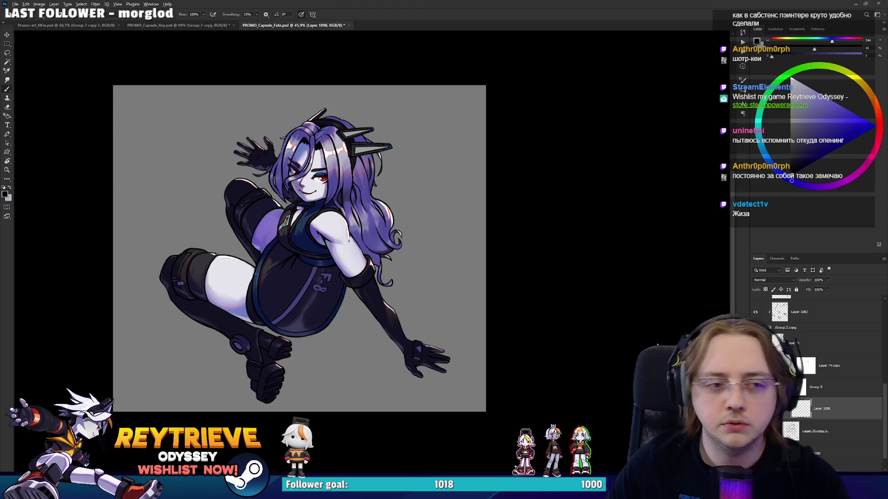
pyautogui.scroll(2, 379, 226)
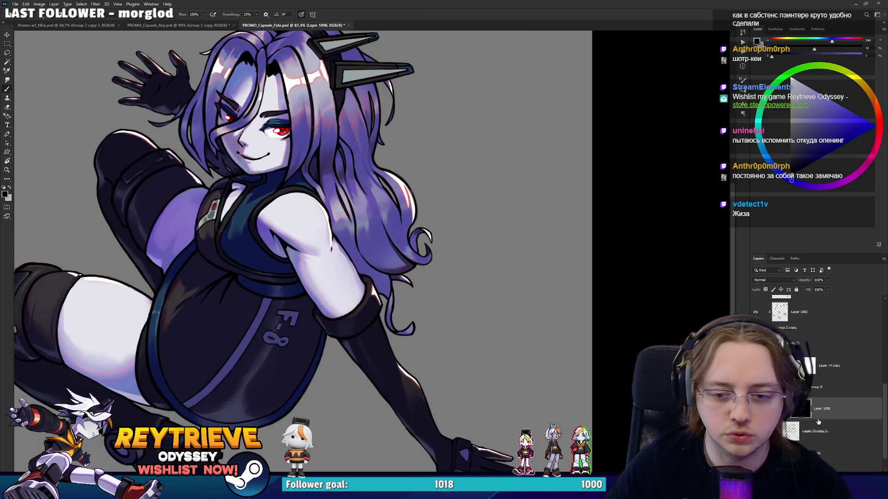
pyautogui.scroll(2, 351, 247)
pyautogui.scroll(-2, 351, 247)
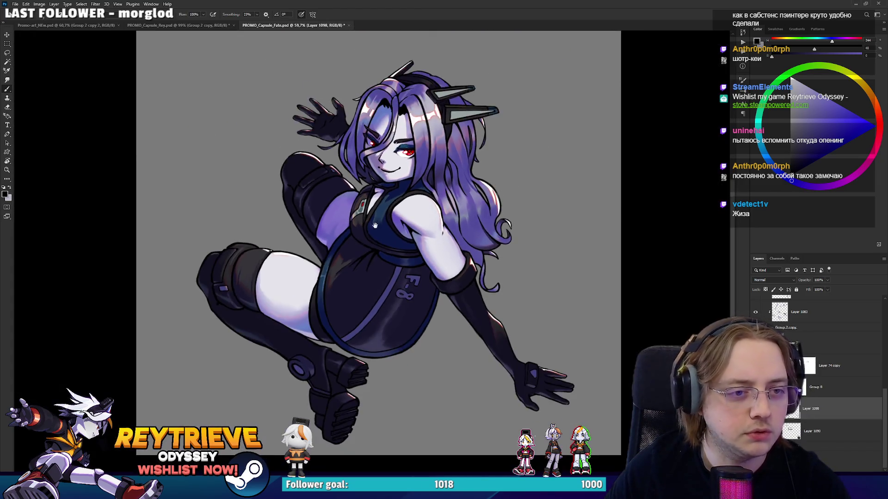
pyautogui.moveTo(389, 221); pyautogui.dragTo(418, 255)
pyautogui.scroll(10, 442, 205)
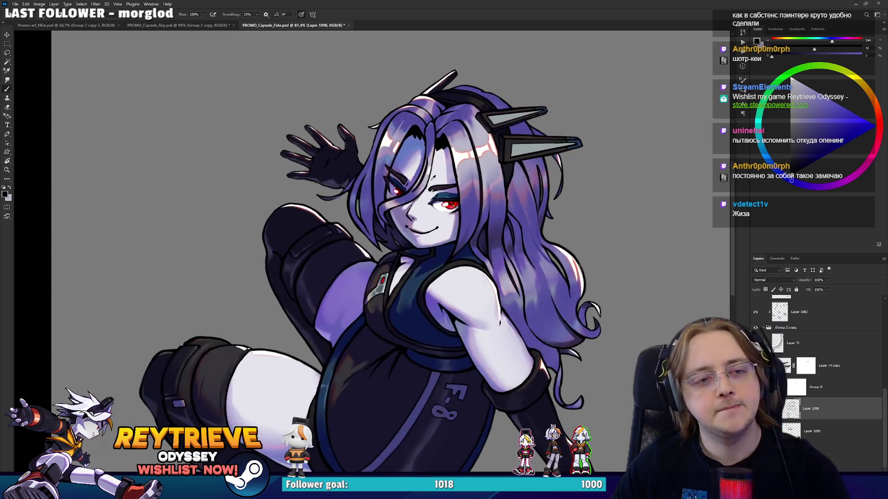
pyautogui.scroll(-3, 831, 379)
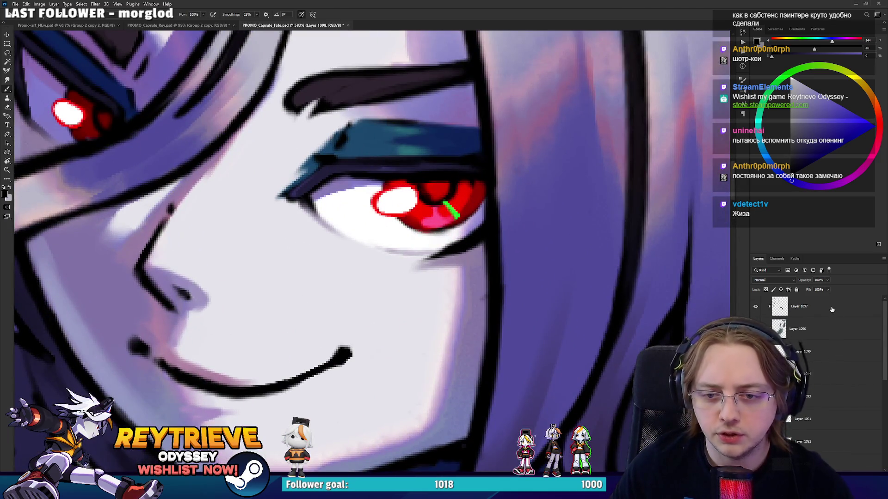
# On a new layer, draw a thin black line along the red iris's left edge, redoing the first stroke
pyautogui.hotkey('ctrl', 'shift', 'alt', 'n')
pyautogui.keyDown('alt'); pyautogui.click(466, 239); pyautogui.keyUp('alt')
pyautogui.scroll(2, 466, 239)
pyautogui.moveTo(466, 239); pyautogui.dragTo(430, 324)
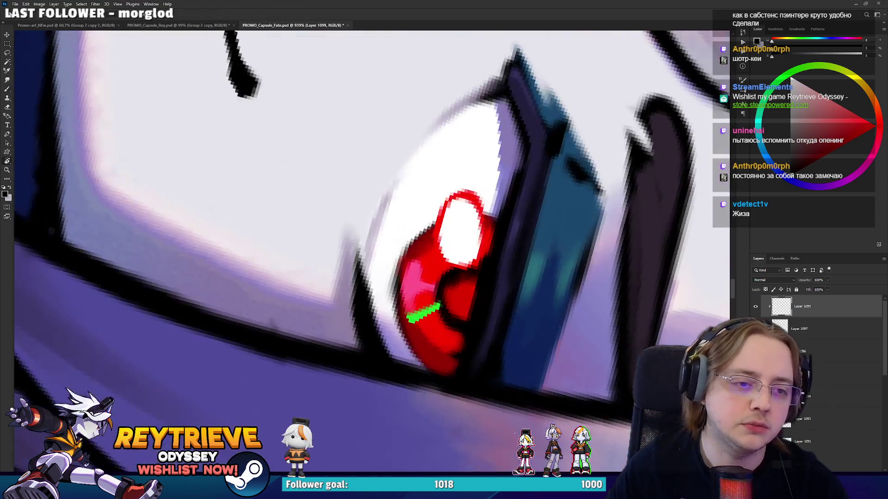
pyautogui.moveTo(422, 363)
pyautogui.mouseDown()
pyautogui.moveTo(398, 319)
pyautogui.moveTo(396, 302)
pyautogui.moveTo(406, 337)
pyautogui.moveTo(397, 277)
pyautogui.mouseUp()
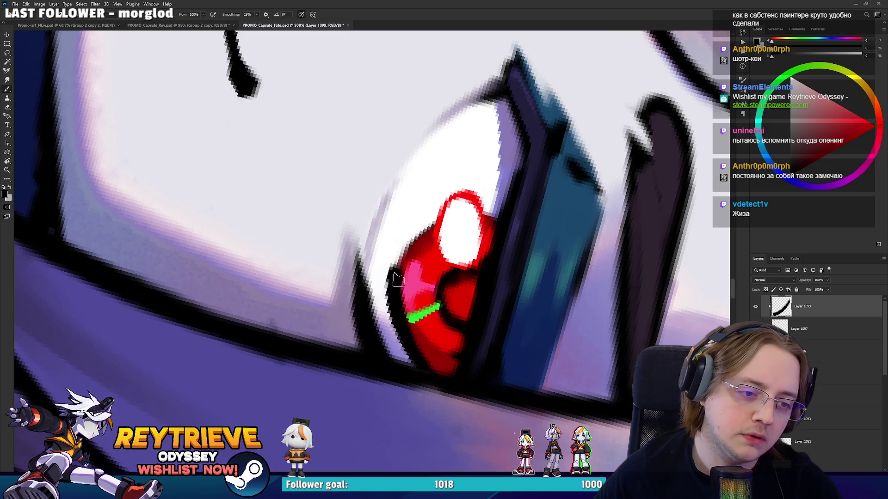
pyautogui.hotkey('ctrl', 'z')
pyautogui.moveTo(429, 370)
pyautogui.mouseDown()
pyautogui.moveTo(392, 298)
pyautogui.moveTo(414, 234)
pyautogui.moveTo(489, 205)
pyautogui.mouseUp()
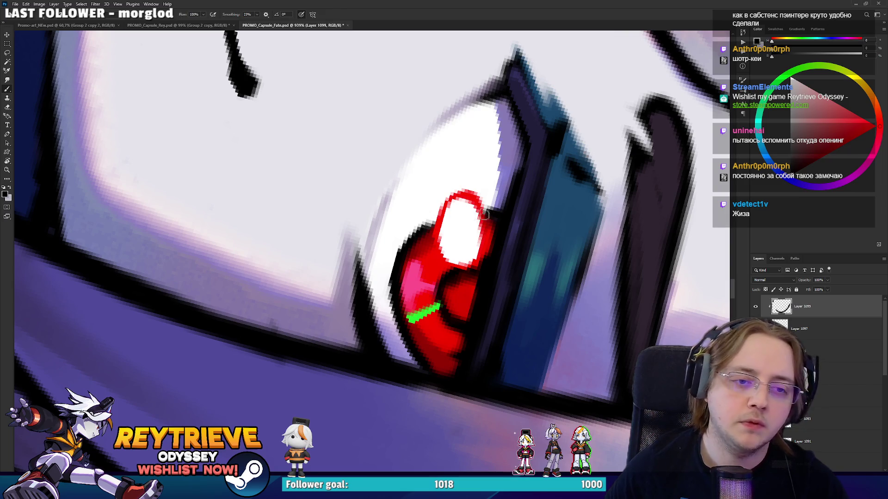
pyautogui.scroll(-5, 472, 165)
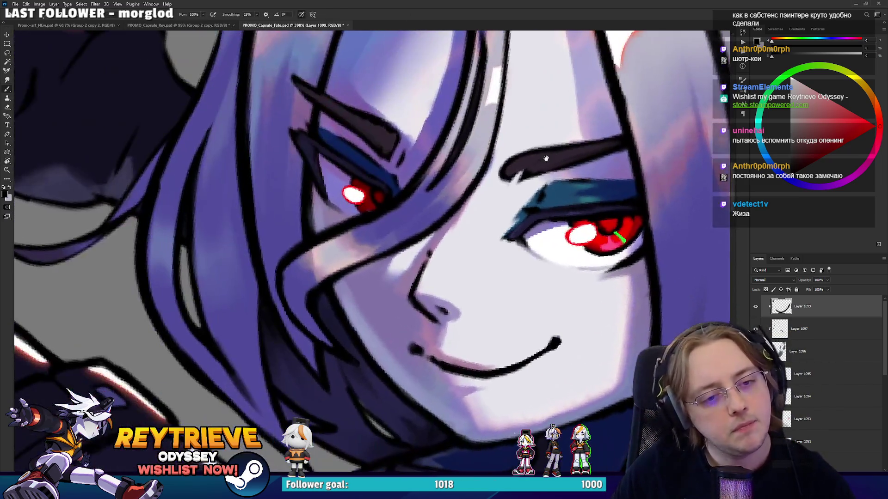
pyautogui.moveTo(544, 283); pyautogui.dragTo(544, 167)
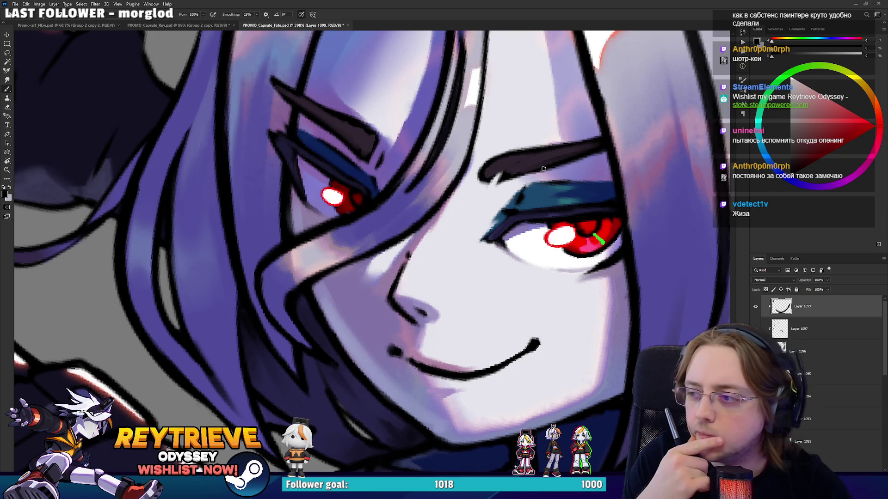
pyautogui.scroll(-2, 383, 374)
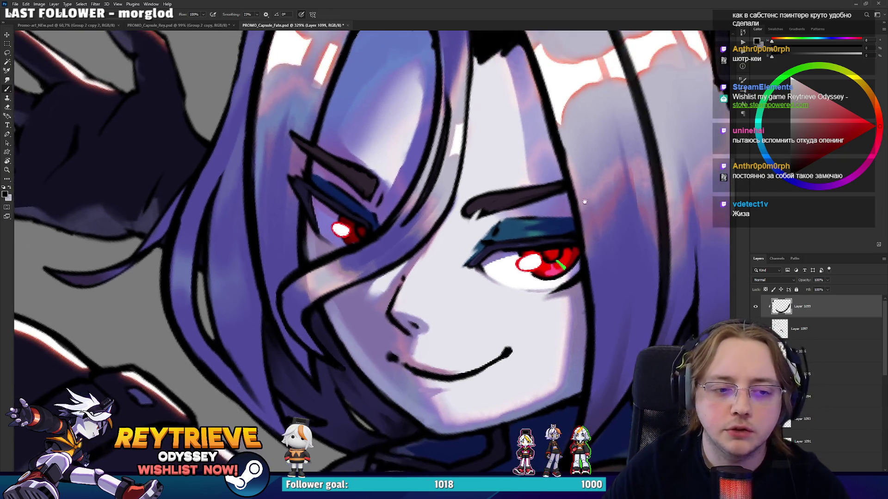
# Sample red from the eye and paint thin red accent lines above the left eyebrow
pyautogui.keyDown('alt'); pyautogui.click(565, 257); pyautogui.keyUp('alt')
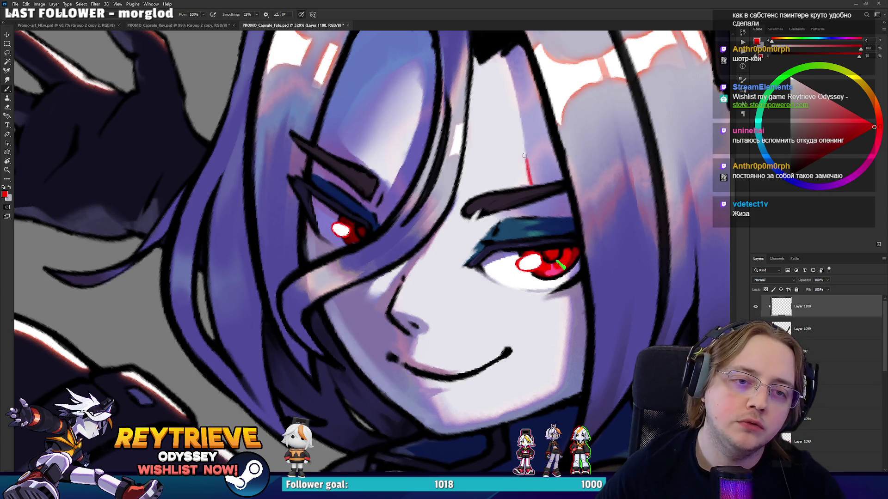
pyautogui.moveTo(519, 119); pyautogui.dragTo(510, 78)
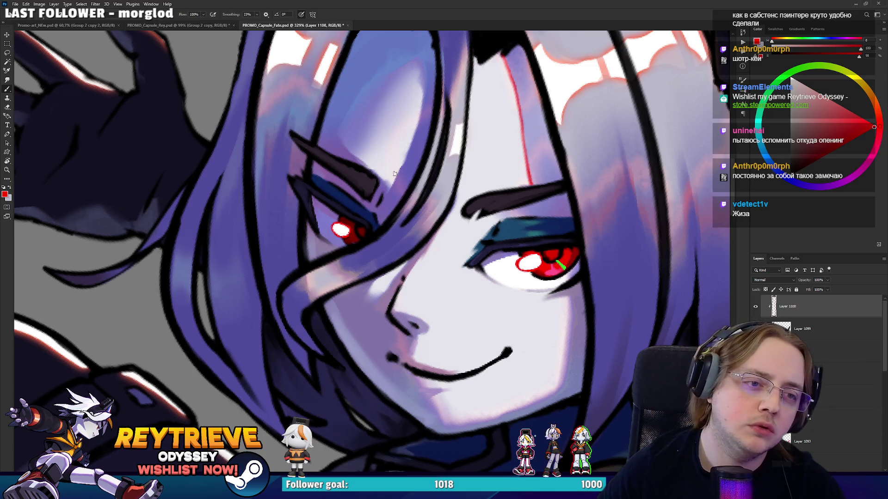
pyautogui.moveTo(391, 188); pyautogui.dragTo(413, 134)
pyautogui.hotkey('ctrl', 'z')
pyautogui.moveTo(390, 188); pyautogui.dragTo(426, 95)
pyautogui.moveTo(388, 185)
pyautogui.mouseDown()
pyautogui.moveTo(363, 162)
pyautogui.moveTo(392, 187)
pyautogui.mouseUp()
pyautogui.hotkey('ctrl', 'z')
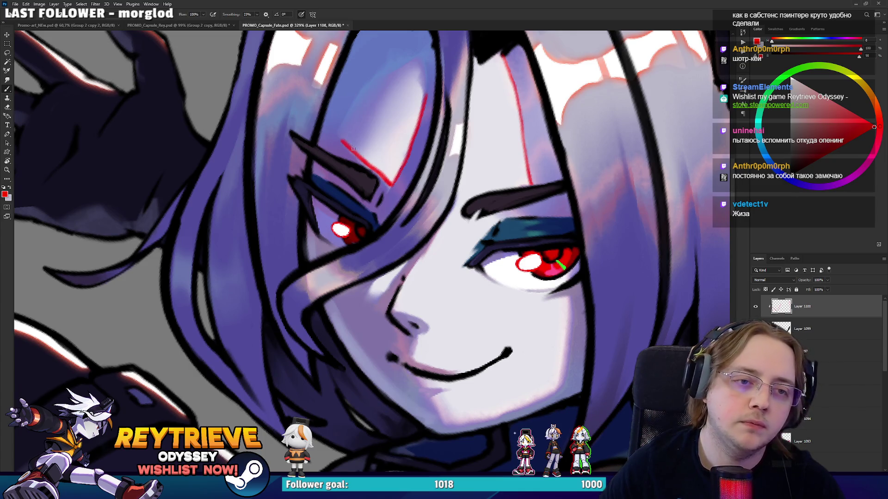
# Add red accent strokes along the nose line, lip line and nose bridge
pyautogui.moveTo(394, 309); pyautogui.dragTo(437, 234)
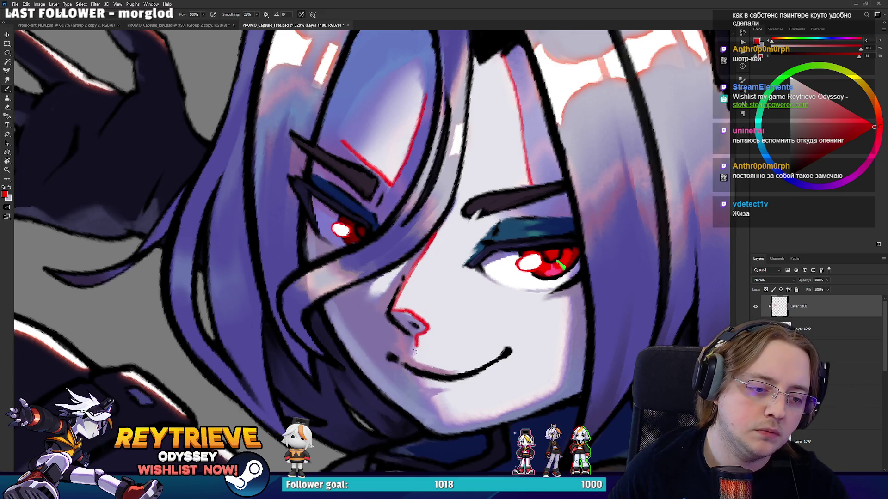
pyautogui.moveTo(427, 365)
pyautogui.mouseDown()
pyautogui.moveTo(464, 376)
pyautogui.moveTo(448, 392)
pyautogui.mouseUp()
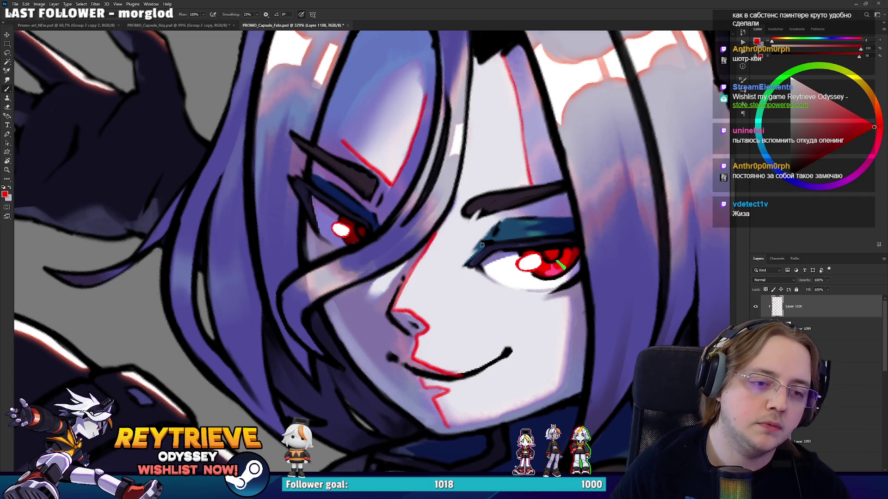
pyautogui.moveTo(383, 293); pyautogui.dragTo(401, 273)
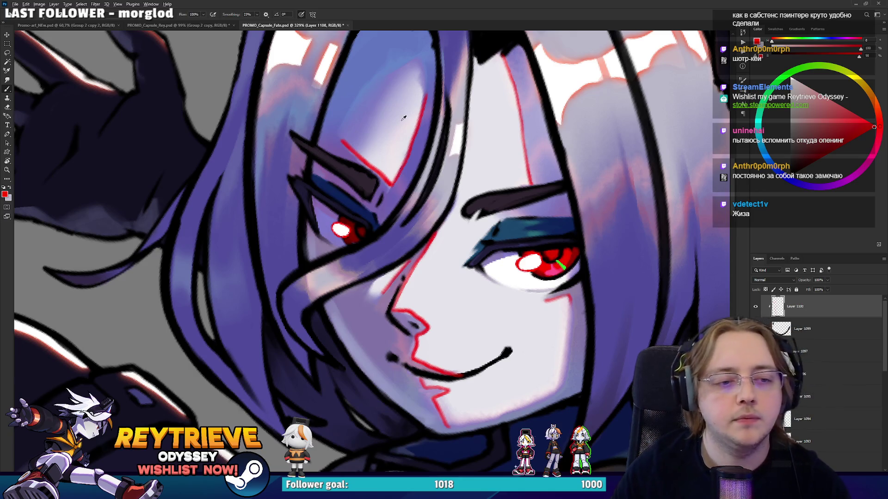
# Erase the red stroke above the left eye shorter and lasso the chin and neck area
pyautogui.scroll(-2, 356, 134)
pyautogui.press('e')
pyautogui.moveTo(353, 135); pyautogui.dragTo(367, 148)
pyautogui.press('l')
pyautogui.moveTo(419, 326)
pyautogui.mouseDown()
pyautogui.moveTo(414, 370)
pyautogui.moveTo(461, 338)
pyautogui.mouseUp()
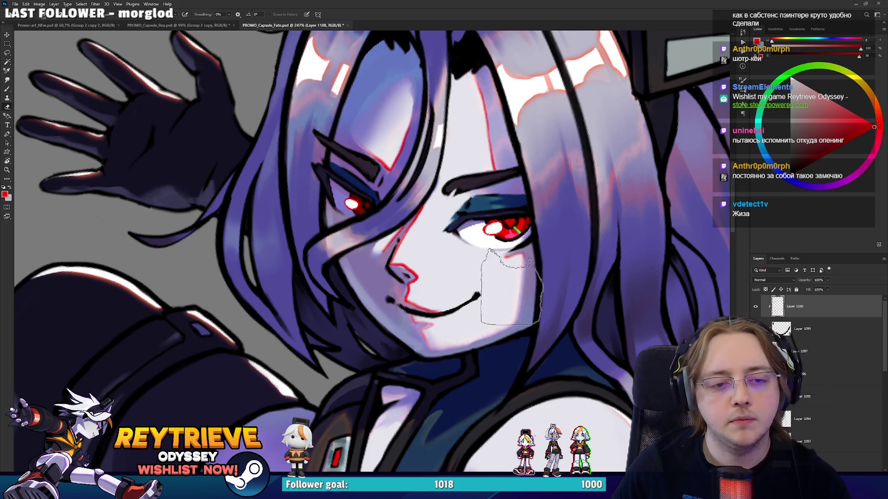
# Add a layer mask to the red accent layer and lower its opacity to 24%
pyautogui.click(803, 467)
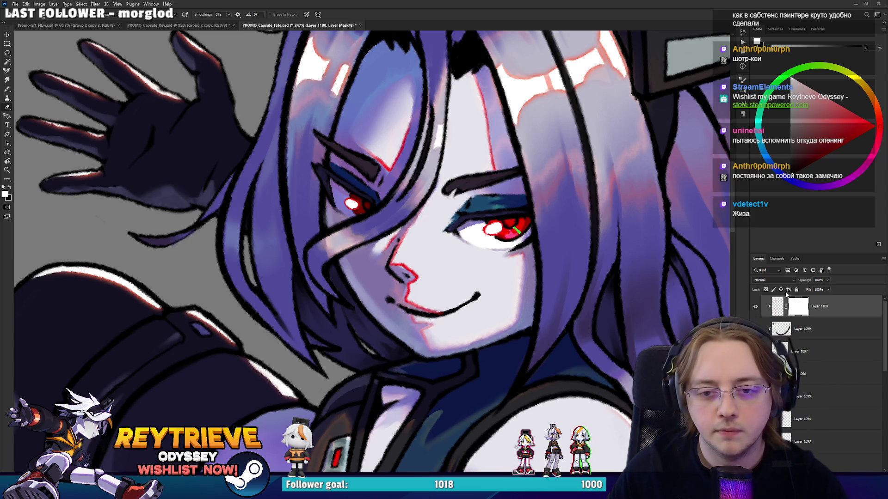
pyautogui.click(805, 290)
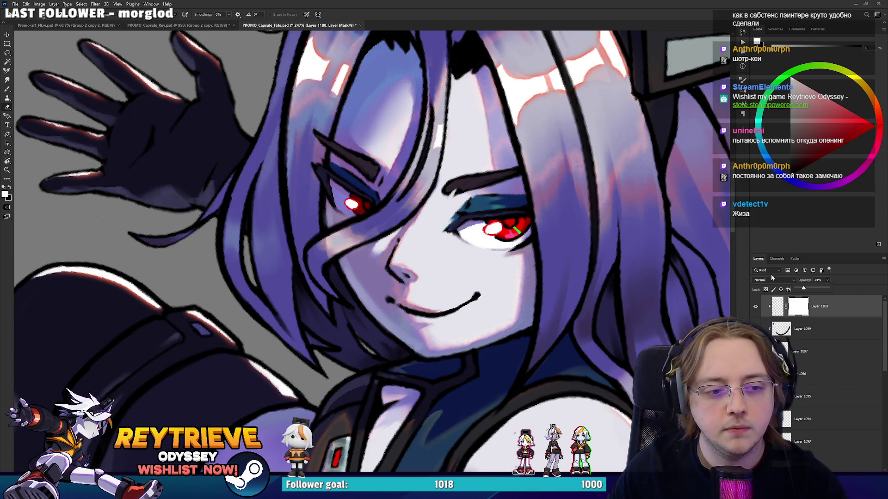
pyautogui.hotkey('ctrl', '0')
pyautogui.scroll(5, 672, 273)
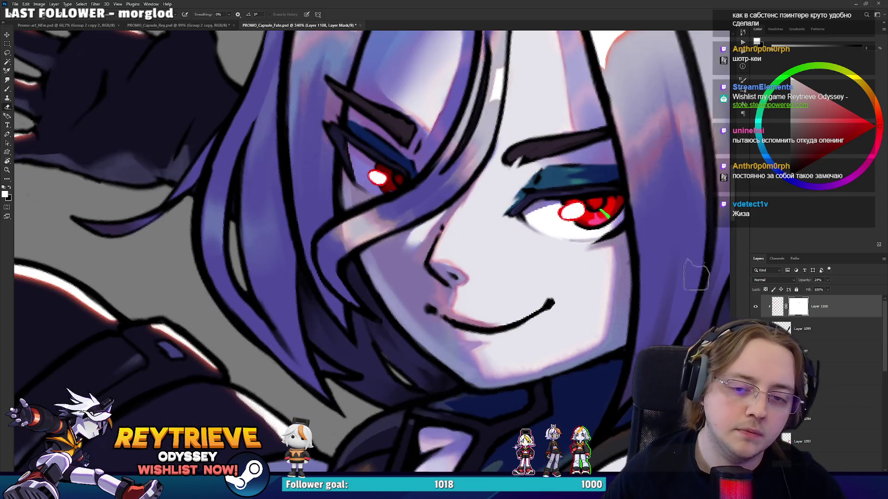
# Return to painting the layer itself and reset the tilted canvas rotation to straight
pyautogui.hotkey('ctrl', '2')
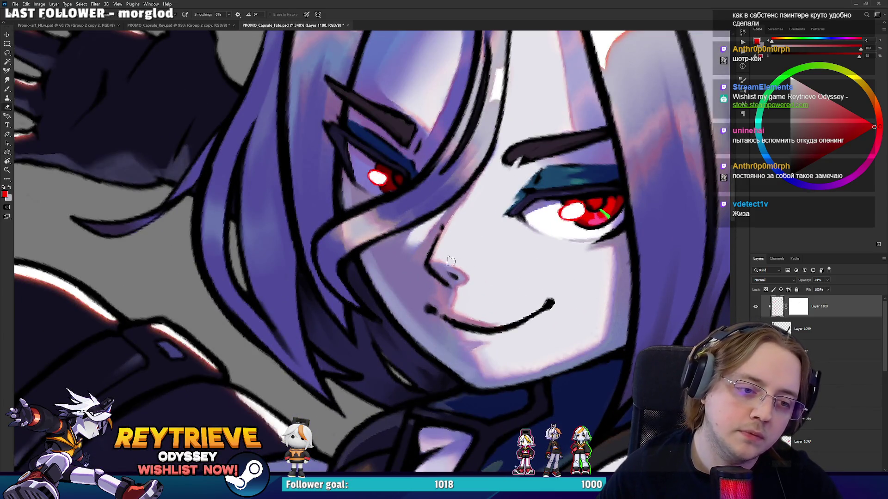
pyautogui.press('b')
pyautogui.scroll(-6, 469, 274)
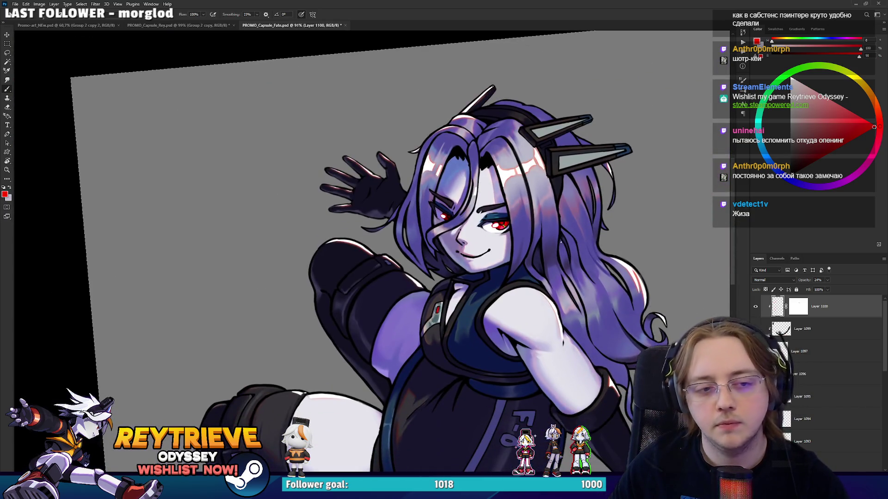
pyautogui.press('r')
pyautogui.moveTo(561, 241); pyautogui.dragTo(540, 279)
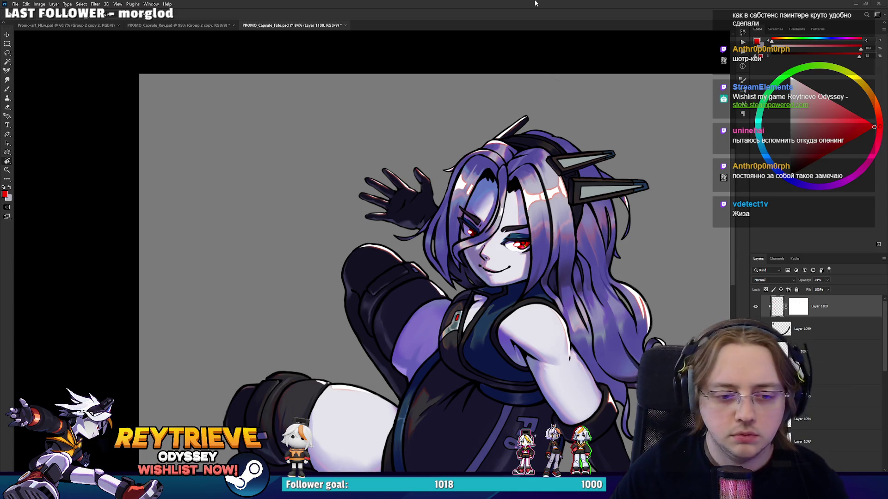
# Sample the outfit's dark blue-grey, then shift it to a bluer, darker, less saturated shade
pyautogui.scroll(3, 485, 341)
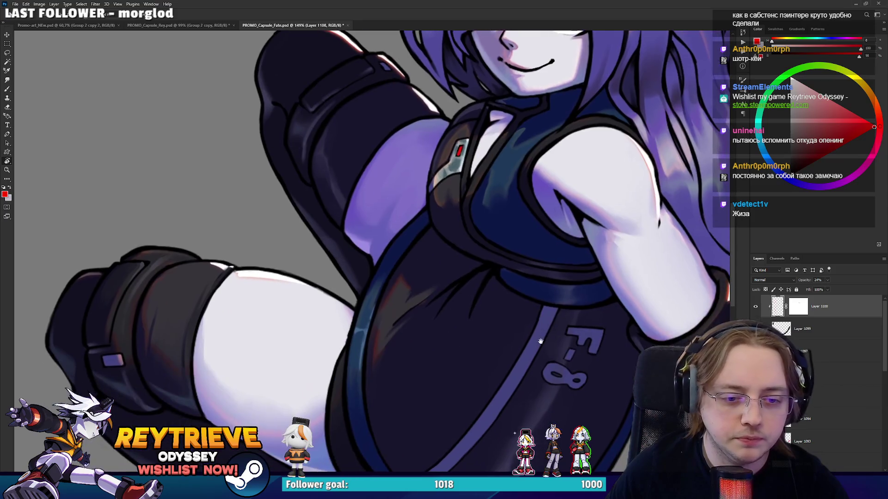
pyautogui.press('b')
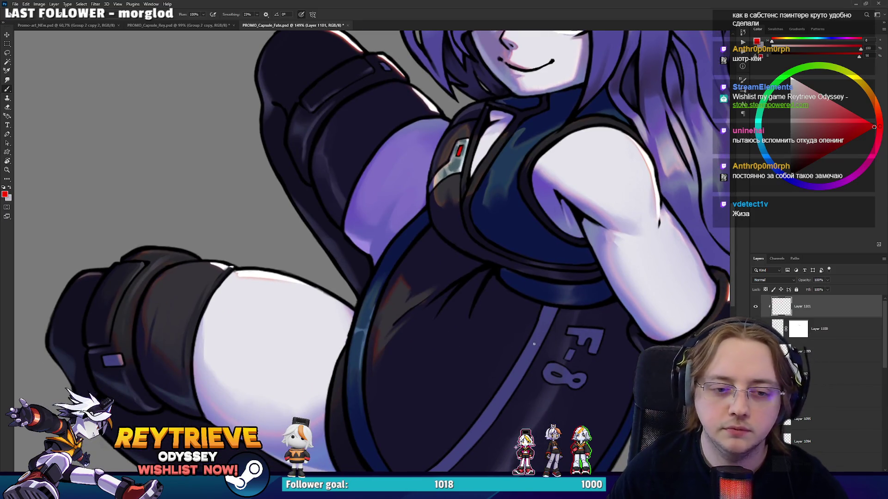
pyautogui.keyDown('alt'); pyautogui.click(452, 168); pyautogui.keyUp('alt')
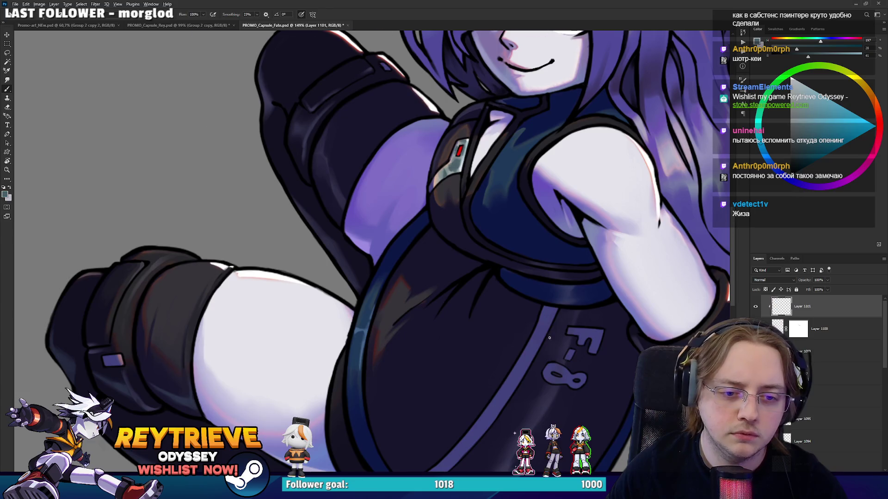
pyautogui.scroll(2, 544, 309)
pyautogui.keyDown('alt'); pyautogui.click(544, 309); pyautogui.keyUp('alt')
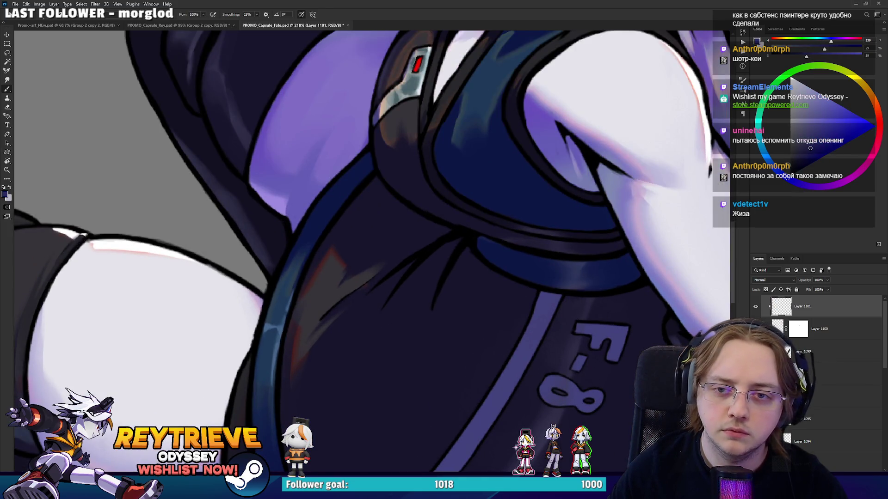
pyautogui.moveTo(586, 279); pyautogui.dragTo(600, 231)
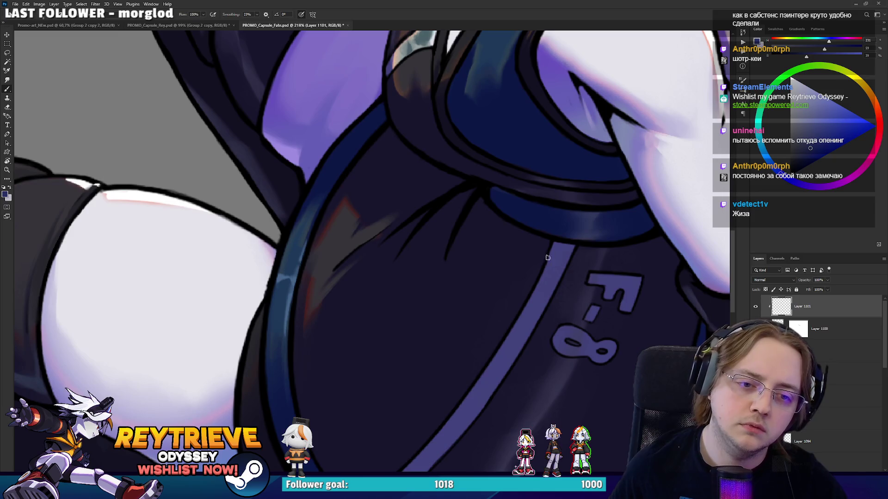
pyautogui.moveTo(550, 279); pyautogui.dragTo(624, 138)
pyautogui.moveTo(798, 146); pyautogui.dragTo(800, 155)
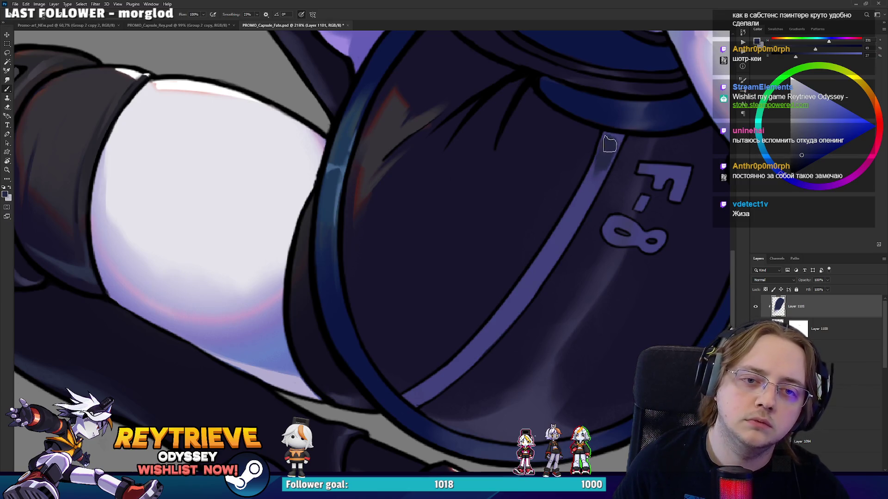
# Paint muted shading along the diagonal strap toward the F-8 lettering, refining with eraser and smaller brush
pyautogui.moveTo(475, 365)
pyautogui.mouseDown()
pyautogui.moveTo(435, 389)
pyautogui.moveTo(466, 353)
pyautogui.mouseUp()
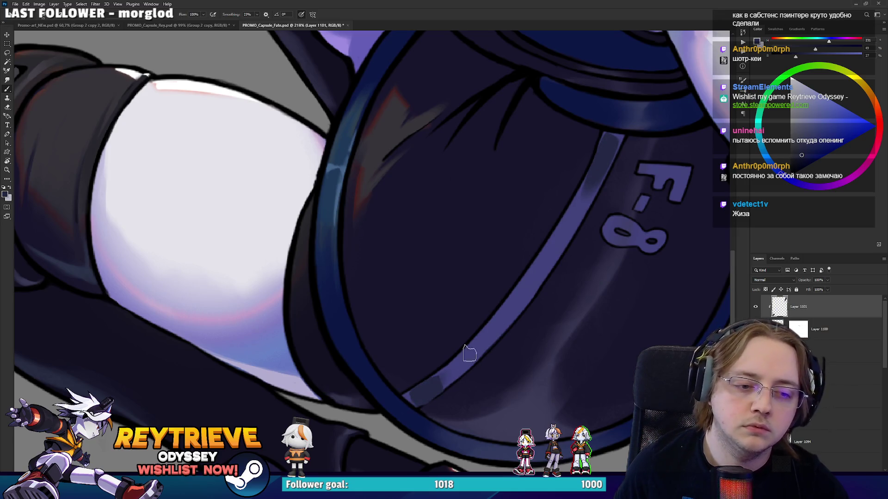
pyautogui.moveTo(430, 385)
pyautogui.mouseDown()
pyautogui.moveTo(561, 242)
pyautogui.moveTo(525, 289)
pyautogui.mouseUp()
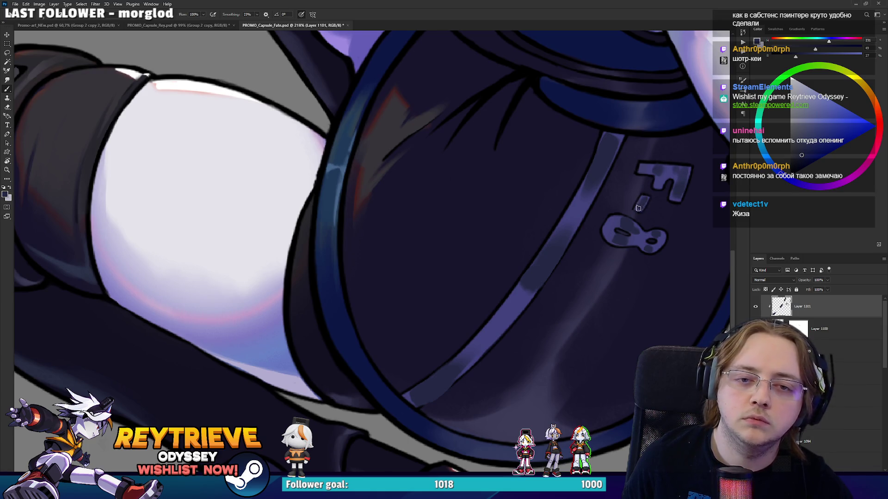
pyautogui.press('e')
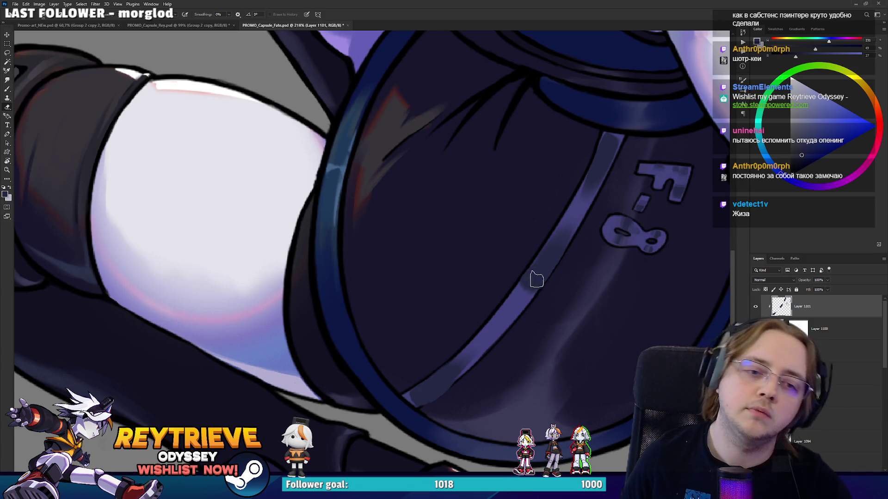
pyautogui.press('b')
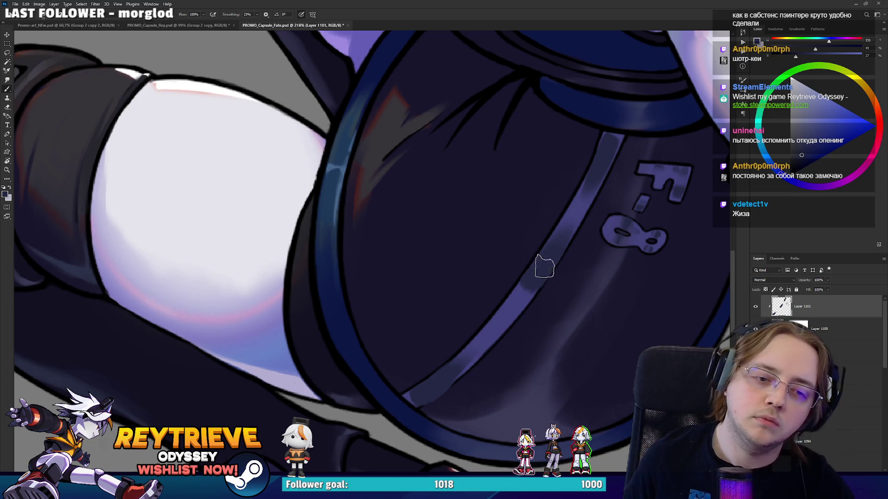
pyautogui.moveTo(526, 326); pyautogui.dragTo(528, 279)
pyautogui.press('[')
pyautogui.press('[')
pyautogui.press('[')
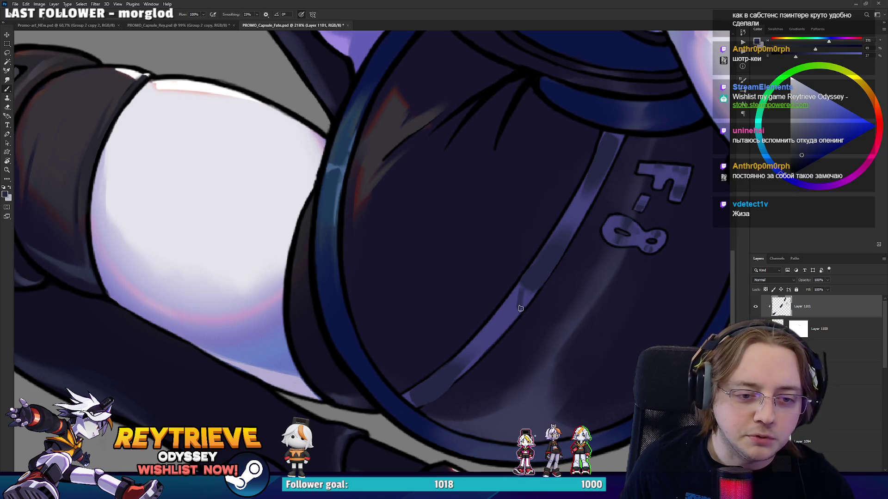
pyautogui.press('e')
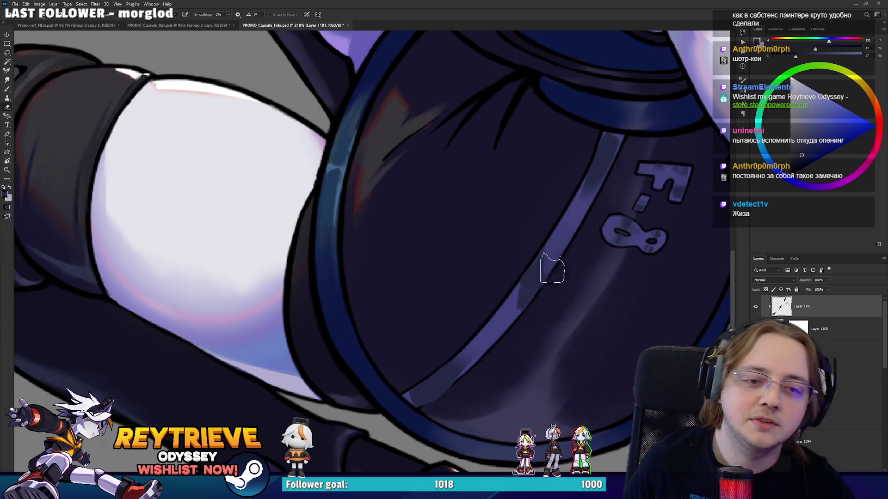
pyautogui.press('b')
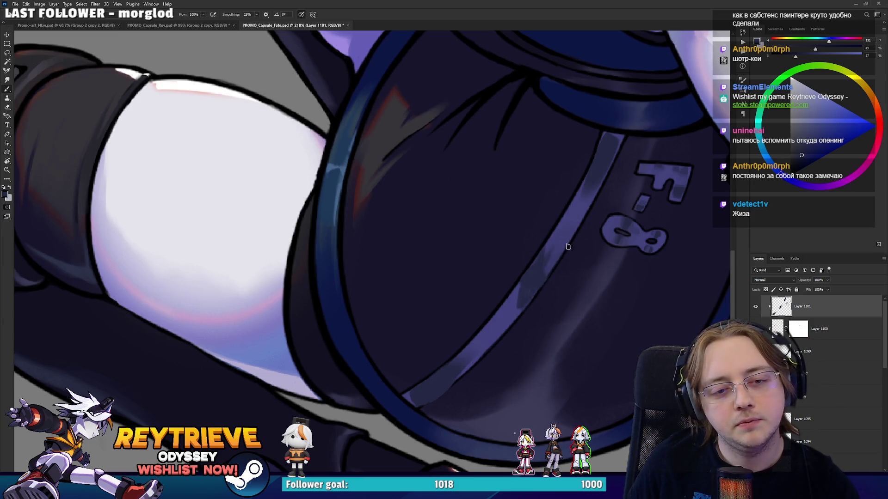
pyautogui.click(798, 164)
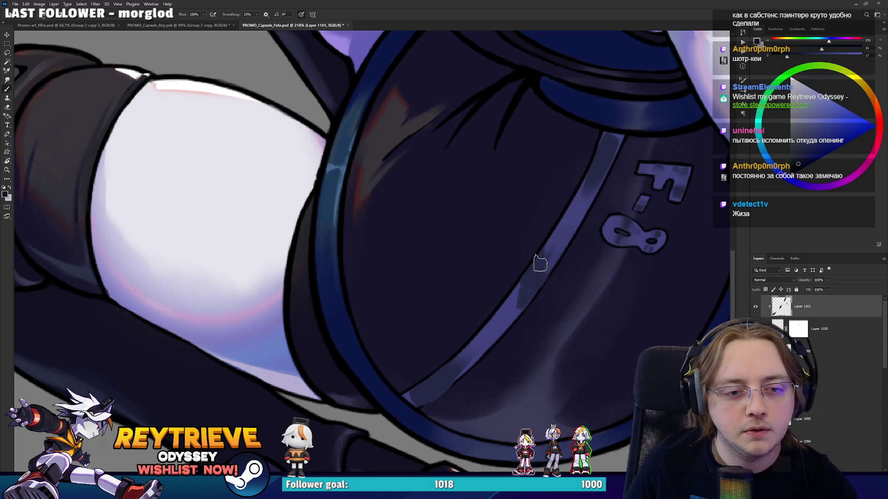
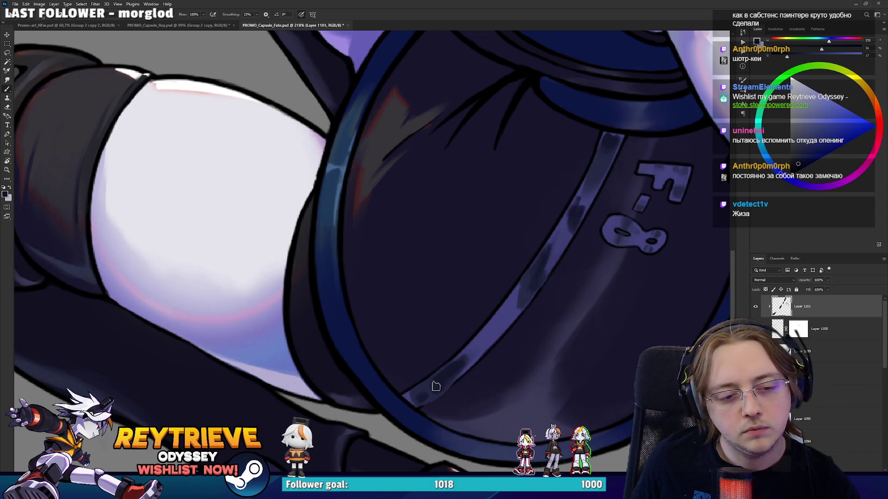
# Sample two rim blues from the suit, halve the eraser size and zoom out to check the figure
pyautogui.press('e')
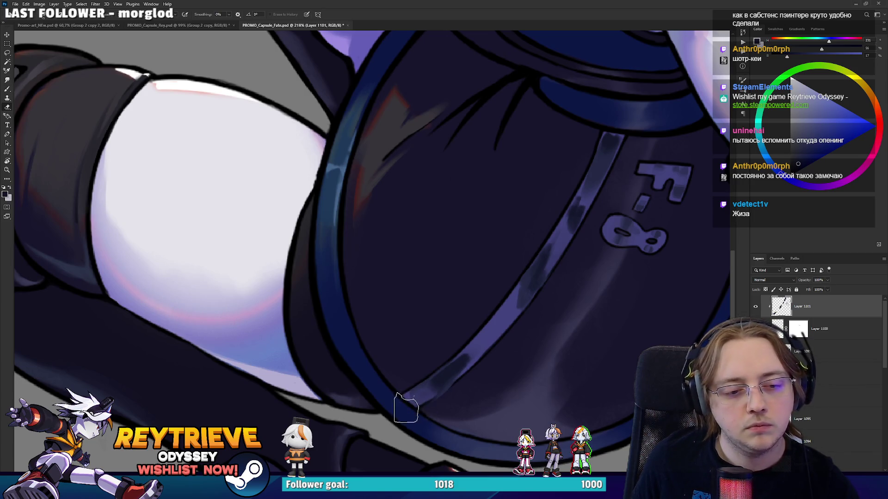
pyautogui.press('b')
pyautogui.keyDown('alt'); pyautogui.click(422, 389); pyautogui.keyUp('alt')
pyautogui.keyDown('alt'); pyautogui.click(521, 297); pyautogui.keyUp('alt')
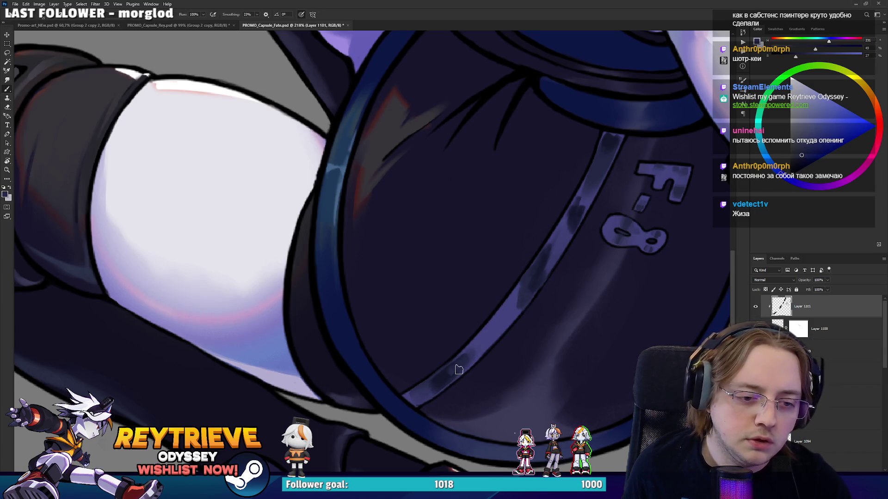
pyautogui.press('e')
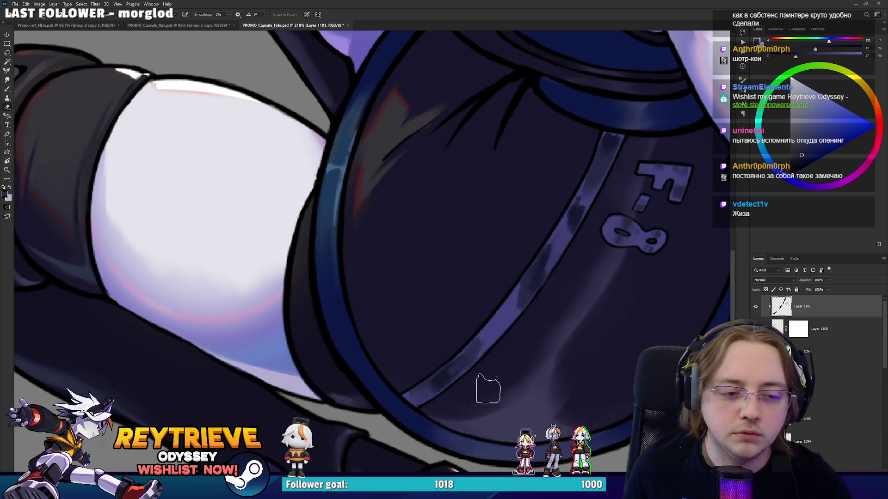
pyautogui.press('[')
pyautogui.press('[')
pyautogui.hotkey('ctrl', '0')
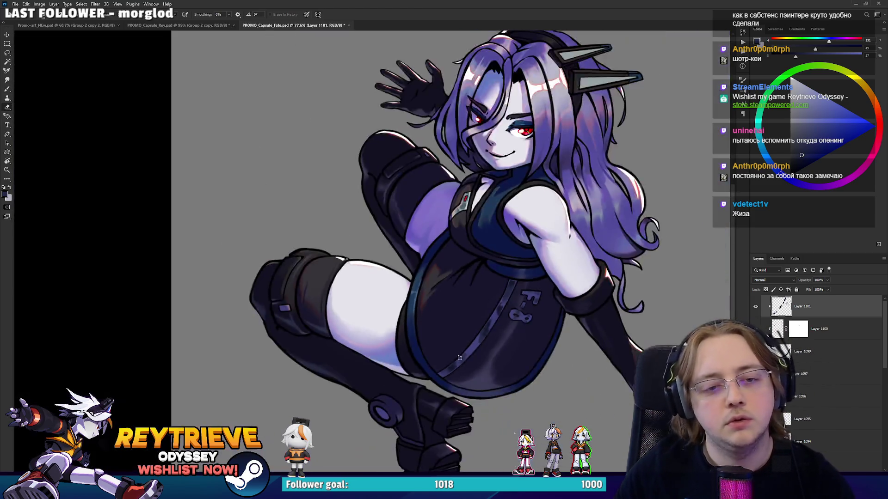
pyautogui.scroll(5, 461, 312)
# Turn the view toward the hip, sample a darker suit colour and erase part of the stripe highlight
pyautogui.press('b')
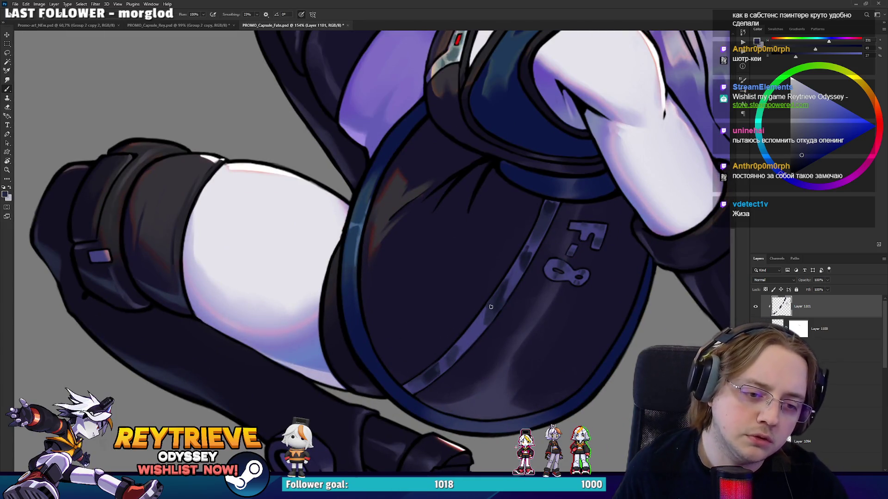
pyautogui.press('r')
pyautogui.moveTo(501, 292)
pyautogui.mouseDown()
pyautogui.moveTo(490, 305)
pyautogui.moveTo(416, 323)
pyautogui.moveTo(351, 307)
pyautogui.moveTo(417, 308)
pyautogui.mouseUp()
pyautogui.keyDown('alt'); pyautogui.click(369, 326); pyautogui.keyUp('alt')
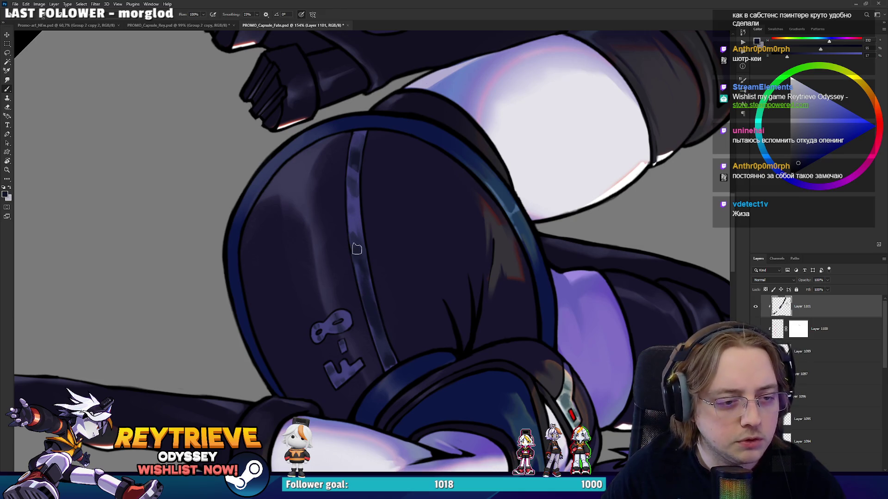
pyautogui.press('e')
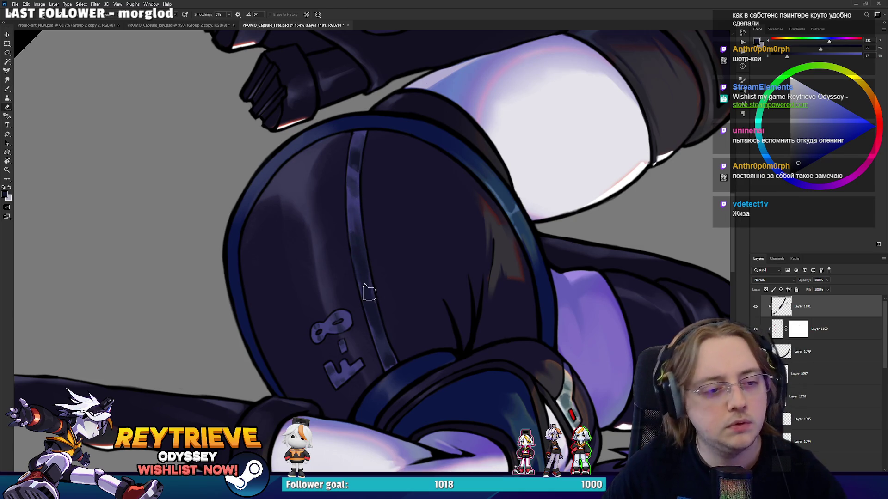
pyautogui.moveTo(367, 280)
pyautogui.mouseDown()
pyautogui.moveTo(390, 311)
pyautogui.moveTo(356, 254)
pyautogui.moveTo(382, 320)
pyautogui.mouseUp()
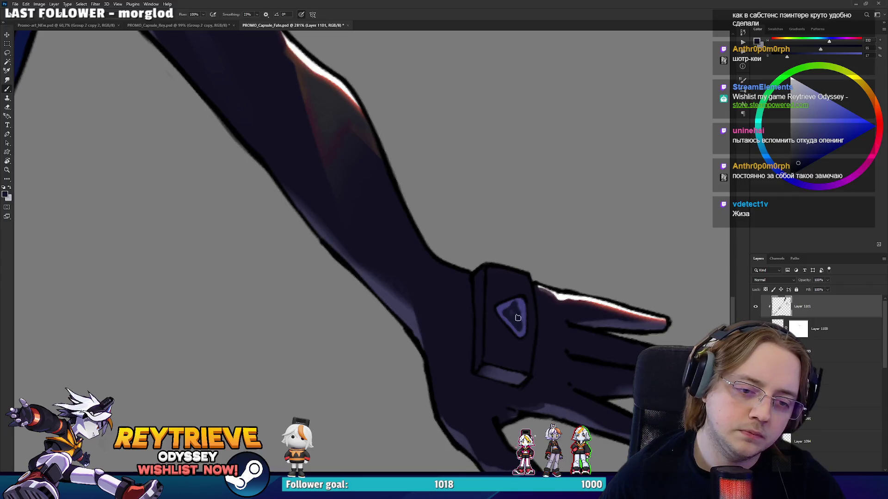
# Lasso the wristband and repaint its triangle emblem as a lighter filled shape
pyautogui.moveTo(520, 316); pyautogui.dragTo(507, 287)
pyautogui.moveTo(464, 234); pyautogui.dragTo(517, 309)
pyautogui.hotkey('ctrl', 'd')
pyautogui.moveTo(497, 272)
pyautogui.mouseDown()
pyautogui.moveTo(485, 282)
pyautogui.moveTo(486, 307)
pyautogui.mouseUp()
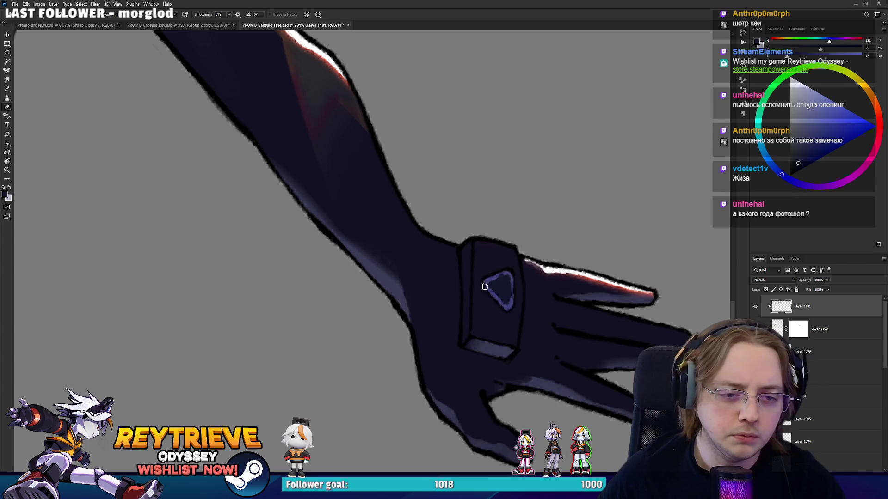
pyautogui.moveTo(492, 275)
pyautogui.mouseDown()
pyautogui.moveTo(513, 287)
pyautogui.moveTo(499, 296)
pyautogui.moveTo(499, 282)
pyautogui.moveTo(513, 303)
pyautogui.moveTo(503, 296)
pyautogui.mouseUp()
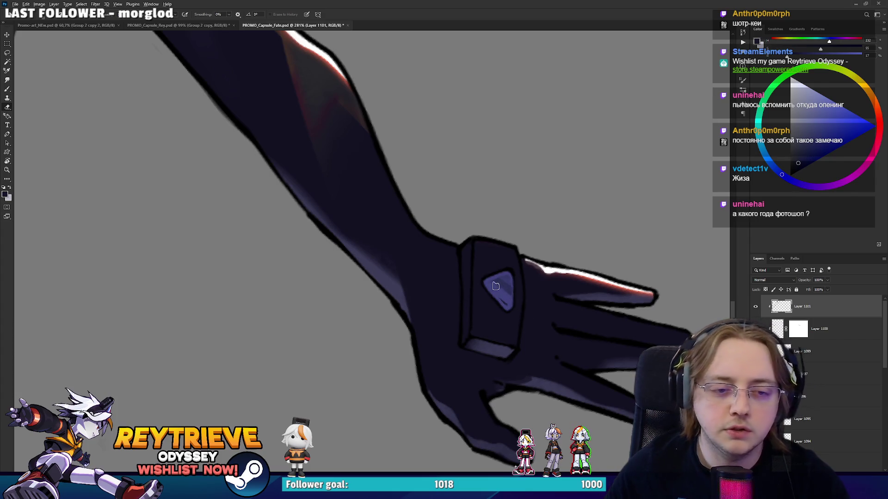
pyautogui.scroll(-5, 496, 286)
pyautogui.scroll(4, 417, 231)
# Bring the face and chest into view, add a new layer, and sample purple skin-shadow and light skin colours
pyautogui.press('b')
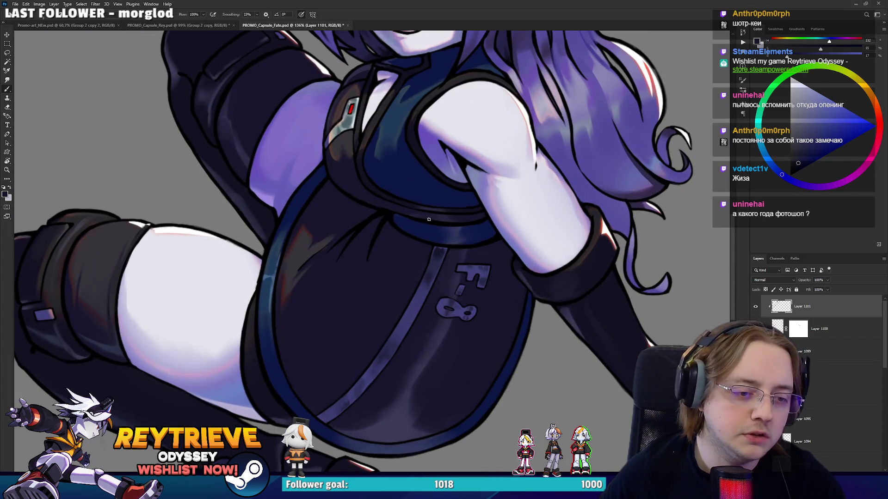
pyautogui.moveTo(474, 216); pyautogui.dragTo(513, 282)
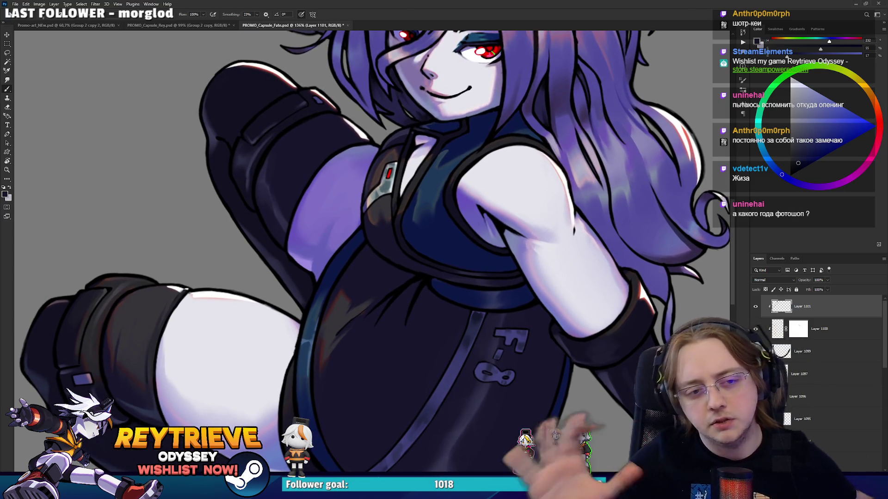
pyautogui.moveTo(476, 196)
pyautogui.mouseDown()
pyautogui.moveTo(495, 263)
pyautogui.moveTo(492, 242)
pyautogui.mouseUp()
pyautogui.scroll(3, 575, 214)
pyautogui.hotkey('ctrl', 'shift', 'alt', 'n')
pyautogui.keyDown('alt'); pyautogui.click(413, 236); pyautogui.keyUp('alt')
pyautogui.keyDown('alt'); pyautogui.click(408, 270); pyautogui.keyUp('alt')
pyautogui.keyDown('alt'); pyautogui.click(418, 243); pyautogui.keyUp('alt')
# Sample skin and chest colours, then paint a first teal stroke across the chest
pyautogui.keyDown('alt'); pyautogui.click(417, 272); pyautogui.keyUp('alt')
pyautogui.keyDown('alt'); pyautogui.click(419, 243); pyautogui.keyUp('alt')
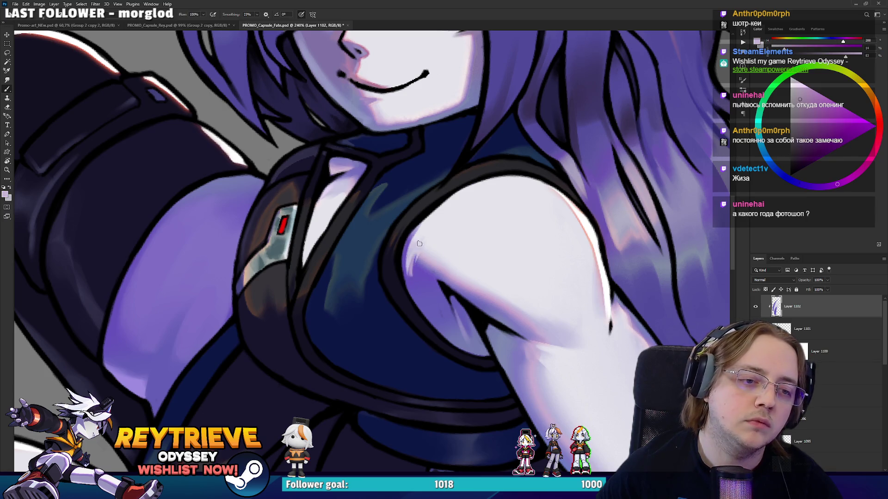
pyautogui.keyDown('alt'); pyautogui.click(410, 280); pyautogui.keyUp('alt')
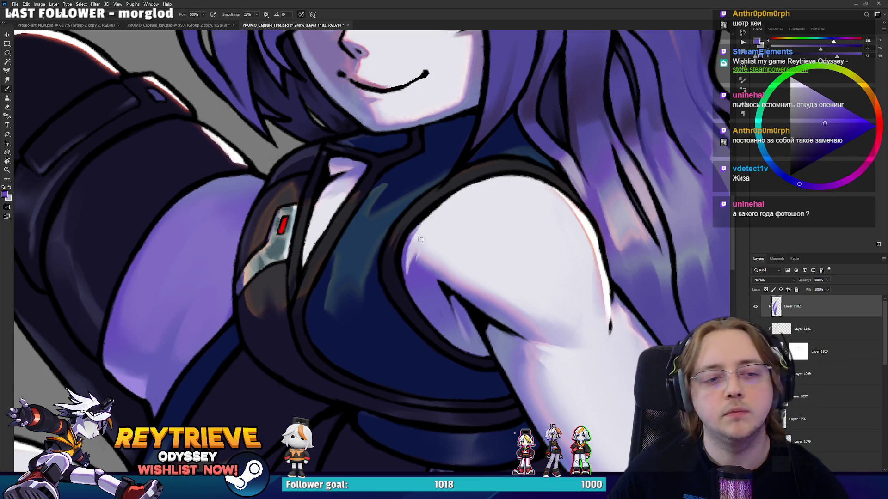
pyautogui.scroll(-3, 423, 245)
pyautogui.scroll(2, 434, 297)
pyautogui.scroll(2, 434, 298)
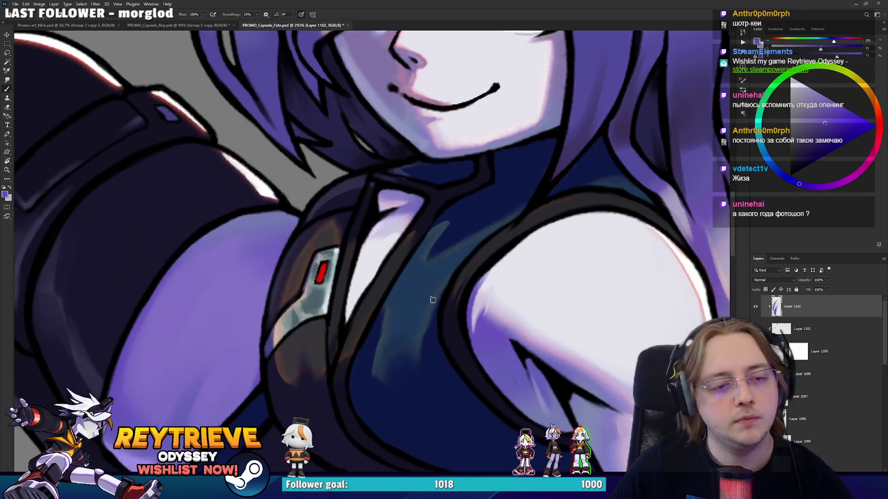
pyautogui.keyDown('alt'); pyautogui.click(436, 242); pyautogui.keyUp('alt')
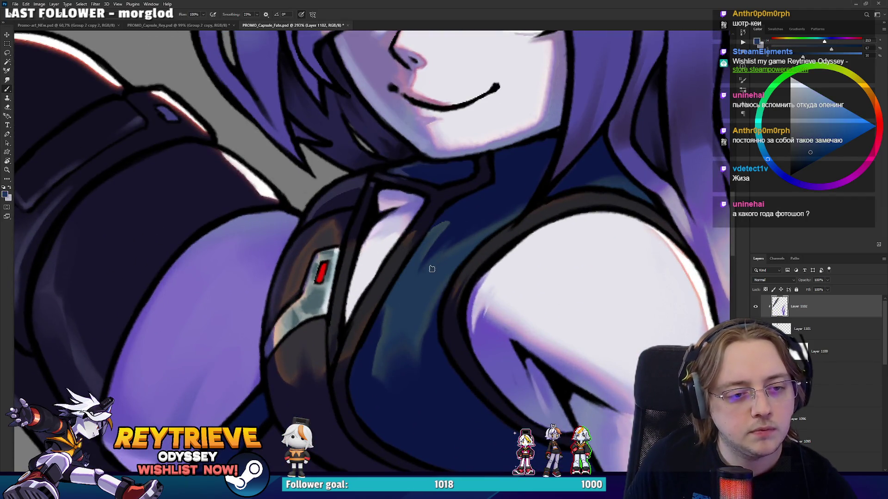
pyautogui.keyDown('alt'); pyautogui.click(436, 228); pyautogui.keyUp('alt')
pyautogui.moveTo(421, 245); pyautogui.dragTo(465, 210)
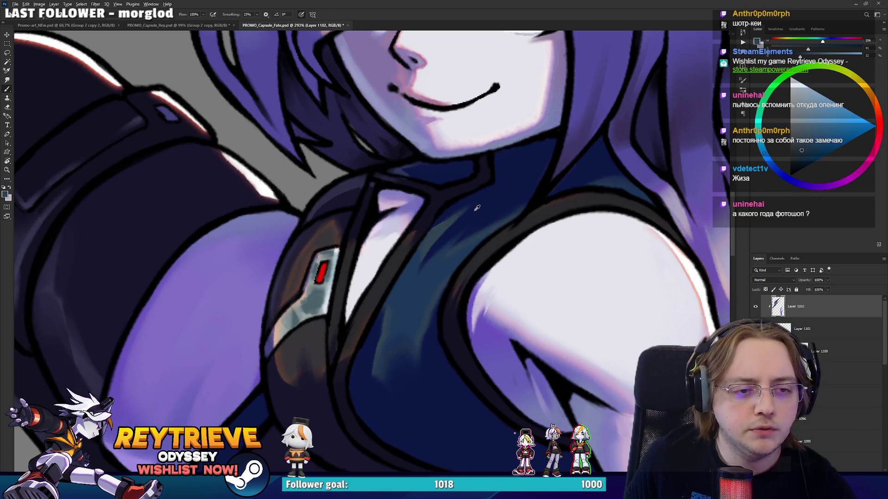
# Add more teal shading strokes over the dark chest, resampling the chest teal between them
pyautogui.keyDown('alt'); pyautogui.click(390, 351); pyautogui.keyUp('alt')
pyautogui.moveTo(380, 344); pyautogui.dragTo(393, 310)
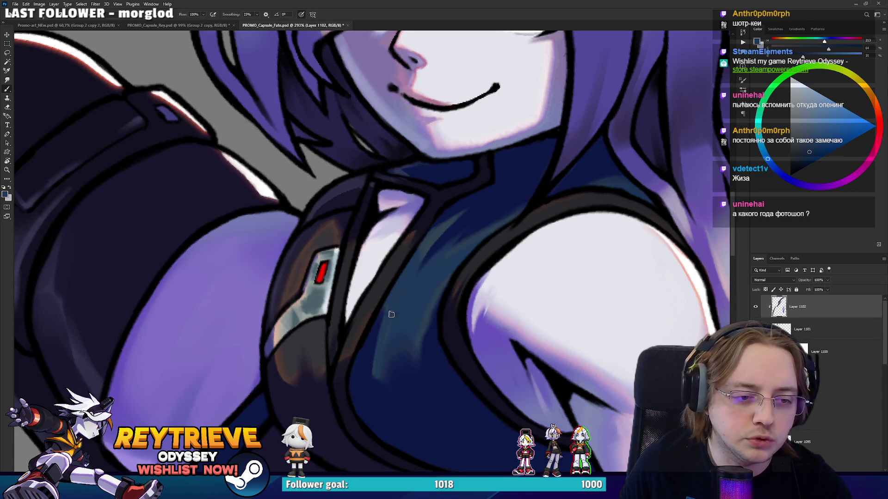
pyautogui.keyDown('alt'); pyautogui.click(379, 346); pyautogui.keyUp('alt')
pyautogui.moveTo(380, 409); pyautogui.dragTo(390, 320)
pyautogui.keyDown('alt'); pyautogui.click(388, 409); pyautogui.keyUp('alt')
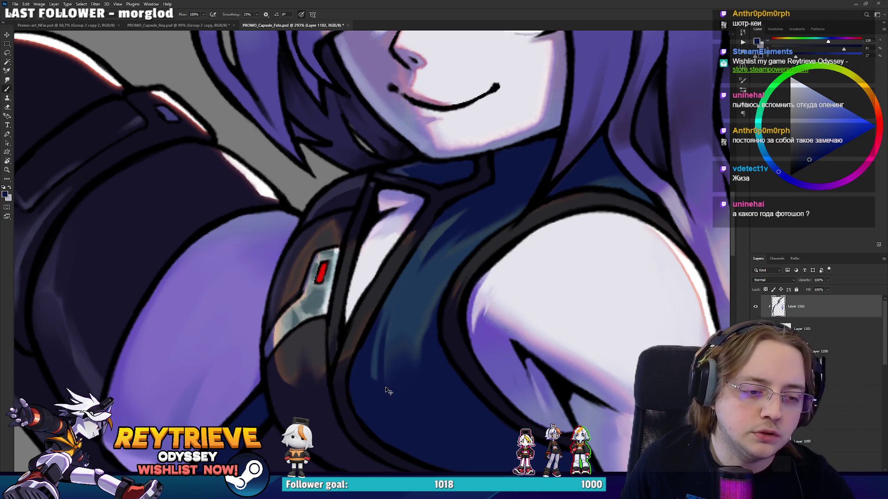
pyautogui.keyDown('alt'); pyautogui.click(408, 316); pyautogui.keyUp('alt')
# Tilt the view and paint a light highlight along the dark line by the collar
pyautogui.press('r')
pyautogui.moveTo(411, 312); pyautogui.dragTo(551, 263)
pyautogui.moveTo(502, 266); pyautogui.dragTo(510, 274)
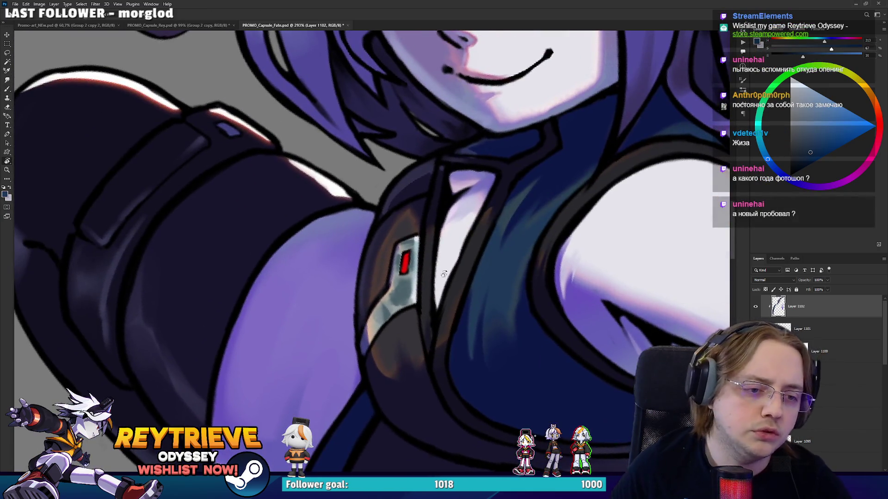
pyautogui.keyDown('alt'); pyautogui.click(408, 222); pyautogui.keyUp('alt')
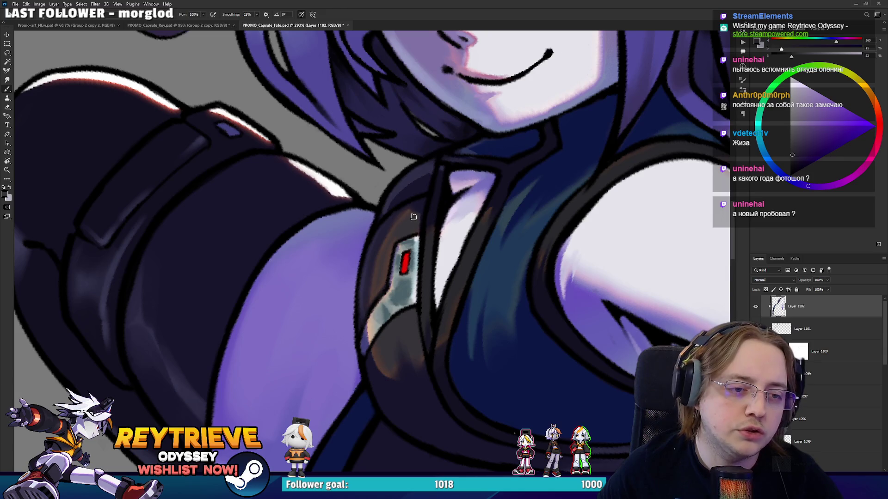
pyautogui.moveTo(427, 242)
pyautogui.mouseDown()
pyautogui.moveTo(433, 209)
pyautogui.moveTo(462, 222)
pyautogui.moveTo(397, 260)
pyautogui.mouseUp()
pyautogui.moveTo(295, 209); pyautogui.dragTo(359, 346)
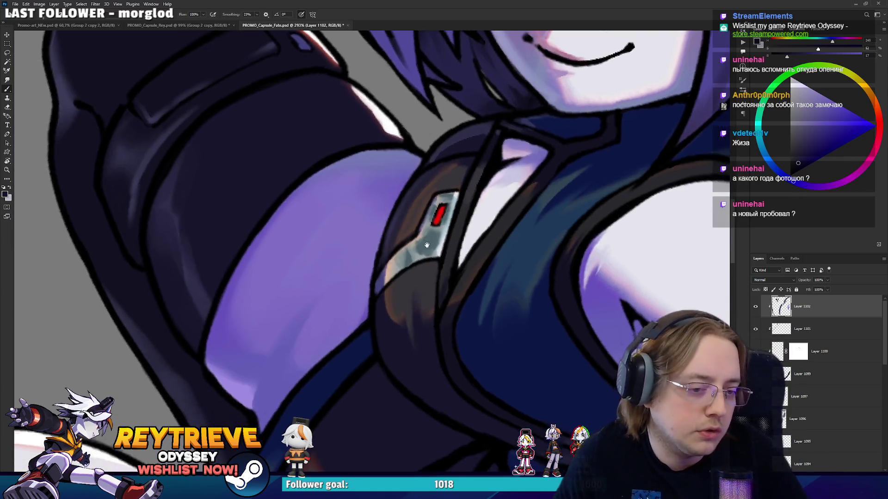
pyautogui.moveTo(365, 344)
pyautogui.mouseDown()
pyautogui.moveTo(411, 305)
pyautogui.moveTo(506, 363)
pyautogui.mouseUp()
# Move the view along the upper arm and sample several blue-violet shading colours from the shoulder and arm
pyautogui.keyDown('alt'); pyautogui.click(451, 300); pyautogui.keyUp('alt')
pyautogui.keyDown('alt'); pyautogui.click(258, 360); pyautogui.keyUp('alt')
pyautogui.moveTo(259, 376); pyautogui.dragTo(406, 214)
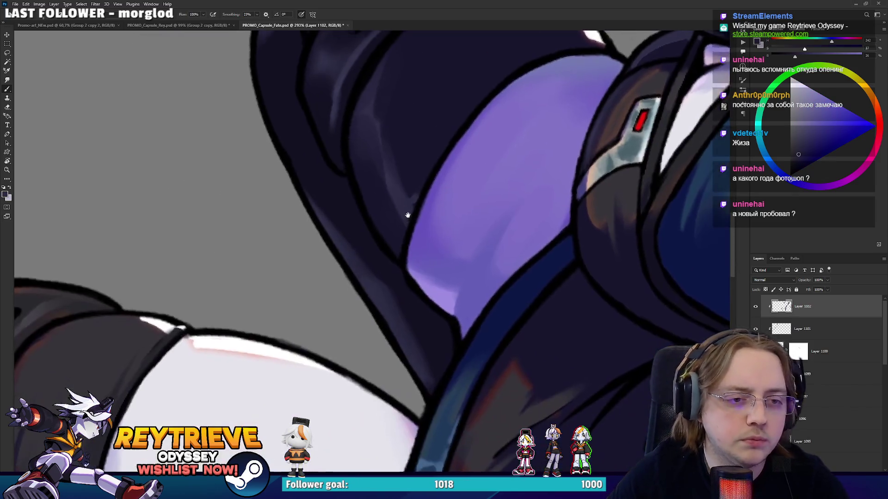
pyautogui.moveTo(433, 156); pyautogui.dragTo(431, 260)
pyautogui.keyDown('alt'); pyautogui.click(416, 264); pyautogui.keyUp('alt')
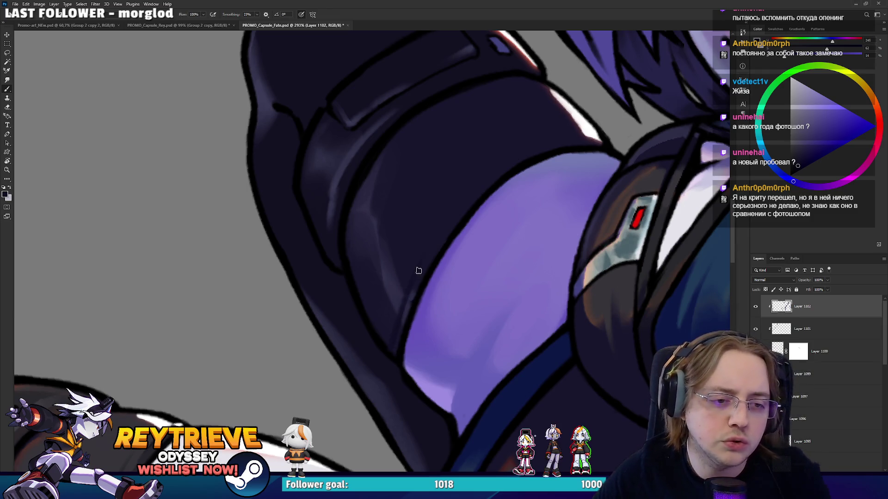
pyautogui.moveTo(437, 235); pyautogui.dragTo(432, 218)
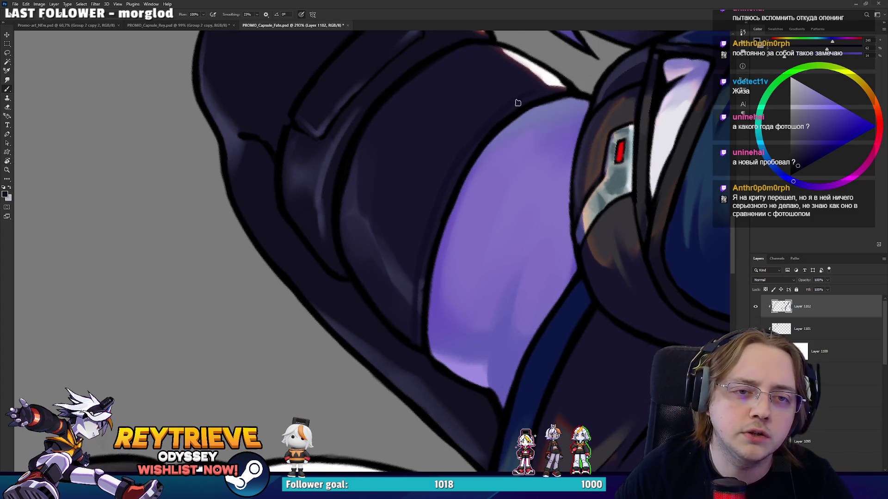
pyautogui.keyDown('alt'); pyautogui.click(422, 286); pyautogui.keyUp('alt')
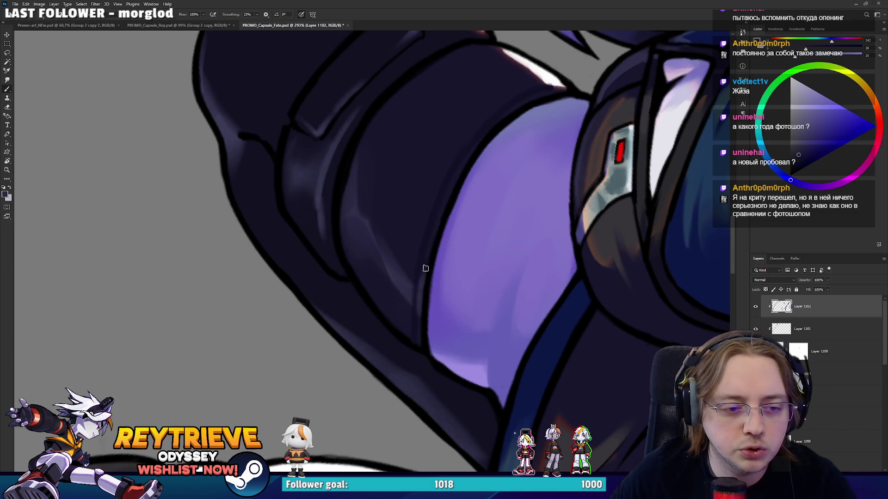
pyautogui.keyDown('alt'); pyautogui.click(400, 303); pyautogui.keyUp('alt')
pyautogui.keyDown('alt'); pyautogui.click(400, 276); pyautogui.keyUp('alt')
# Choose a slightly darker blue paint colour and fit the whole illustration in the window
pyautogui.scroll(-3, 413, 252)
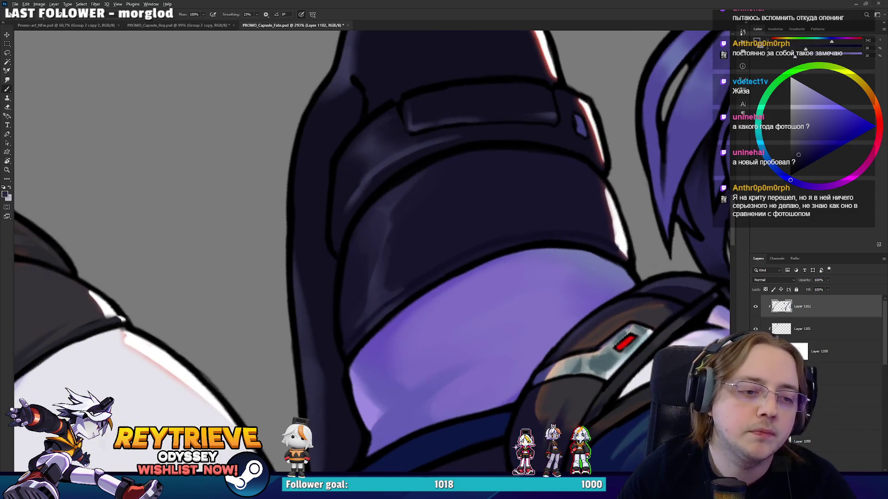
pyautogui.scroll(-3, 463, 250)
pyautogui.scroll(4, 547, 248)
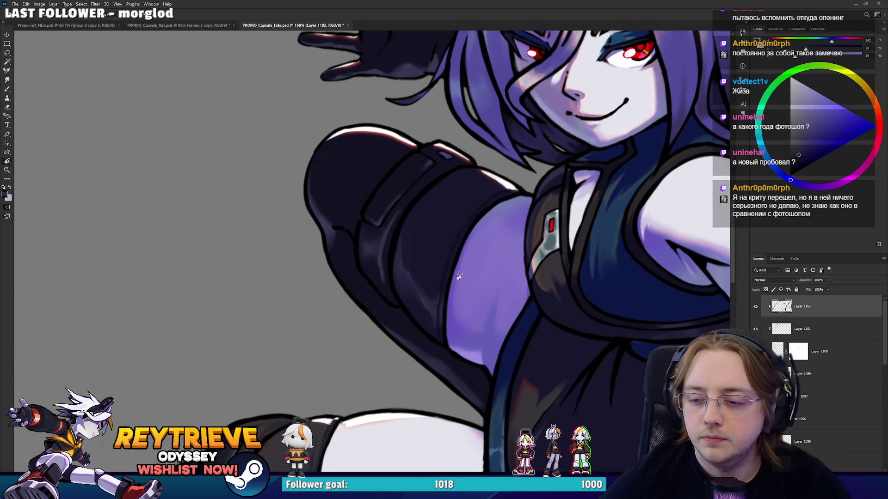
pyautogui.press('b')
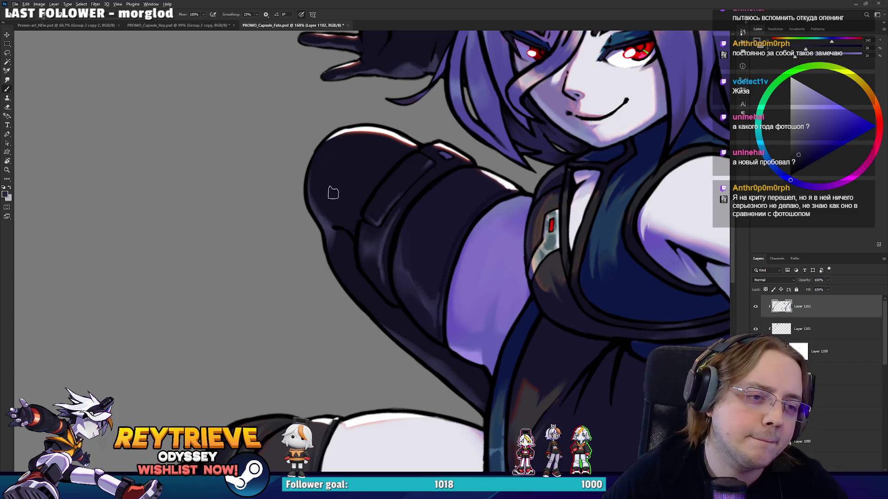
pyautogui.keyDown('alt'); pyautogui.click(335, 221); pyautogui.keyUp('alt')
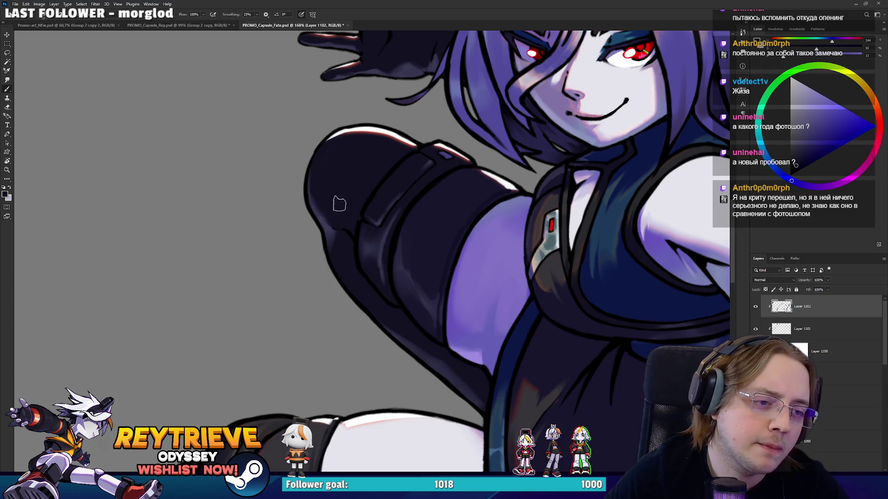
pyautogui.hotkey('ctrl', '0')
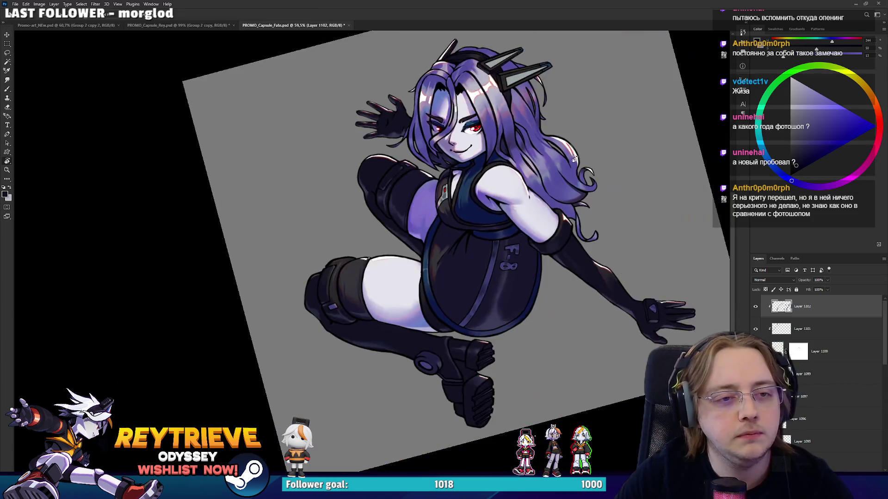
# Zoom in on the face and add a new empty layer for painting
pyautogui.press('Escape')
pyautogui.keyDown('alt'); pyautogui.scroll(2, 491, 145); pyautogui.keyUp('alt')
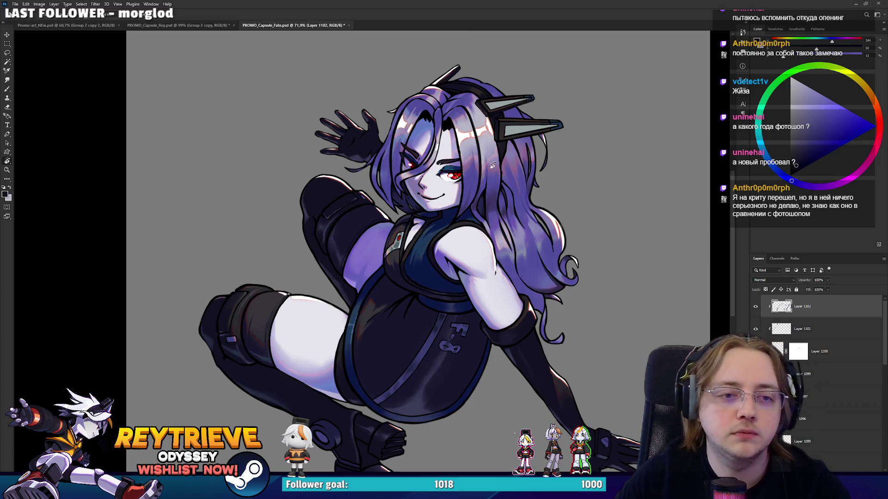
pyautogui.keyDown('alt'); pyautogui.scroll(10, 486, 160); pyautogui.keyUp('alt')
pyautogui.hotkey('ctrl', 'shift', 'alt', 'n')
pyautogui.press('b')
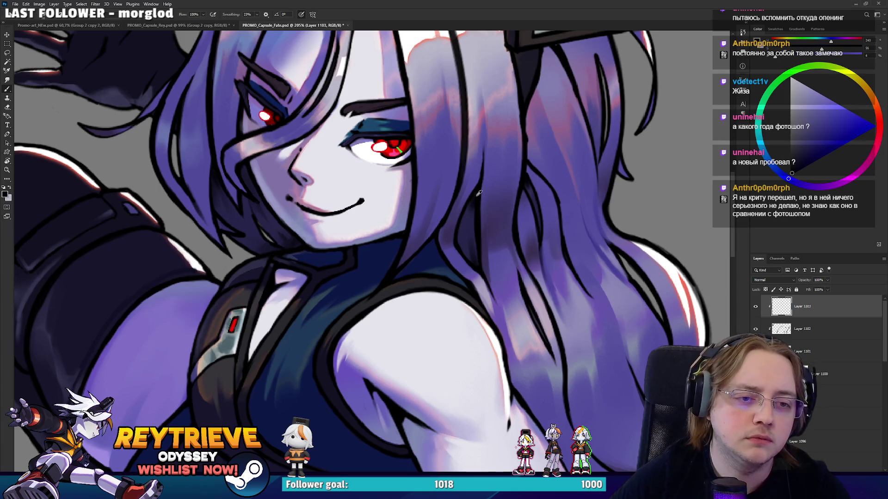
# Paint dark shading strokes into the purple hair beside the face
pyautogui.moveTo(529, 184); pyautogui.dragTo(532, 206)
pyautogui.scroll(3, 535, 226)
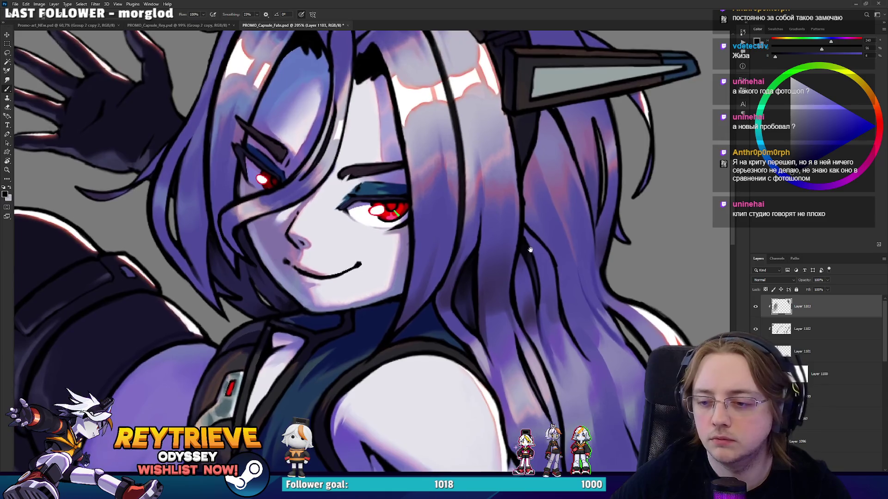
pyautogui.moveTo(532, 227); pyautogui.dragTo(531, 250)
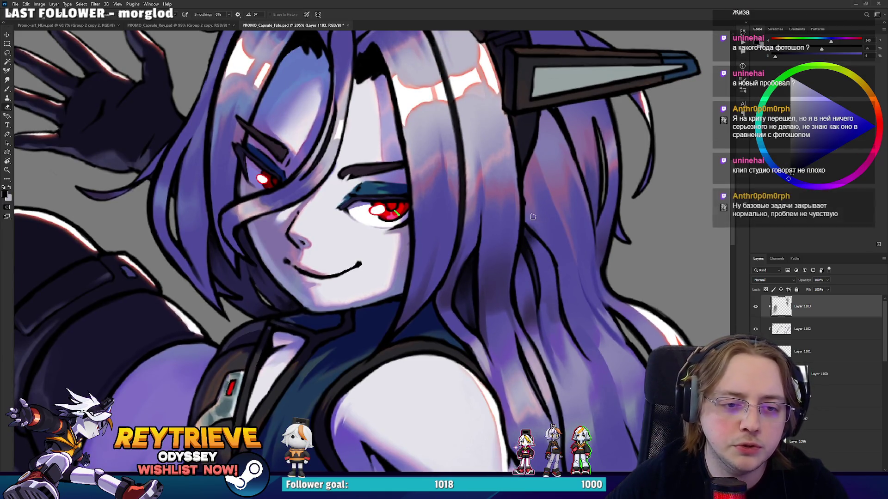
pyautogui.scroll(9, 543, 187)
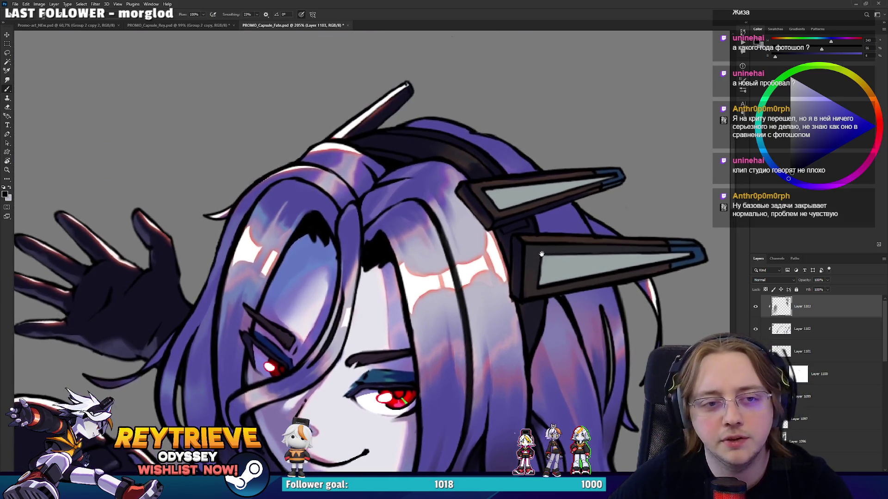
pyautogui.moveTo(541, 254); pyautogui.dragTo(540, 254)
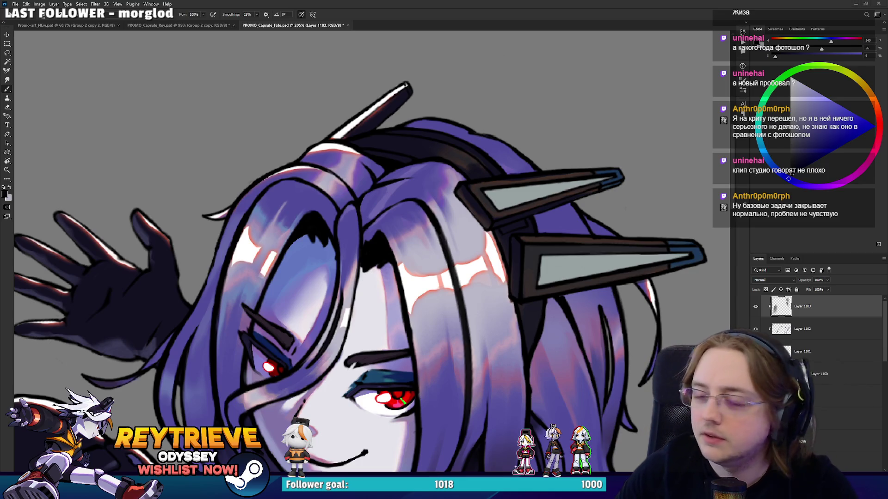
# Zoom in on the headband and thicken the dark outline near it
pyautogui.scroll(2, 485, 216)
pyautogui.keyDown('alt'); pyautogui.click(475, 216); pyautogui.keyUp('alt')
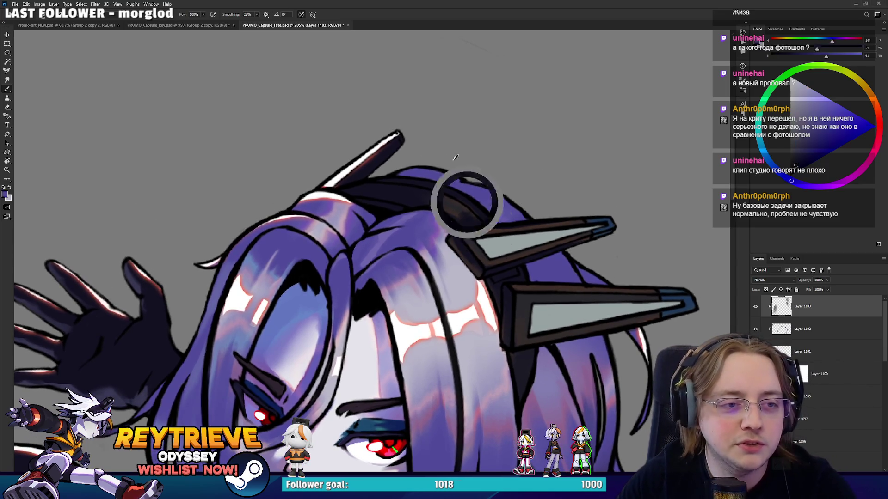
pyautogui.scroll(1, 506, 214)
pyautogui.moveTo(506, 215); pyautogui.dragTo(506, 283)
pyautogui.scroll(2, 390, 244)
pyautogui.keyDown('alt'); pyautogui.click(389, 243); pyautogui.keyUp('alt')
pyautogui.moveTo(383, 232); pyautogui.dragTo(353, 264)
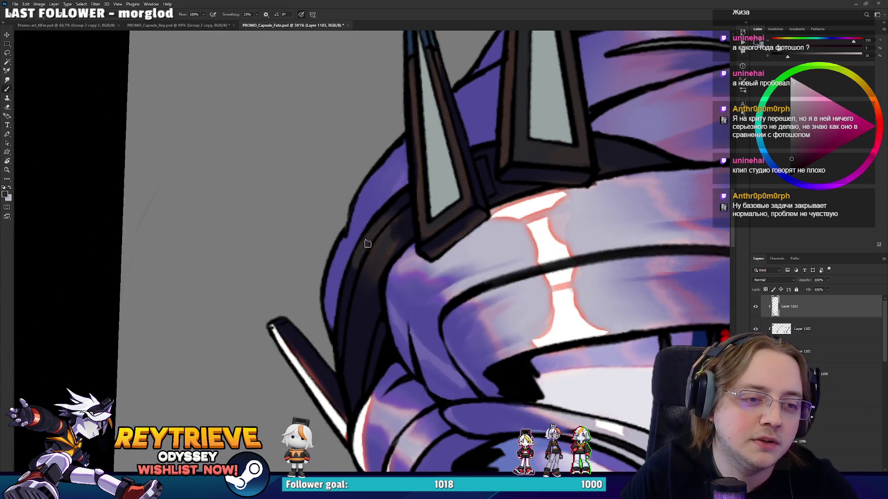
pyautogui.keyDown('alt'); pyautogui.click(390, 245); pyautogui.keyUp('alt')
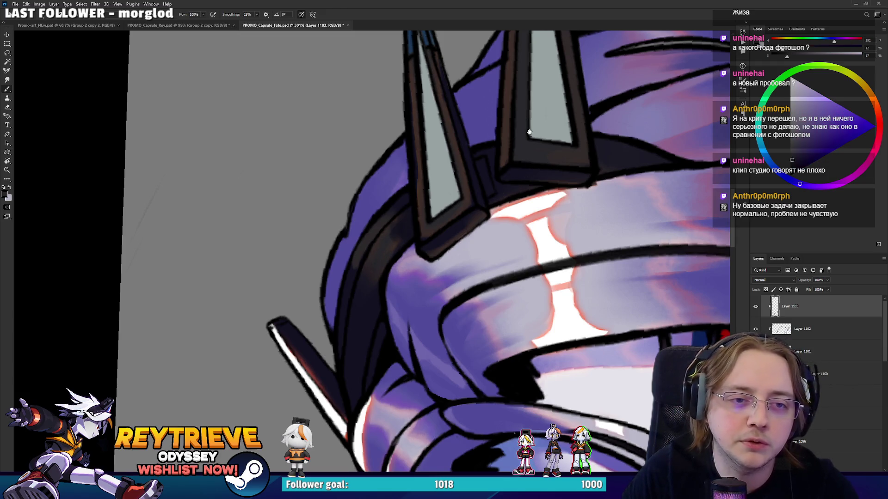
pyautogui.scroll(-2, 527, 133)
# Paint a dark reddish-brown edge up the right horn and blue along its tip's edge
pyautogui.moveTo(527, 133); pyautogui.dragTo(545, 192)
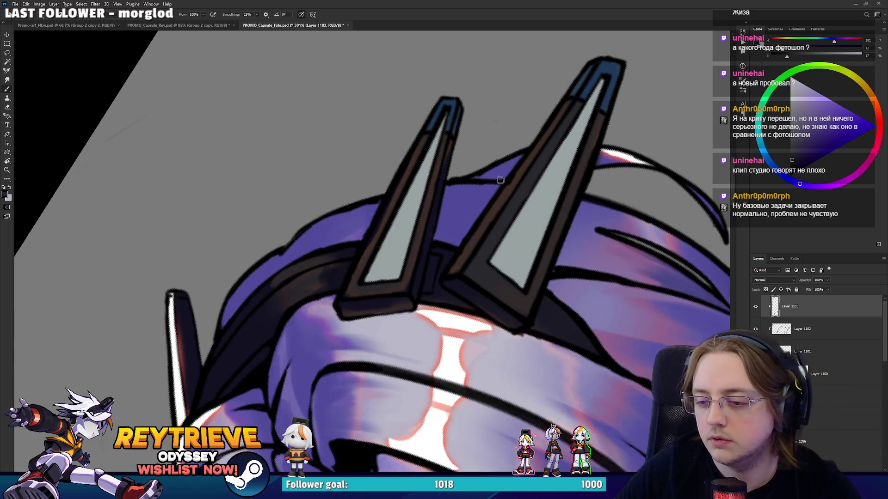
pyautogui.keyDown('alt'); pyautogui.click(460, 265); pyautogui.keyUp('alt')
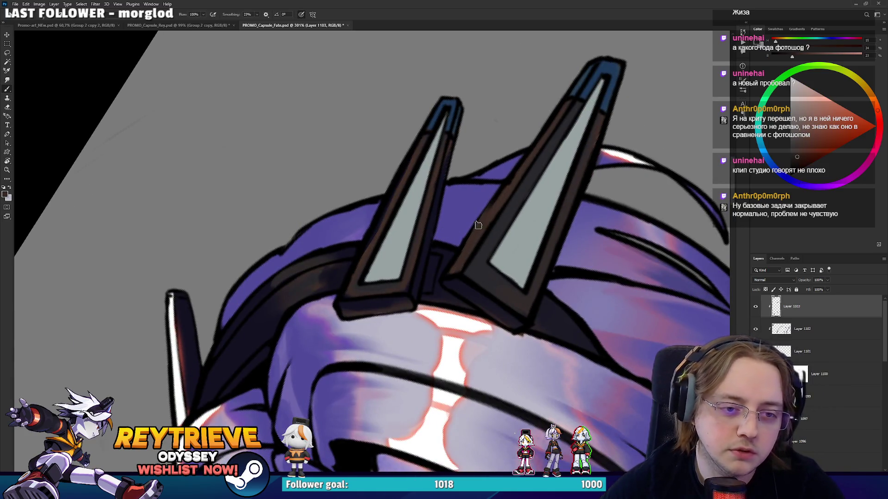
pyautogui.keyDown('shift'); pyautogui.click(465, 256); pyautogui.keyUp('shift')
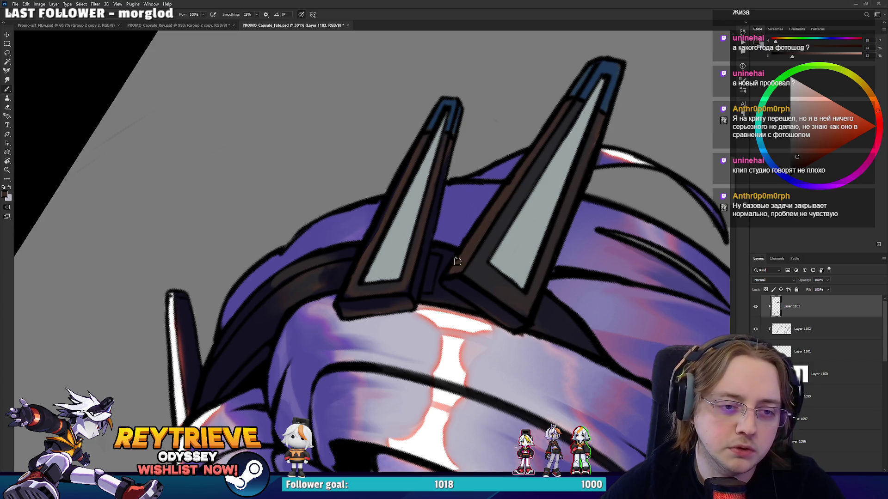
pyautogui.moveTo(525, 153); pyautogui.dragTo(513, 189)
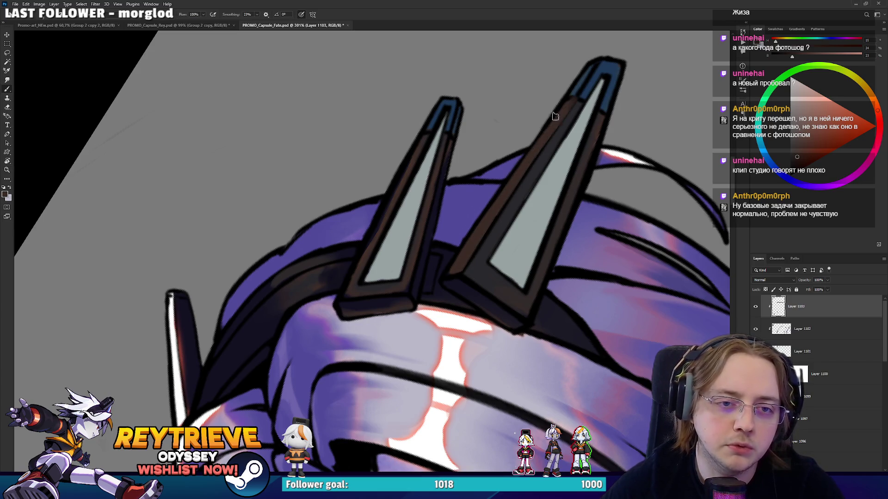
pyautogui.keyDown('alt'); pyautogui.click(580, 85); pyautogui.keyUp('alt')
pyautogui.moveTo(580, 85); pyautogui.dragTo(595, 62)
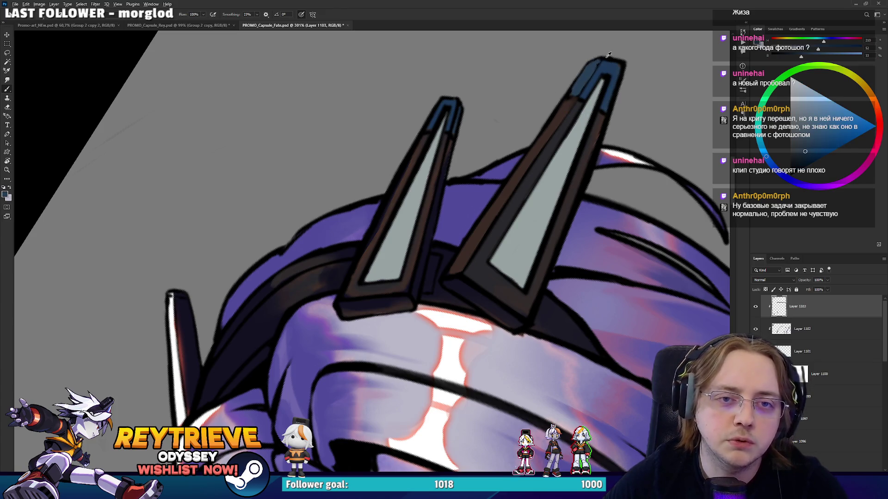
pyautogui.keyDown('alt'); pyautogui.click(608, 54); pyautogui.keyUp('alt')
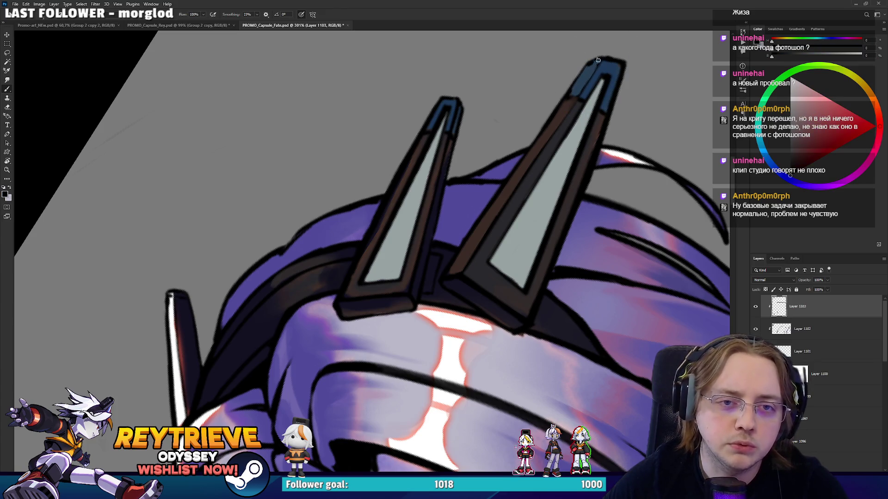
pyautogui.keyDown('alt'); pyautogui.click(581, 83); pyautogui.keyUp('alt')
pyautogui.moveTo(581, 84); pyautogui.dragTo(588, 67)
pyautogui.keyDown('alt'); pyautogui.click(564, 110); pyautogui.keyUp('alt')
# Rotate the view about 40° clockwise and paint a lighter brown highlight up the right horn toward the tip
pyautogui.press('r')
pyautogui.moveTo(564, 105)
pyautogui.mouseDown()
pyautogui.moveTo(576, 194)
pyautogui.moveTo(556, 250)
pyautogui.moveTo(567, 204)
pyautogui.moveTo(601, 176)
pyautogui.moveTo(668, 161)
pyautogui.mouseUp()
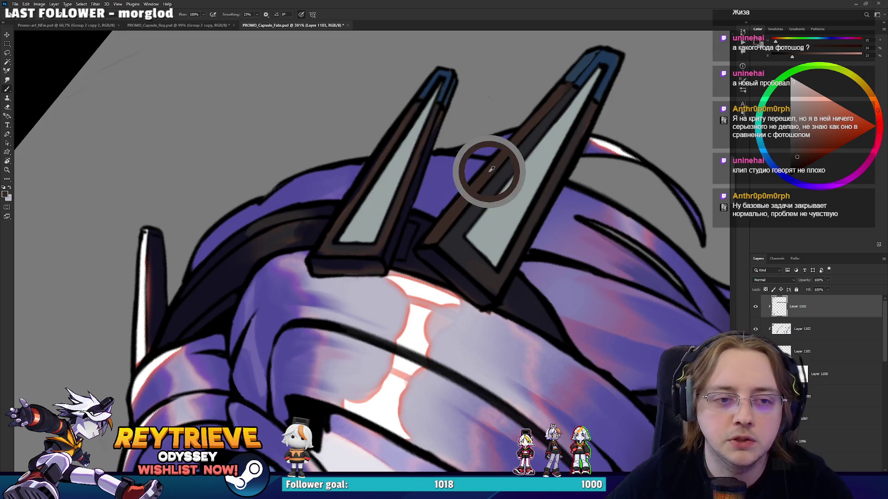
pyautogui.click(799, 143)
pyautogui.moveTo(456, 224)
pyautogui.mouseDown()
pyautogui.moveTo(437, 248)
pyautogui.moveTo(549, 111)
pyautogui.mouseUp()
pyautogui.hotkey('ctrl', 'z')
pyautogui.moveTo(497, 174); pyautogui.dragTo(545, 116)
pyautogui.moveTo(494, 178); pyautogui.dragTo(572, 88)
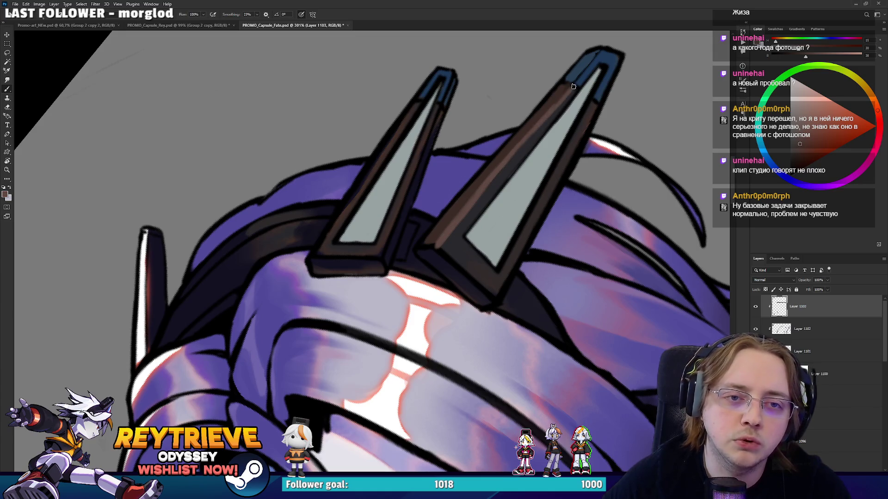
# Resample the horn tip's dark blue, the horn outline's browns and black from the outline
pyautogui.keyDown('alt'); pyautogui.click(544, 125); pyautogui.keyUp('alt')
pyautogui.keyDown('alt'); pyautogui.click(540, 124); pyautogui.keyUp('alt')
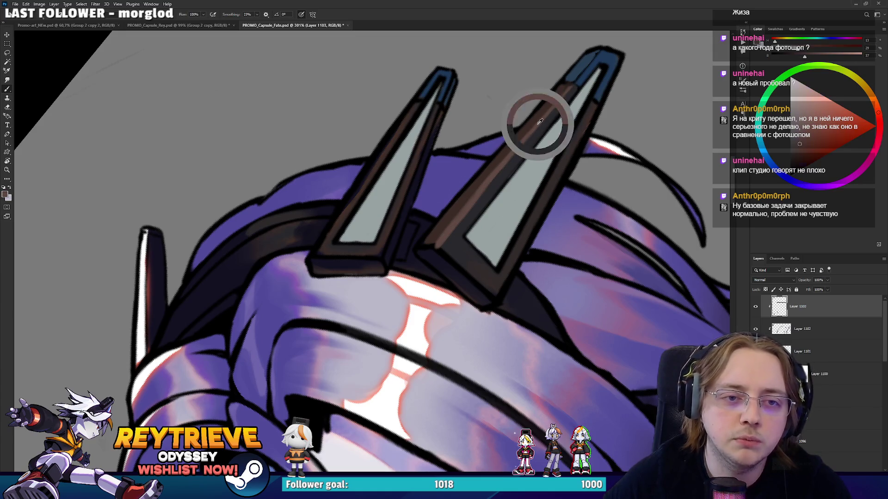
pyautogui.keyDown('alt'); pyautogui.click(589, 69); pyautogui.keyUp('alt')
pyautogui.keyDown('alt'); pyautogui.click(567, 73); pyautogui.keyUp('alt')
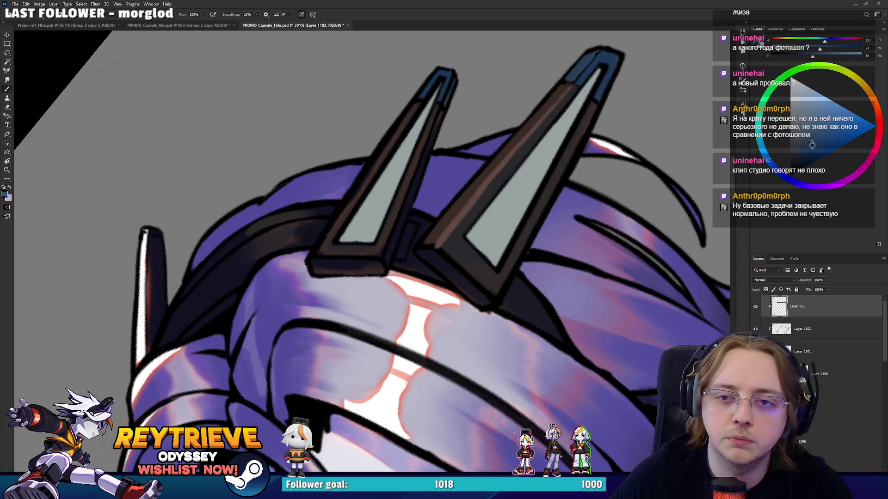
pyautogui.keyDown('alt'); pyautogui.click(607, 54); pyautogui.keyUp('alt')
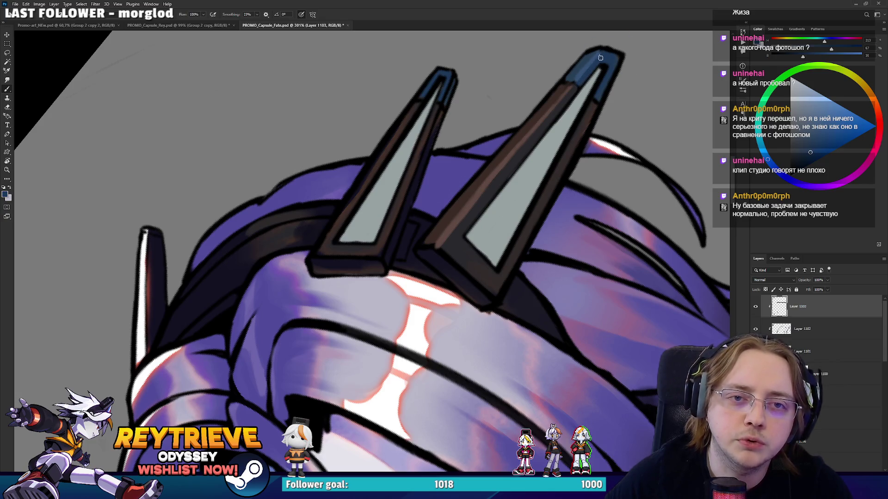
pyautogui.keyDown('alt'); pyautogui.click(559, 91); pyautogui.keyUp('alt')
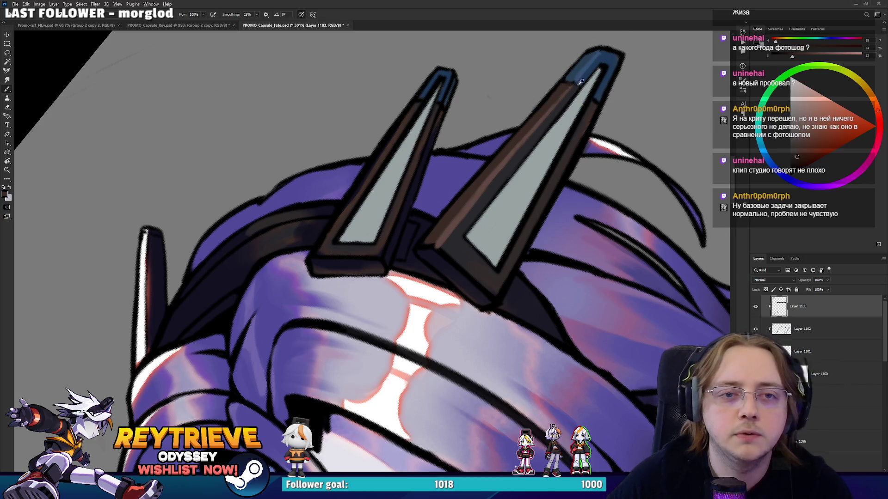
pyautogui.keyDown('alt'); pyautogui.click(566, 87); pyautogui.keyUp('alt')
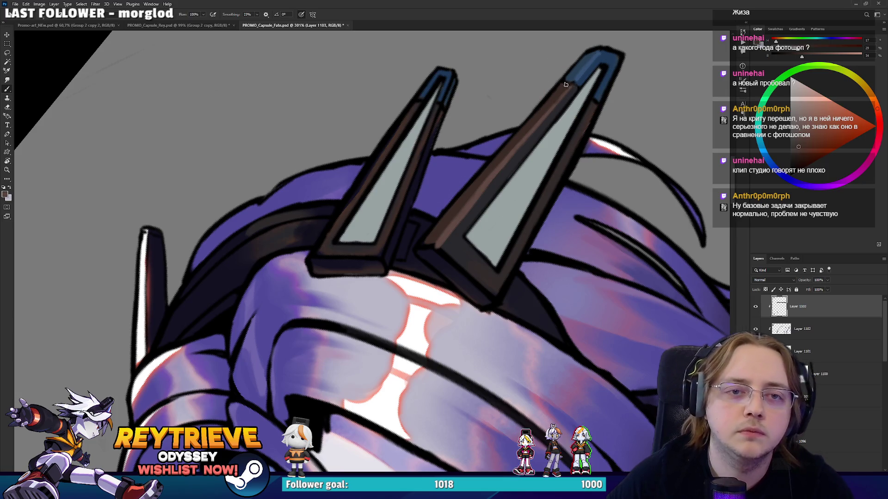
pyautogui.keyDown('alt'); pyautogui.click(443, 249); pyautogui.keyUp('alt')
# Rotate the view about 14° counter-clockwise and paint brown along the left horn's lower and right edges
pyautogui.press('r')
pyautogui.moveTo(495, 283); pyautogui.dragTo(498, 253)
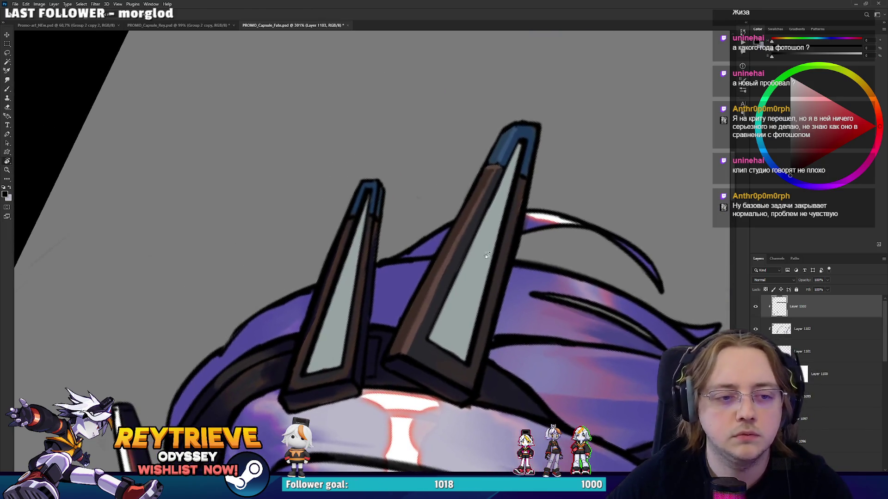
pyautogui.press('b')
pyautogui.keyDown('alt'); pyautogui.click(410, 333); pyautogui.keyUp('alt')
pyautogui.moveTo(354, 373); pyautogui.dragTo(359, 336)
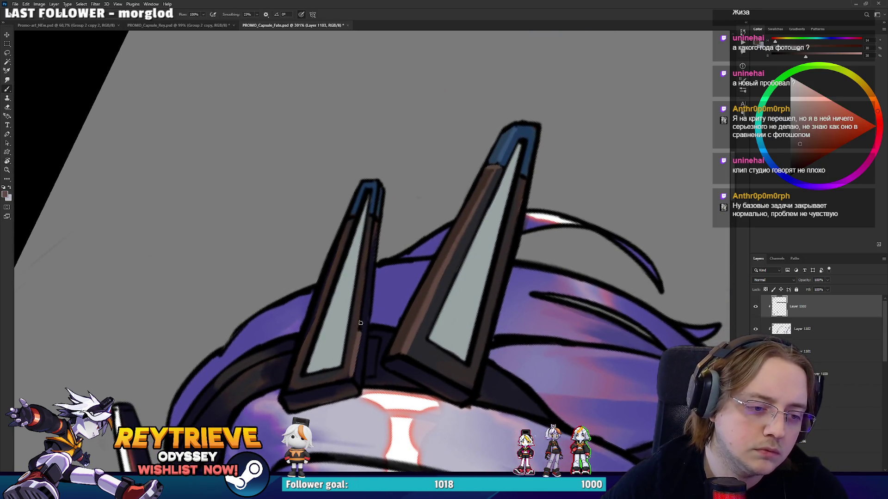
pyautogui.moveTo(366, 295); pyautogui.dragTo(350, 377)
pyautogui.moveTo(364, 295); pyautogui.dragTo(366, 264)
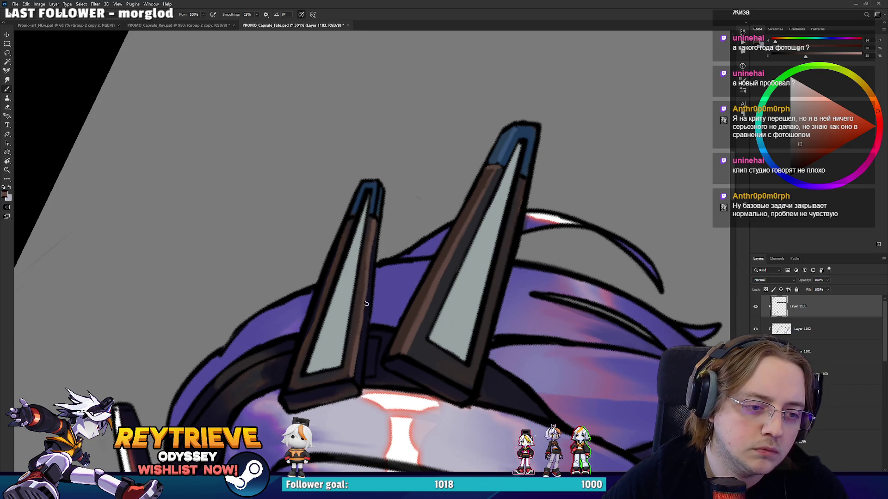
pyautogui.keyDown('alt'); pyautogui.click(363, 320); pyautogui.keyUp('alt')
pyautogui.moveTo(358, 344)
pyautogui.mouseDown()
pyautogui.moveTo(374, 229)
pyautogui.moveTo(397, 263)
pyautogui.moveTo(510, 204)
pyautogui.moveTo(499, 197)
pyautogui.moveTo(504, 217)
pyautogui.moveTo(486, 200)
pyautogui.mouseUp()
pyautogui.hotkey('ctrl', 'z')
# Retouch the horn's brown edge and add a dark line along the left horn's right edge
pyautogui.press('r')
pyautogui.press('r')
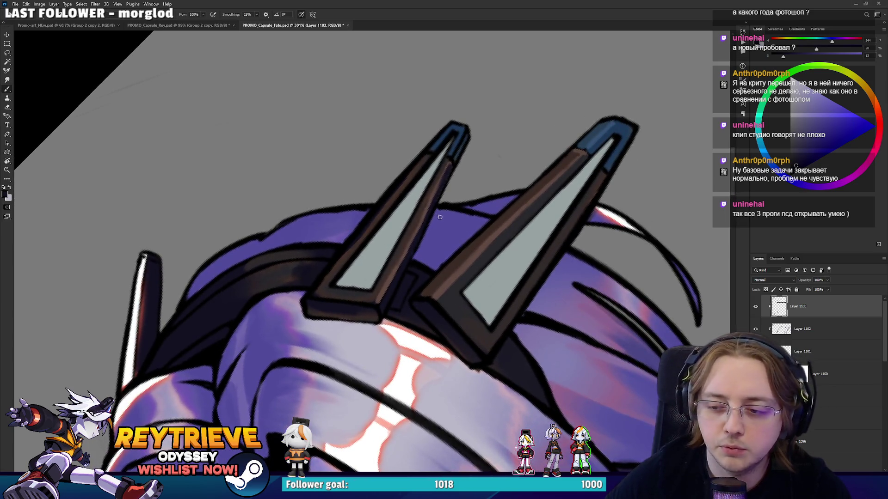
pyautogui.keyDown('alt'); pyautogui.click(407, 252); pyautogui.keyUp('alt')
pyautogui.moveTo(393, 276); pyautogui.dragTo(415, 230)
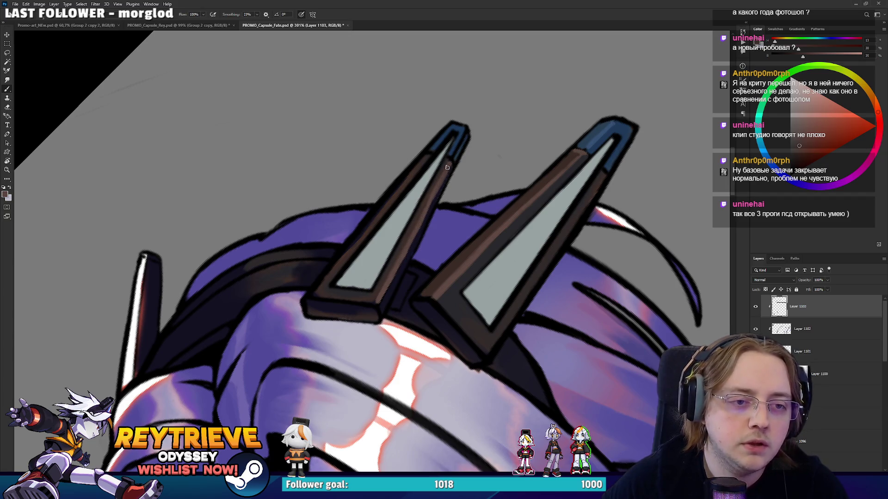
pyautogui.keyDown('alt'); pyautogui.click(427, 220); pyautogui.keyUp('alt')
pyautogui.moveTo(431, 208); pyautogui.dragTo(450, 167)
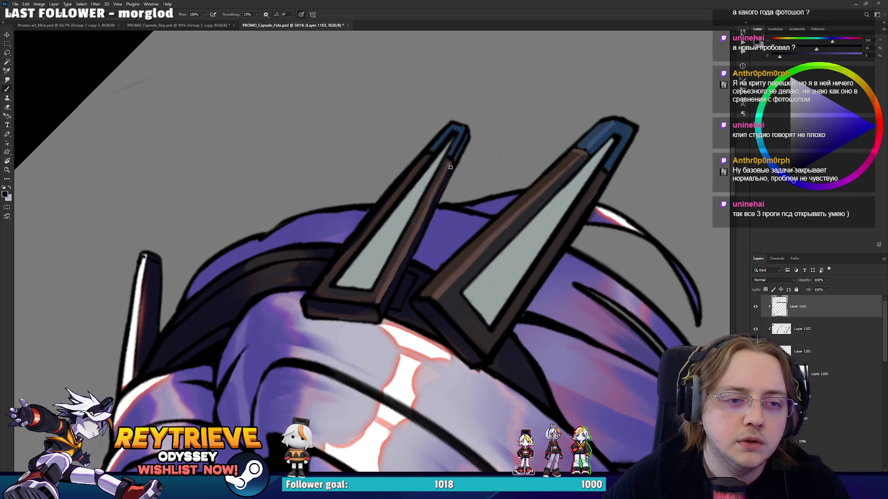
# Sample darker red-brown shades of the horn outline and rotate the view toward the horn edge
pyautogui.keyDown('alt'); pyautogui.click(426, 190); pyautogui.keyUp('alt')
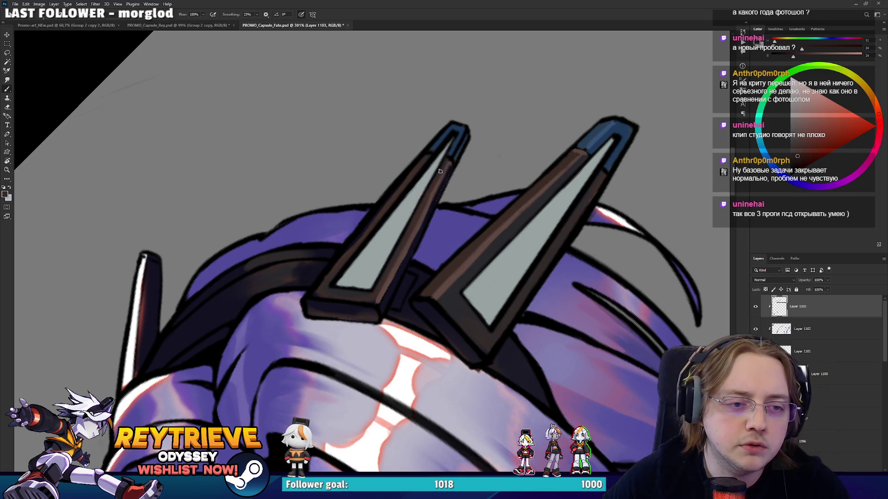
pyautogui.keyDown('alt'); pyautogui.click(378, 300); pyautogui.keyUp('alt')
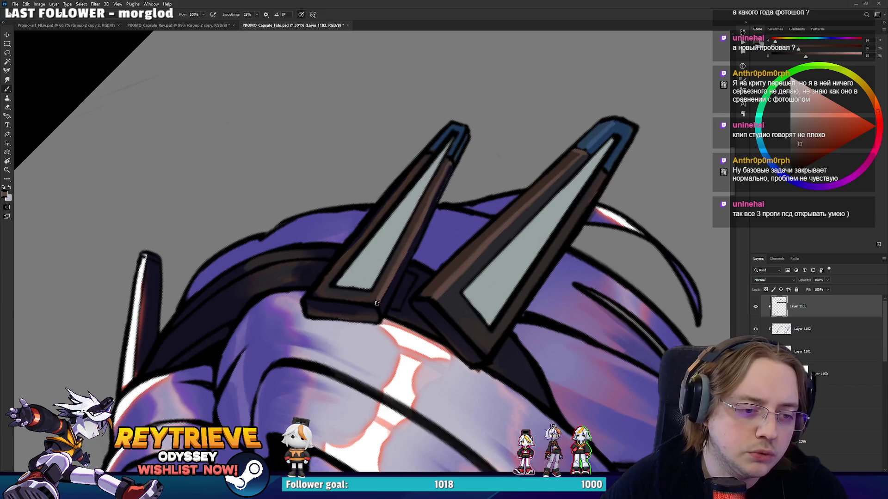
pyautogui.keyDown('alt'); pyautogui.click(328, 282); pyautogui.keyUp('alt')
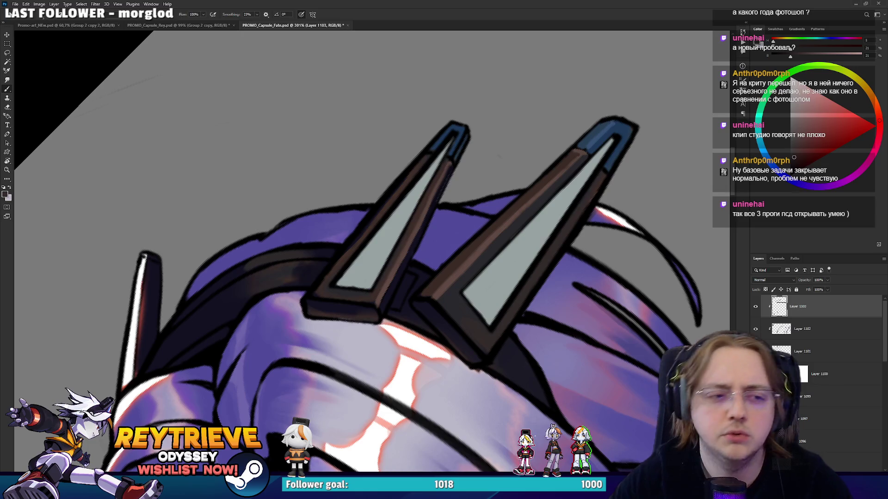
pyautogui.keyDown('alt'); pyautogui.click(366, 244); pyautogui.keyUp('alt')
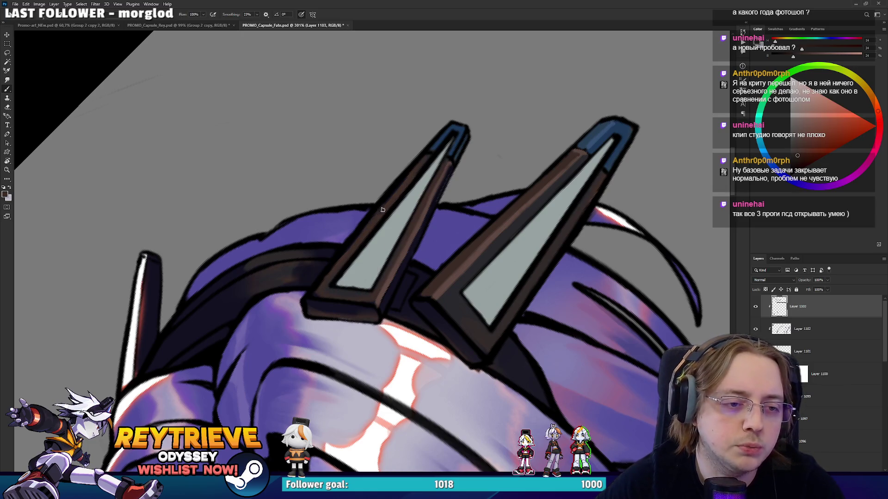
pyautogui.keyDown('alt'); pyautogui.click(319, 292); pyautogui.keyUp('alt')
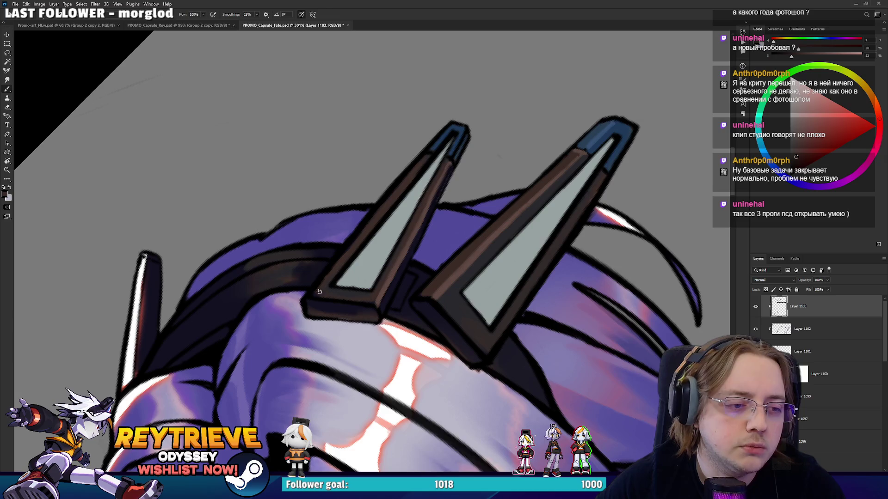
pyautogui.moveTo(332, 296)
pyautogui.mouseDown()
pyautogui.moveTo(365, 250)
pyautogui.moveTo(407, 279)
pyautogui.mouseUp()
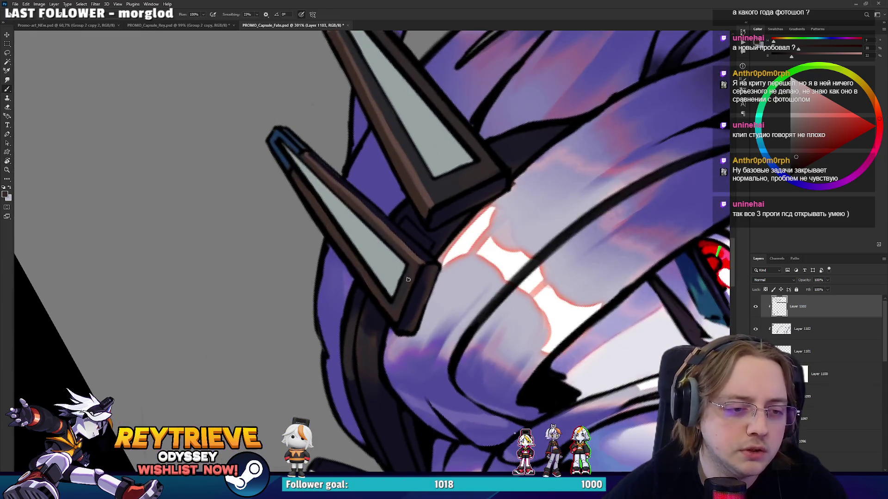
# Paint a dark stroke up the left horn's right outline, then reset the view rotation upright
pyautogui.keyDown('alt'); pyautogui.click(407, 328); pyautogui.keyUp('alt')
pyautogui.moveTo(406, 328); pyautogui.dragTo(436, 270)
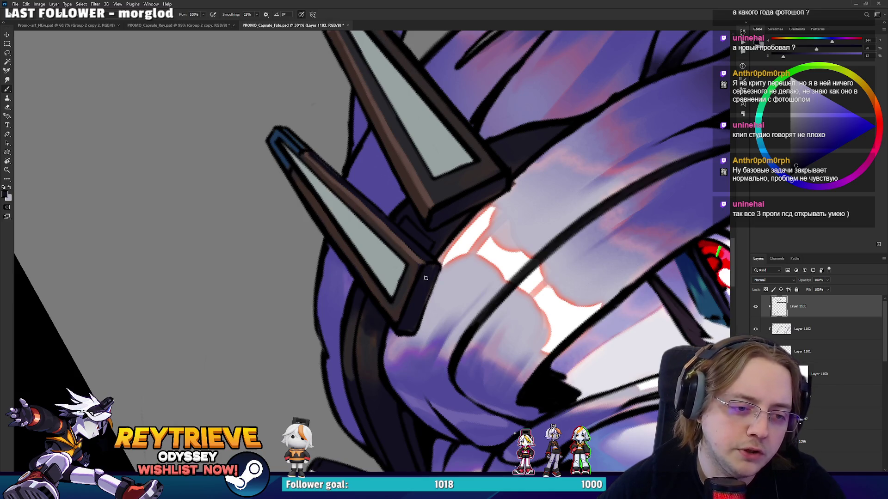
pyautogui.moveTo(480, 202); pyautogui.dragTo(460, 150)
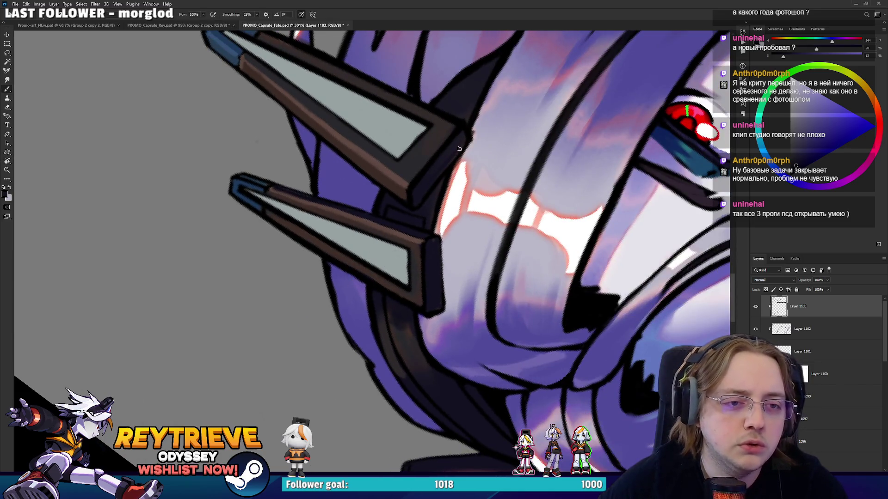
pyautogui.keyDown('alt'); pyautogui.click(475, 136); pyautogui.keyUp('alt')
pyautogui.press('r')
pyautogui.moveTo(479, 117)
pyautogui.mouseDown()
pyautogui.moveTo(538, 241)
pyautogui.moveTo(531, 277)
pyautogui.moveTo(539, 360)
pyautogui.mouseUp()
pyautogui.keyDown('alt'); pyautogui.click(544, 246); pyautogui.keyUp('alt')
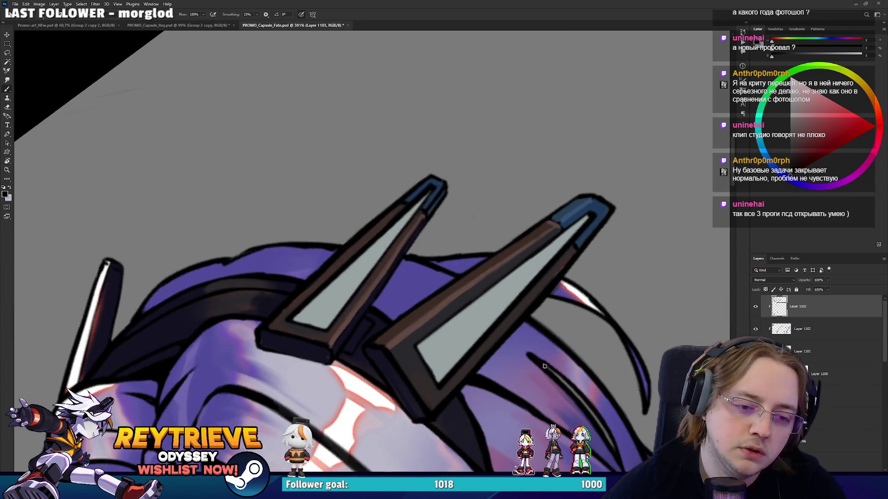
pyautogui.press('r')
pyautogui.moveTo(434, 302)
pyautogui.mouseDown()
pyautogui.moveTo(439, 259)
pyautogui.moveTo(426, 213)
pyautogui.mouseUp()
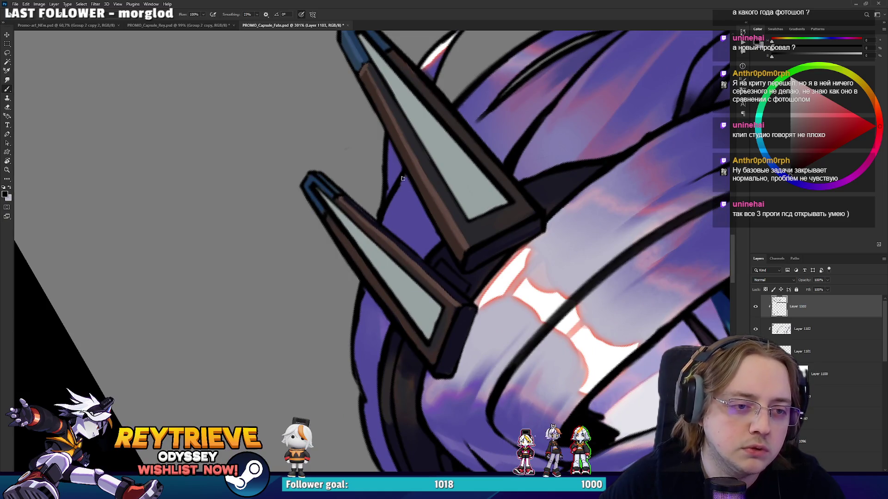
pyautogui.moveTo(438, 167)
pyautogui.mouseDown()
pyautogui.moveTo(453, 194)
pyautogui.moveTo(511, 149)
pyautogui.mouseUp()
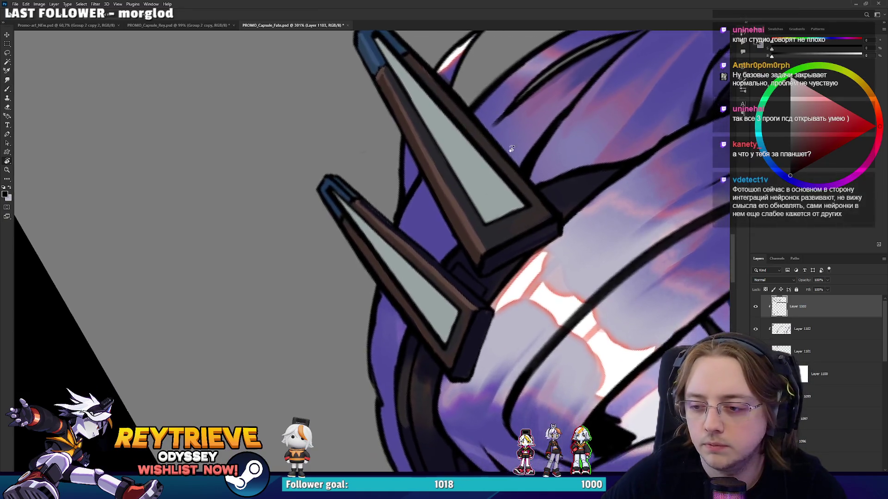
pyautogui.press('Escape')
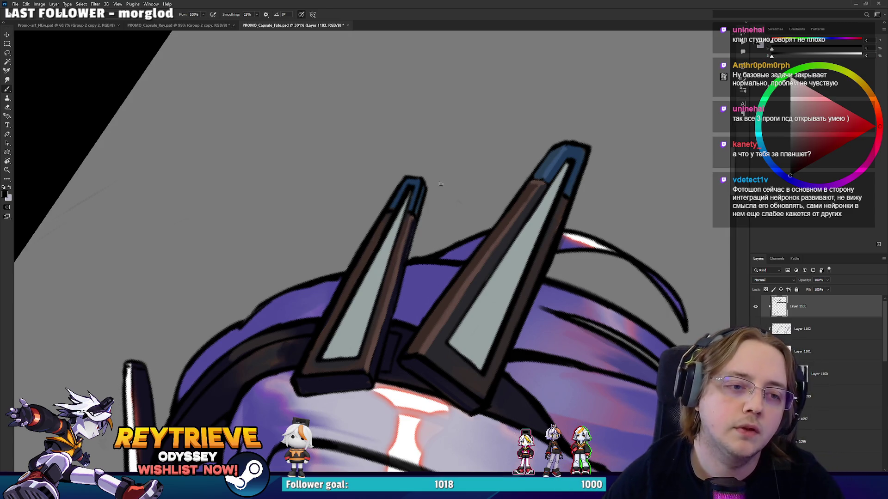
# Undo the last edge strokes and repaint blue down the left horn tip's right edge
pyautogui.keyDown('alt'); pyautogui.click(555, 164); pyautogui.keyUp('alt')
pyautogui.moveTo(522, 165); pyautogui.dragTo(530, 196)
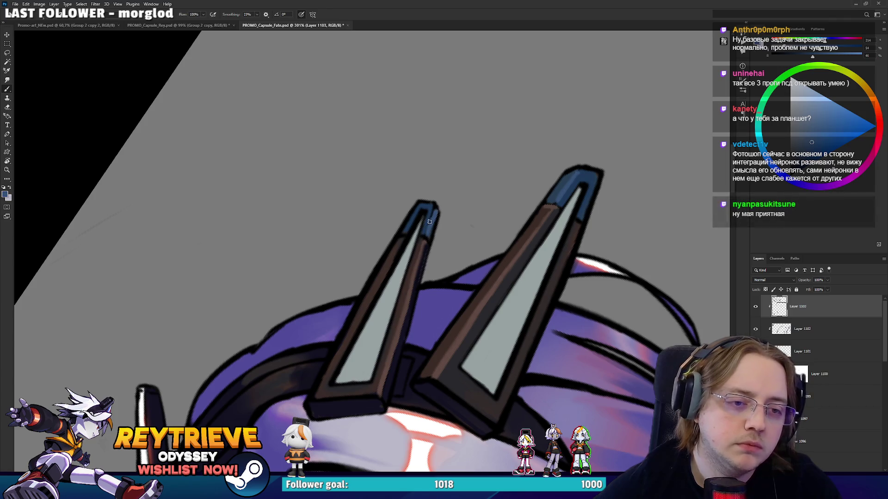
pyautogui.hotkey('ctrl', 'z')
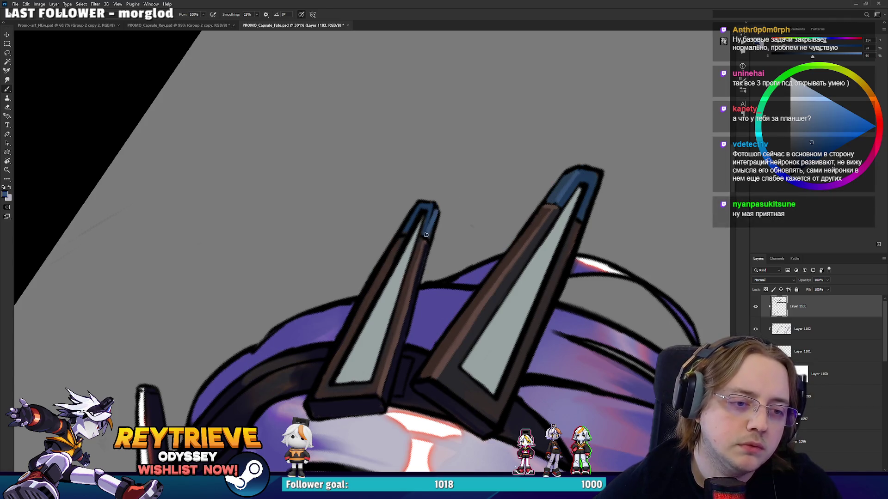
pyautogui.keyDown('alt'); pyautogui.click(431, 205); pyautogui.keyUp('alt')
pyautogui.moveTo(426, 236); pyautogui.dragTo(434, 211)
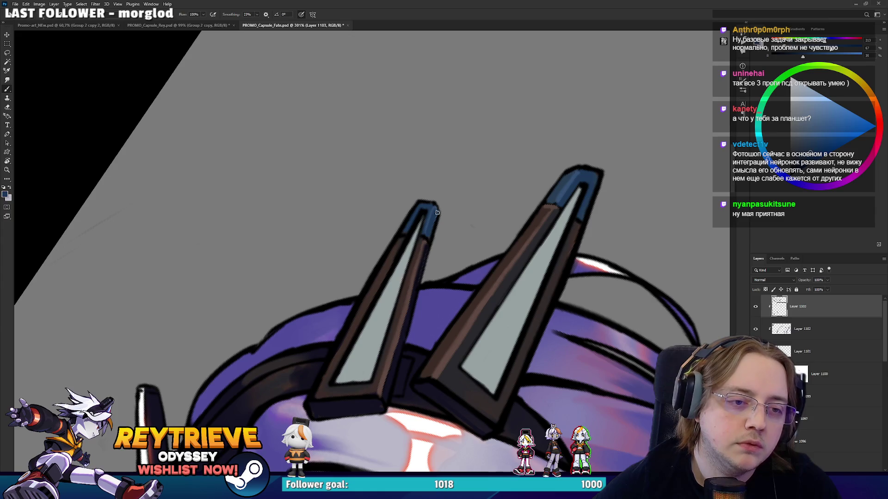
pyautogui.scroll(-3, 435, 219)
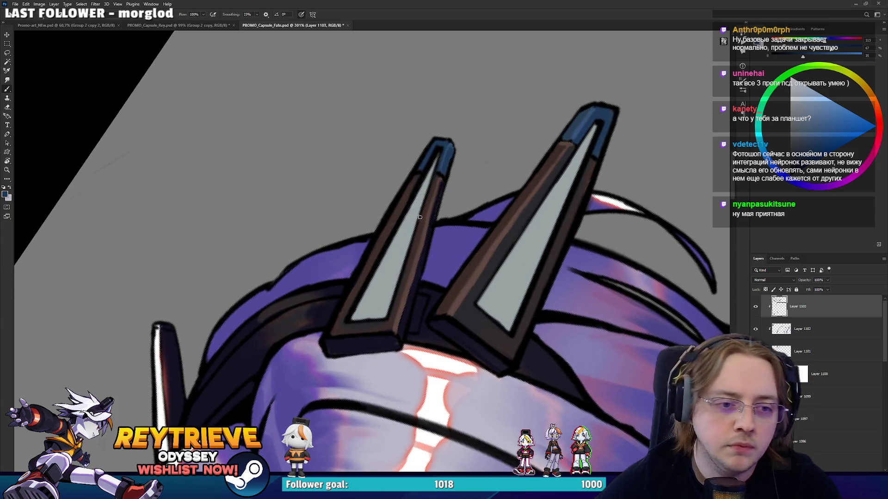
# Darken the left horn's inner left edge in brown and paint light grey up its inner edge
pyautogui.keyDown('alt'); pyautogui.click(423, 258); pyautogui.keyUp('alt')
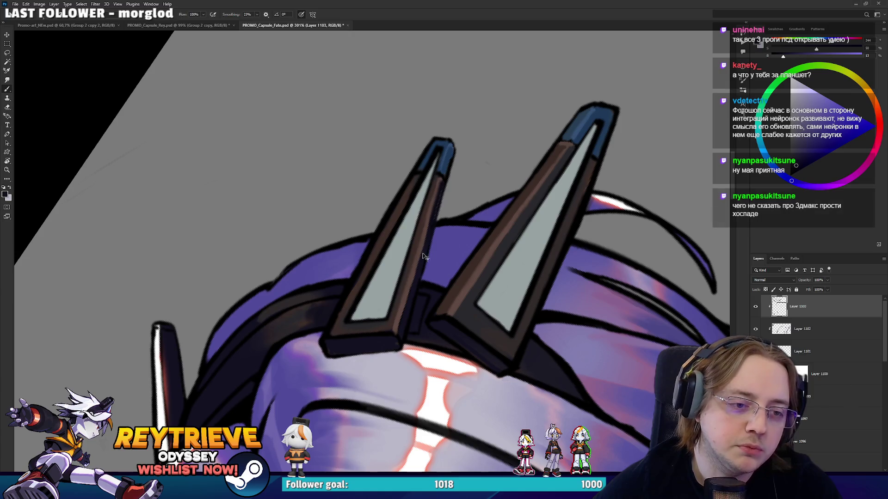
pyautogui.keyDown('alt'); pyautogui.click(385, 315); pyautogui.keyUp('alt')
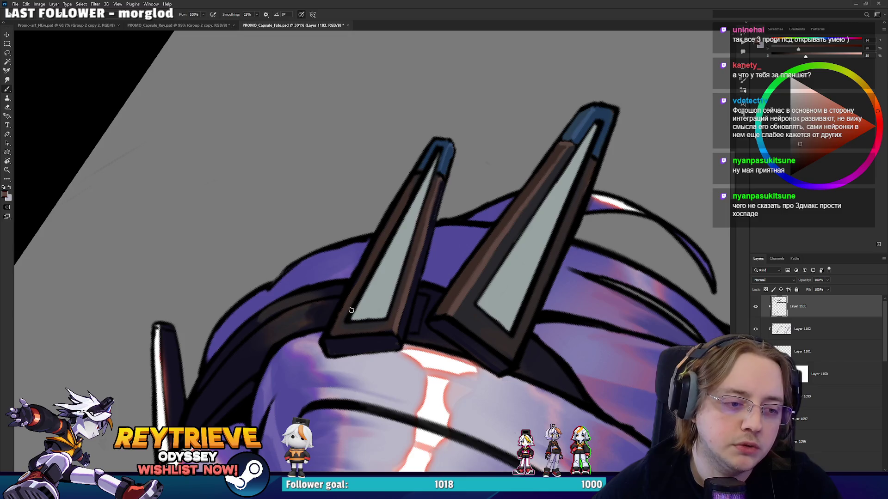
pyautogui.moveTo(349, 318)
pyautogui.mouseDown()
pyautogui.moveTo(357, 270)
pyautogui.moveTo(380, 296)
pyautogui.mouseUp()
pyautogui.moveTo(457, 250); pyautogui.dragTo(449, 234)
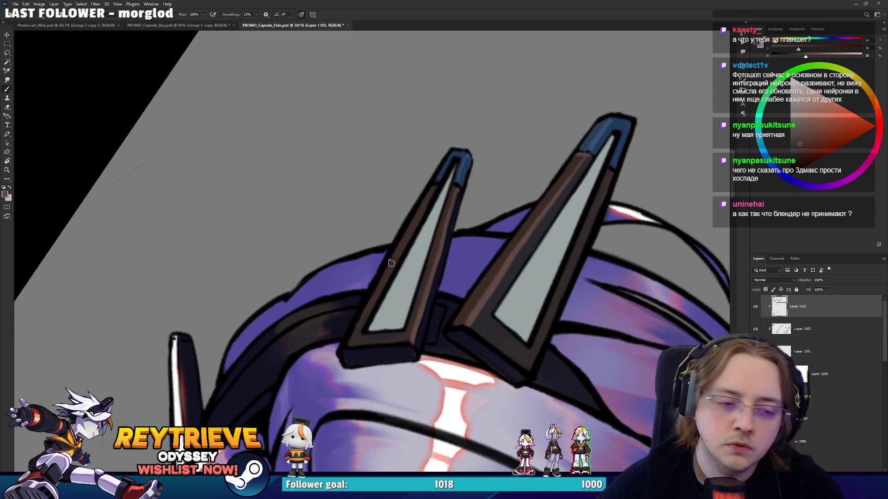
pyautogui.moveTo(365, 328)
pyautogui.mouseDown()
pyautogui.moveTo(437, 191)
pyautogui.moveTo(431, 200)
pyautogui.mouseUp()
# Paint dark brown along the horn's outer edge and brighten its inner edge with the grey-teal fill
pyautogui.keyDown('alt'); pyautogui.click(363, 319); pyautogui.keyUp('alt')
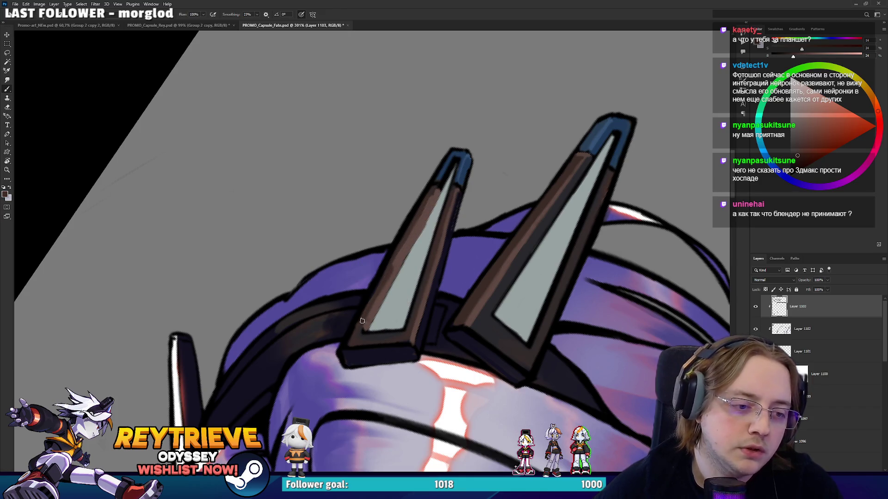
pyautogui.moveTo(393, 268); pyautogui.dragTo(430, 198)
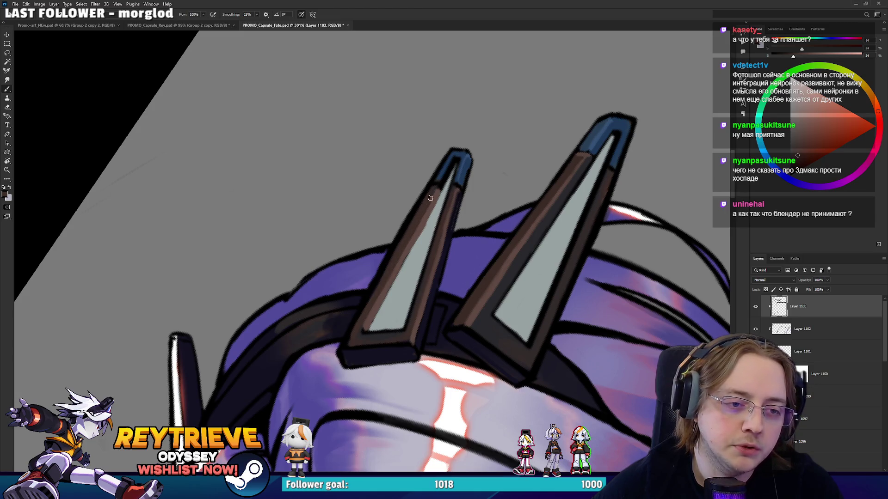
pyautogui.keyDown('alt'); pyautogui.click(394, 290); pyautogui.keyUp('alt')
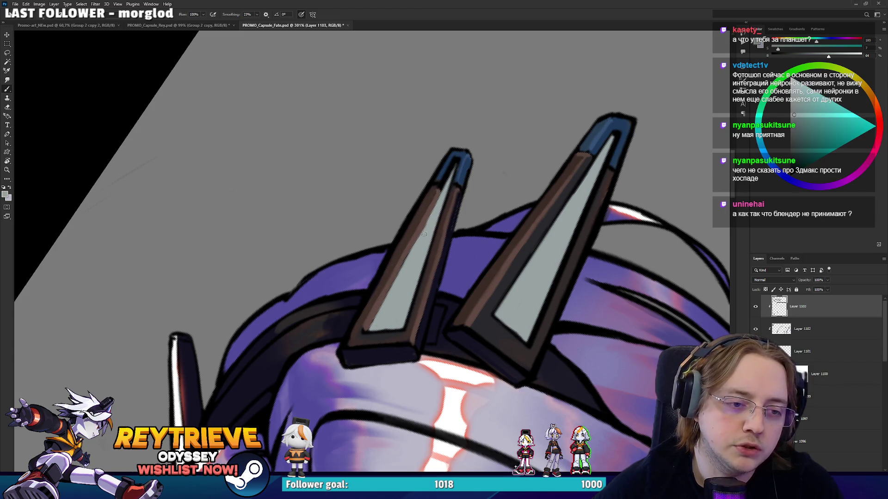
pyautogui.moveTo(405, 263); pyautogui.dragTo(422, 237)
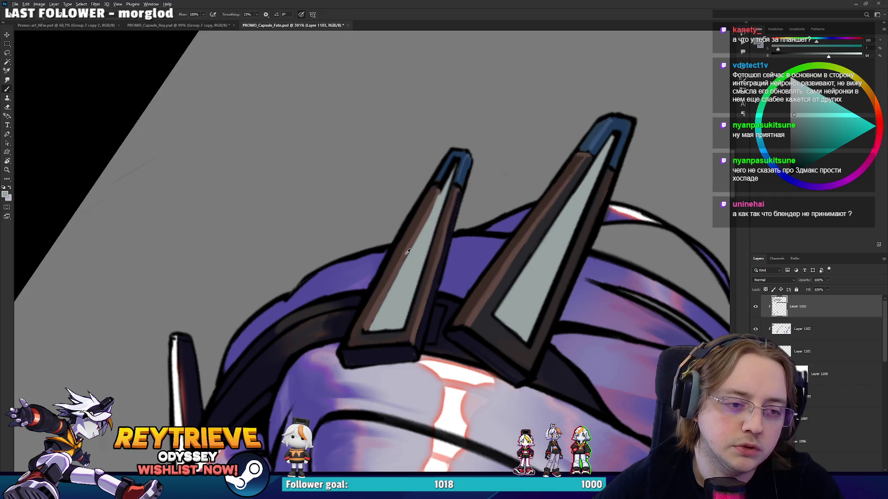
# Repaint the left horn's outer edge in reddish brown with two long strokes
pyautogui.keyDown('alt'); pyautogui.click(410, 247); pyautogui.keyUp('alt')
pyautogui.keyDown('alt'); pyautogui.click(363, 331); pyautogui.keyUp('alt')
pyautogui.moveTo(351, 334); pyautogui.dragTo(394, 255)
pyautogui.moveTo(417, 213); pyautogui.dragTo(378, 285)
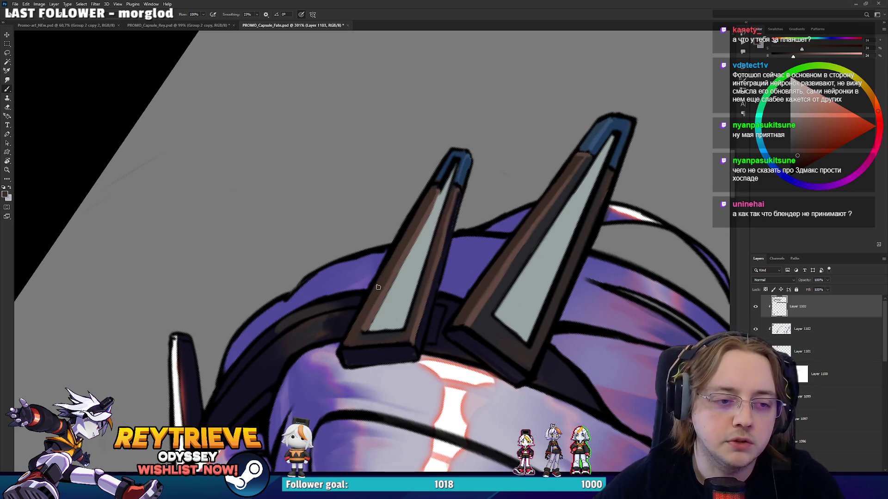
pyautogui.moveTo(422, 209)
pyautogui.mouseDown()
pyautogui.moveTo(429, 284)
pyautogui.moveTo(380, 328)
pyautogui.mouseUp()
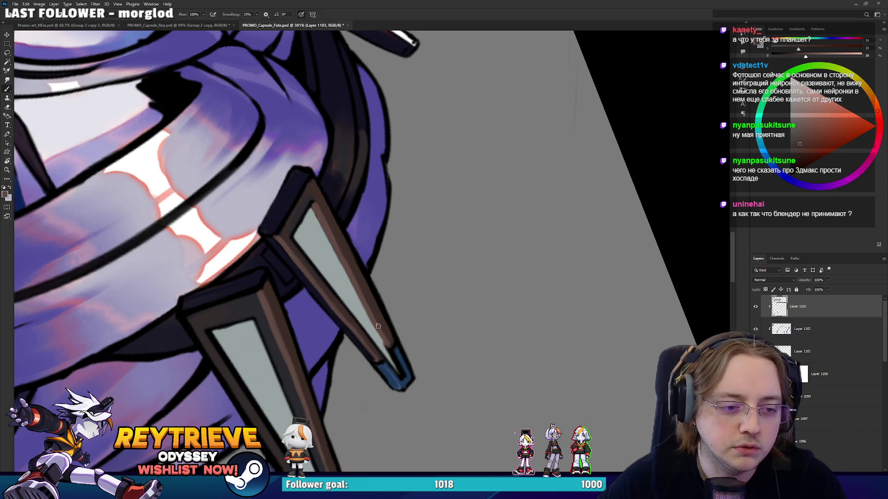
# Rotate the horns upright and touch up the left horn tip's blue edge
pyautogui.press('r')
pyautogui.moveTo(457, 349); pyautogui.dragTo(453, 126)
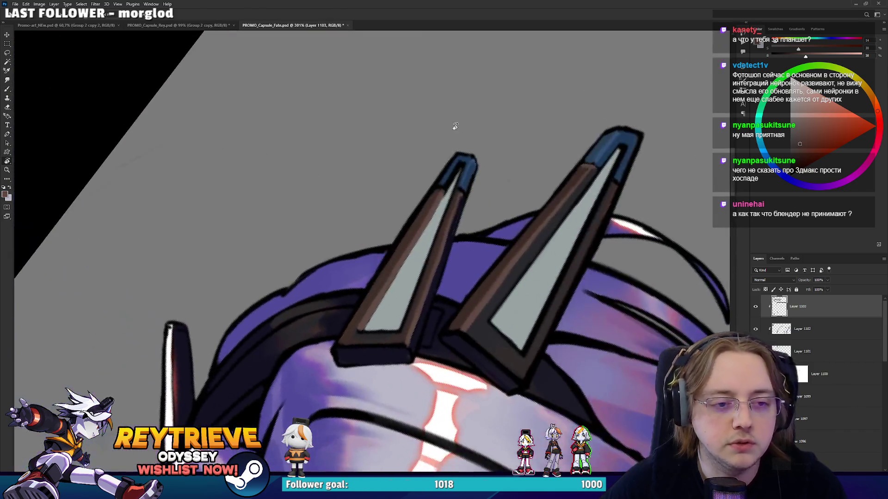
pyautogui.keyDown('alt'); pyautogui.click(475, 160); pyautogui.keyUp('alt')
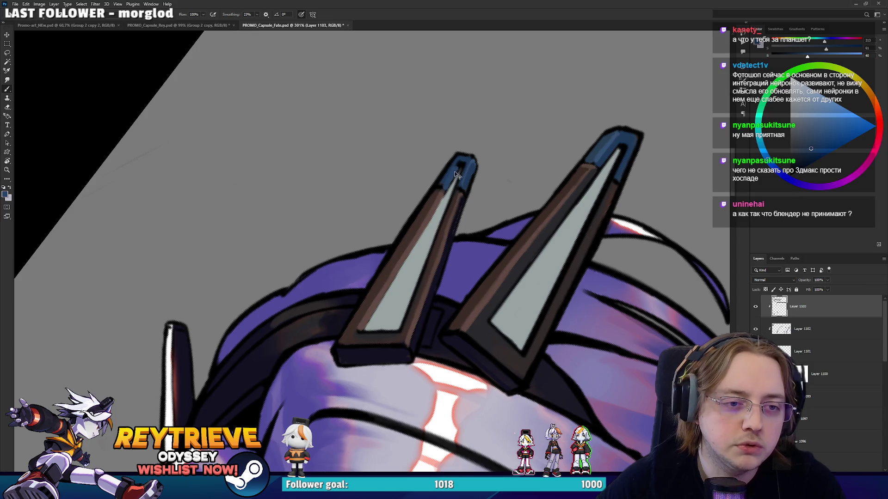
pyautogui.keyDown('alt'); pyautogui.click(603, 155); pyautogui.keyUp('alt')
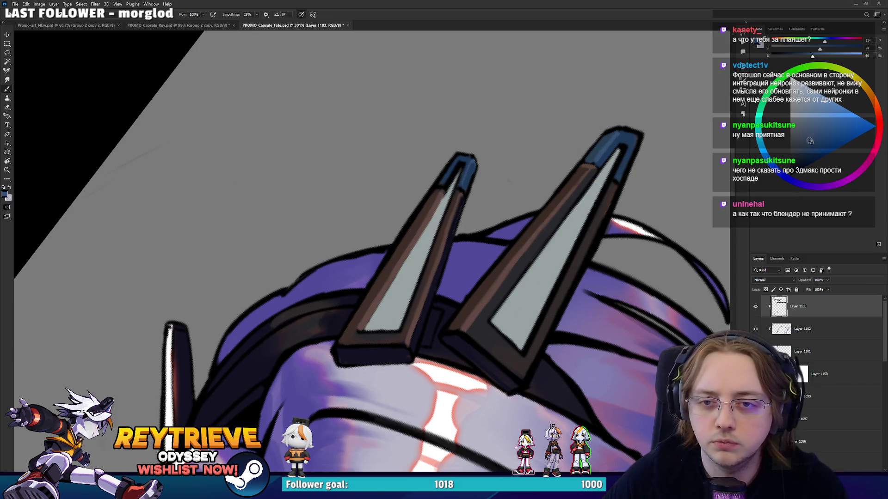
pyautogui.moveTo(447, 185); pyautogui.dragTo(454, 170)
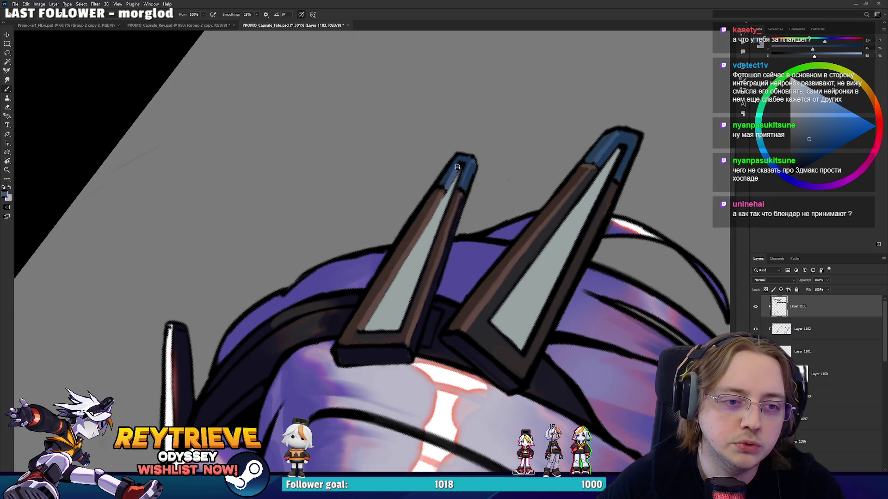
# Paint a lighter band along the right spike's outer edge using sampled spike colours
pyautogui.press('d')
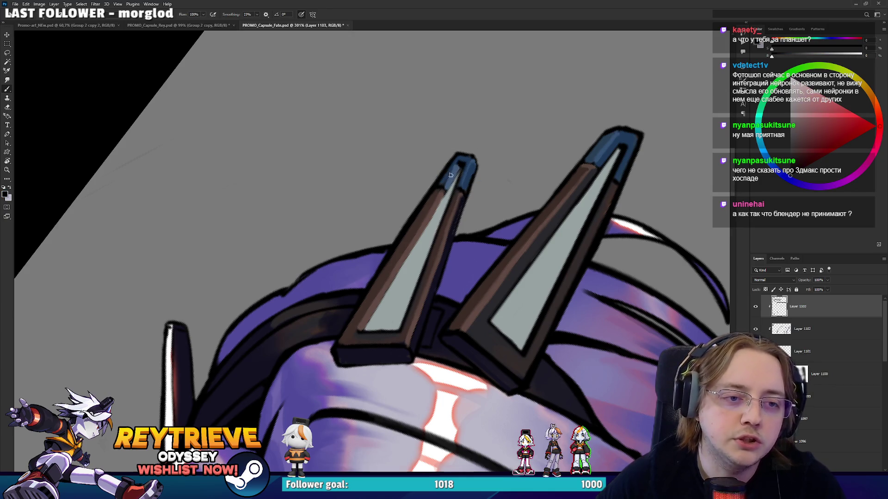
pyautogui.keyDown('alt'); pyautogui.click(445, 179); pyautogui.keyUp('alt')
pyautogui.keyDown('alt'); pyautogui.click(458, 169); pyautogui.keyUp('alt')
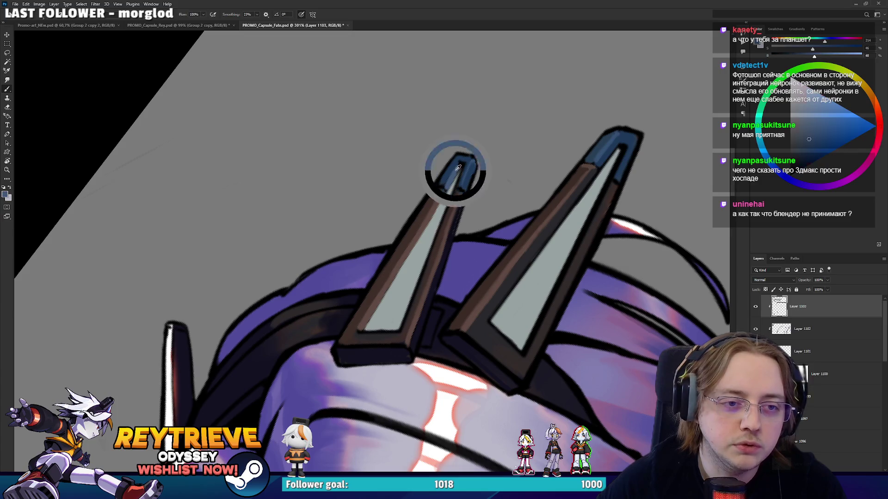
pyautogui.keyDown('alt'); pyautogui.click(451, 171); pyautogui.keyUp('alt')
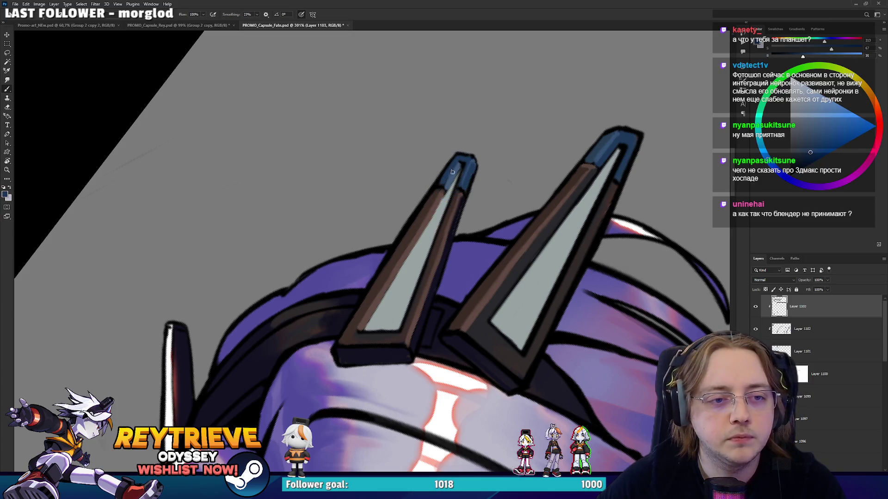
pyautogui.keyDown('alt'); pyautogui.click(442, 205); pyautogui.keyUp('alt')
pyautogui.moveTo(485, 177); pyautogui.dragTo(429, 212)
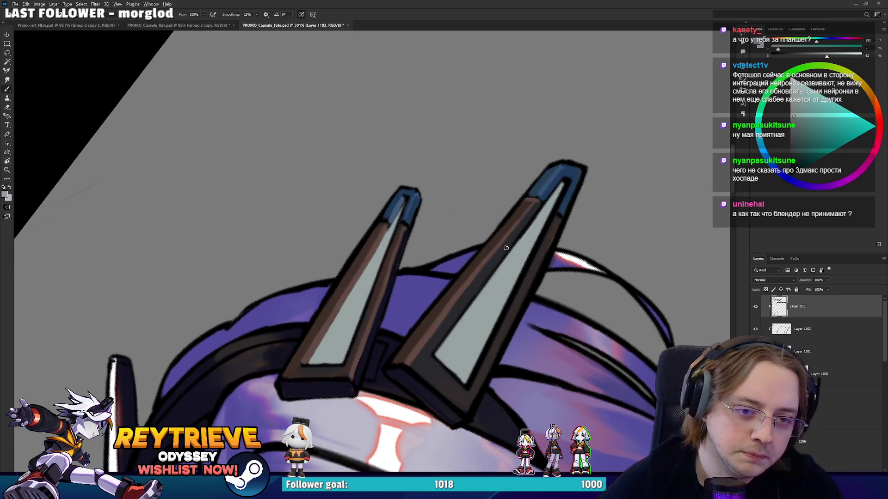
pyautogui.keyDown('alt'); pyautogui.click(464, 274); pyautogui.keyUp('alt')
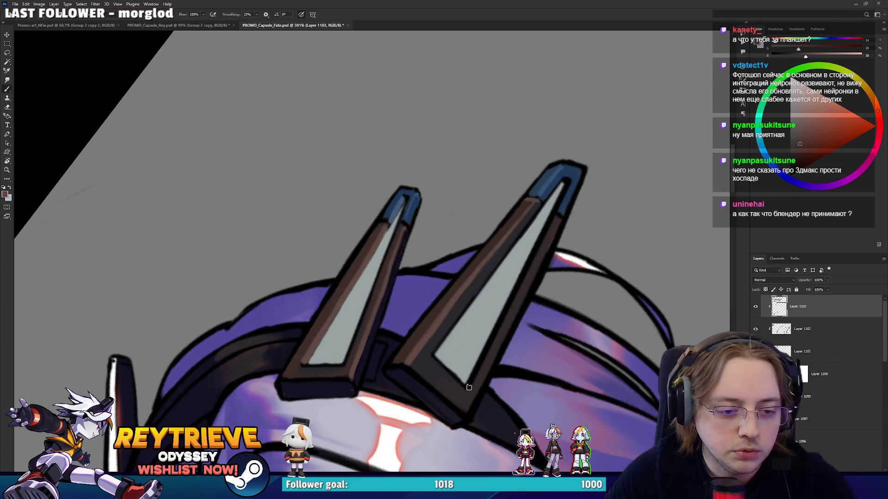
pyautogui.moveTo(554, 216); pyautogui.dragTo(467, 386)
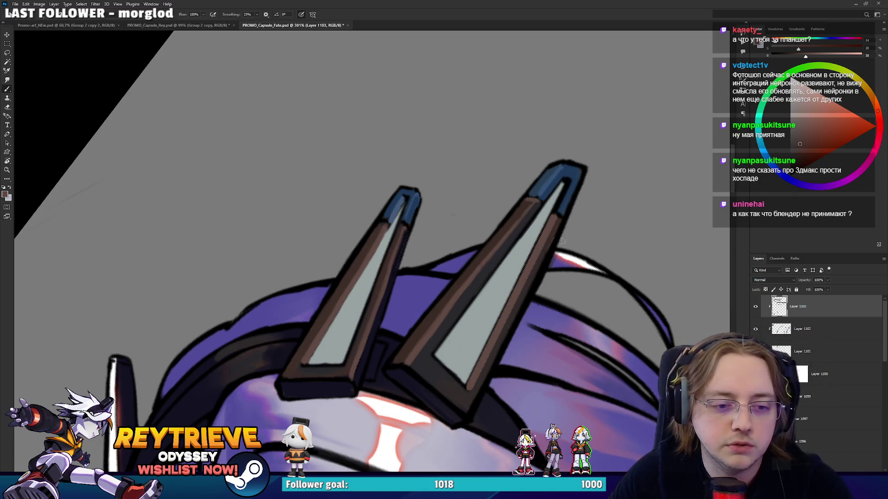
# Add a straight darker line, a lighter brown edge line and a lighter blue tip line on the right spike
pyautogui.keyDown('alt'); pyautogui.click(467, 384); pyautogui.keyUp('alt')
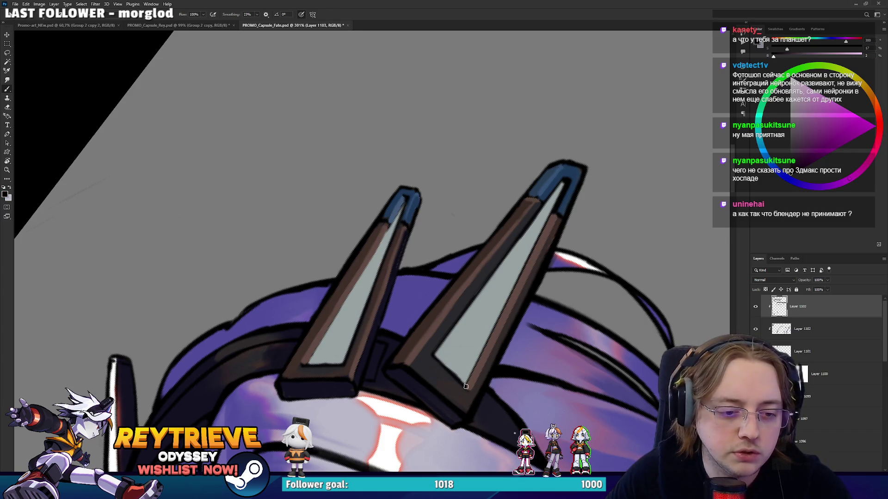
pyautogui.keyDown('shift'); pyautogui.click(564, 186); pyautogui.keyUp('shift')
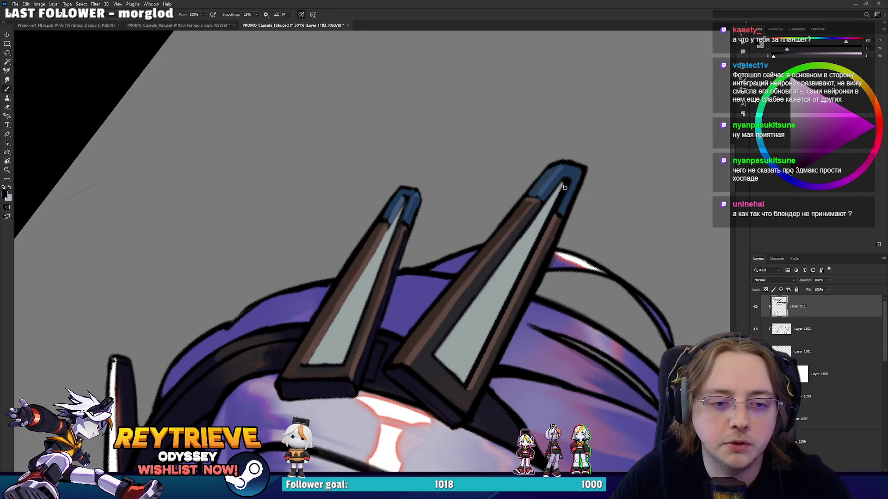
pyautogui.keyDown('alt'); pyautogui.click(471, 384); pyautogui.keyUp('alt')
pyautogui.keyDown('shift'); pyautogui.click(555, 215); pyautogui.keyUp('shift')
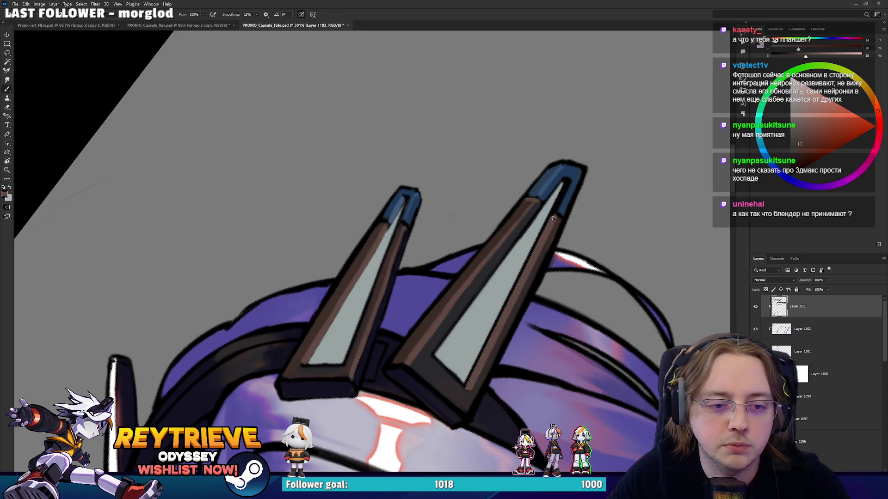
pyautogui.keyDown('alt'); pyautogui.click(542, 188); pyautogui.keyUp('alt')
pyautogui.keyDown('shift'); pyautogui.click(569, 181); pyautogui.keyUp('shift')
# Reframe on the left spike and darken its outline with a dark blue-black
pyautogui.scroll(-5, 563, 184)
pyautogui.moveTo(563, 184); pyautogui.dragTo(426, 269)
pyautogui.scroll(5, 509, 218)
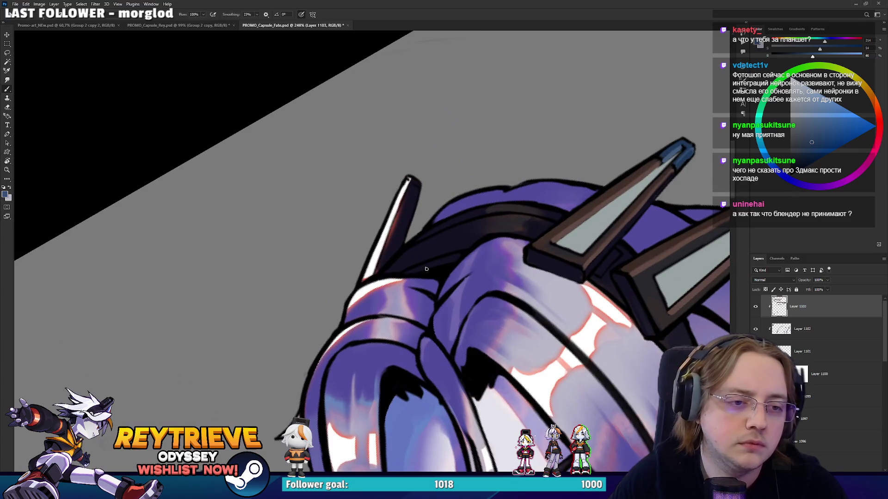
pyautogui.keyDown('alt'); pyautogui.click(394, 230); pyautogui.keyUp('alt')
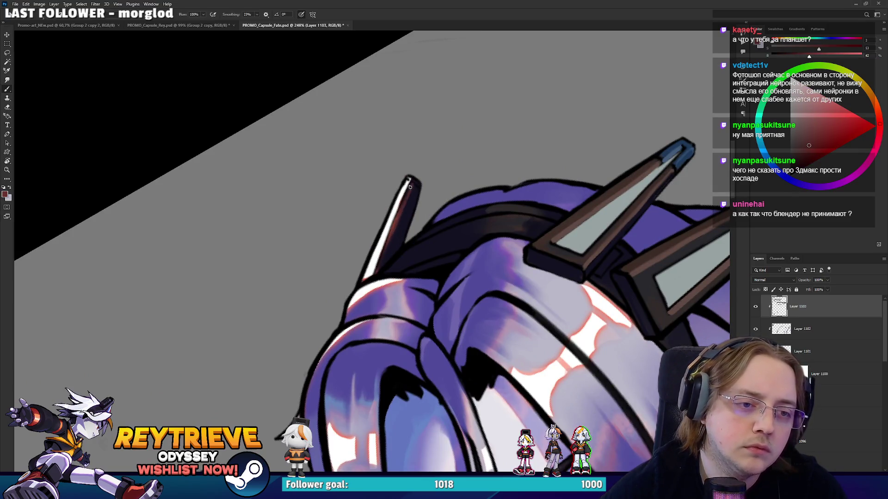
pyautogui.keyDown('alt'); pyautogui.click(406, 217); pyautogui.keyUp('alt')
pyautogui.moveTo(410, 199); pyautogui.dragTo(387, 247)
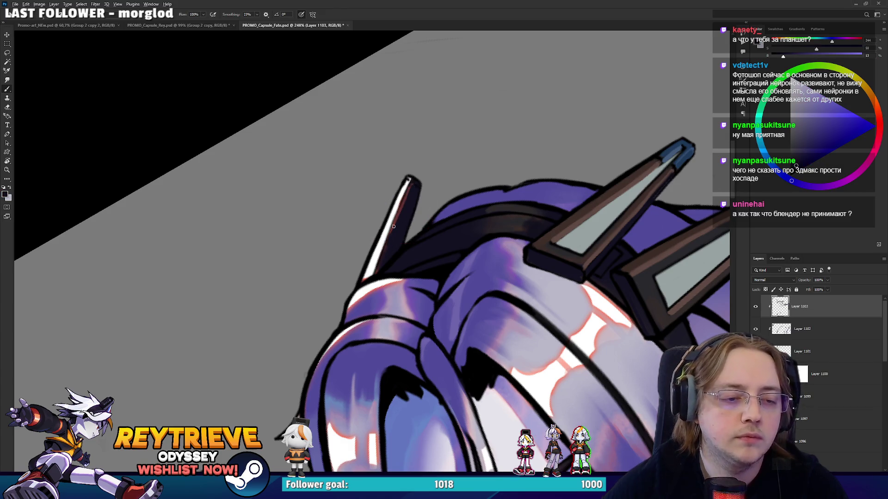
# Rotate the horns to point right and paint a short black stroke under the right spike
pyautogui.scroll(-5, 393, 226)
pyautogui.scroll(5, 476, 217)
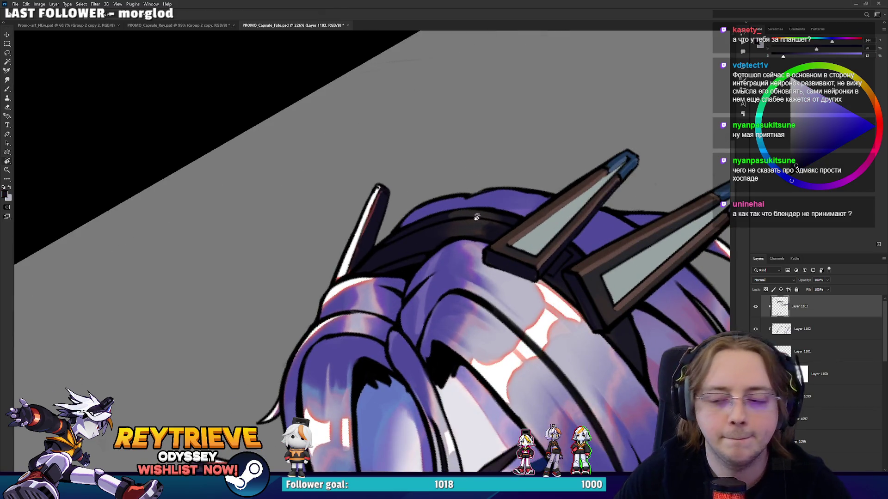
pyautogui.moveTo(476, 217); pyautogui.dragTo(441, 136)
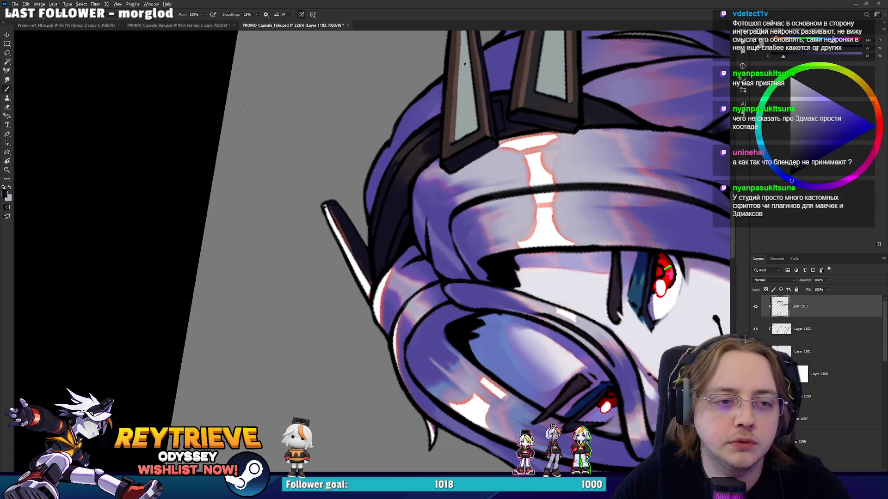
pyautogui.scroll(-5, 460, 65)
pyautogui.moveTo(460, 65); pyautogui.dragTo(518, 275)
pyautogui.scroll(6, 519, 274)
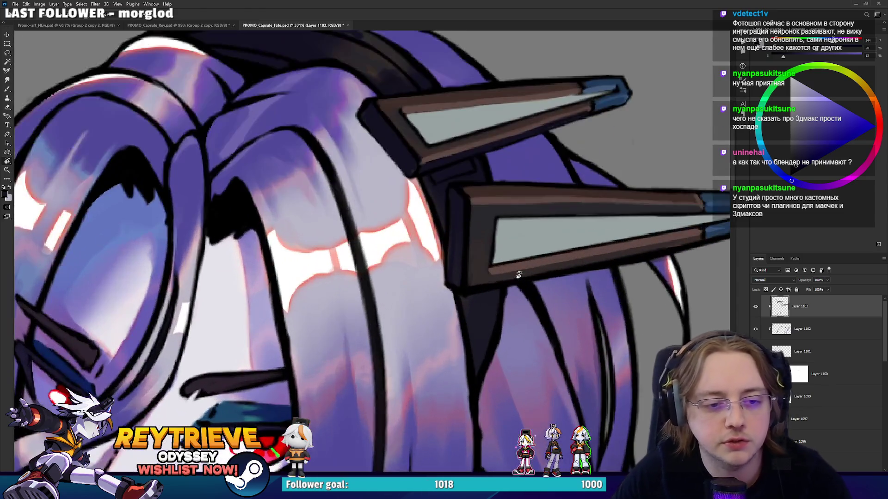
pyautogui.press('b')
pyautogui.keyDown('alt'); pyautogui.click(501, 323); pyautogui.keyUp('alt')
pyautogui.moveTo(500, 335)
pyautogui.mouseDown()
pyautogui.moveTo(511, 288)
pyautogui.moveTo(507, 293)
pyautogui.mouseUp()
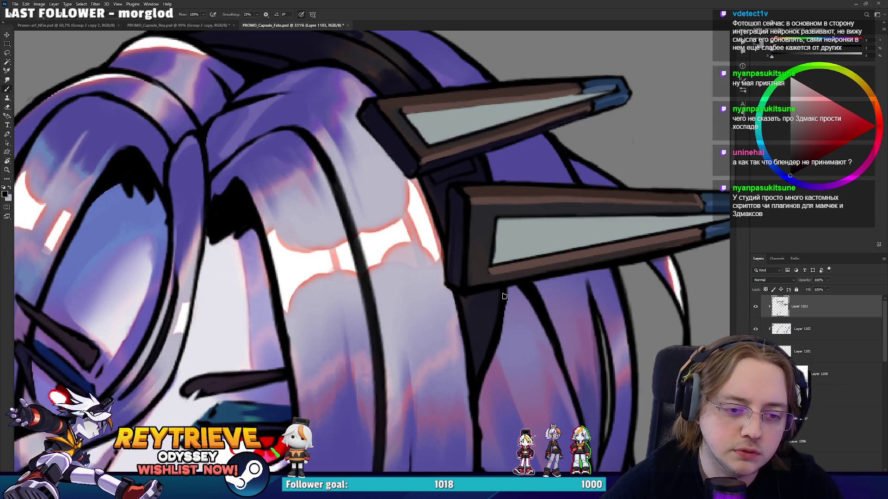
# Tilt the spikes steeply upward and draw a thin near-black line along the left spike's edge
pyautogui.keyDown('alt'); pyautogui.click(476, 299); pyautogui.keyUp('alt')
pyautogui.scroll(2, 484, 301)
pyautogui.keyDown('alt'); pyautogui.click(452, 312); pyautogui.keyUp('alt')
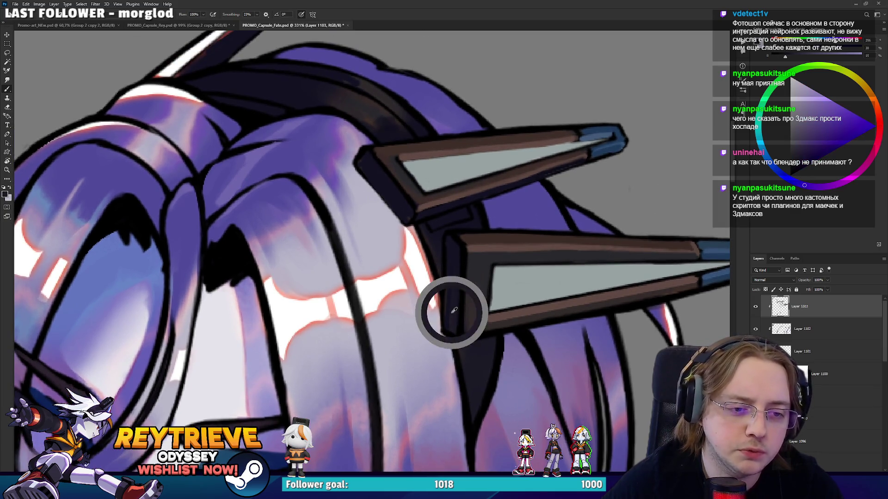
pyautogui.keyDown('alt'); pyautogui.click(468, 240); pyautogui.keyUp('alt')
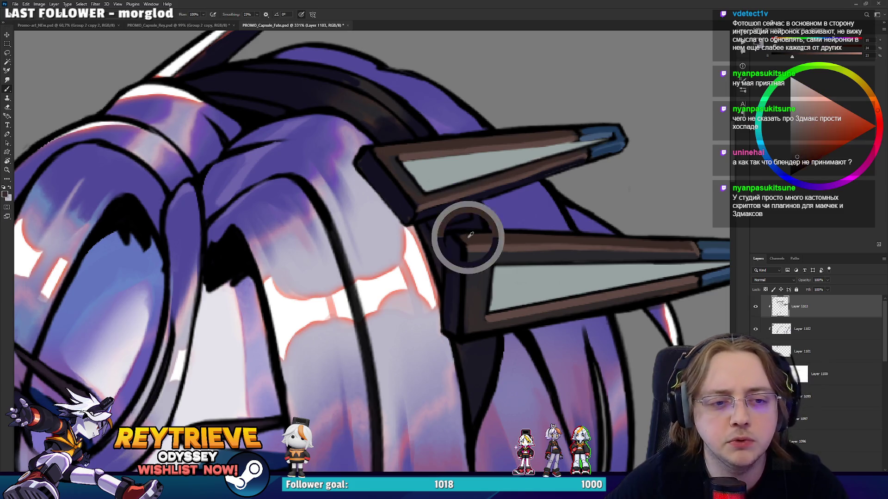
pyautogui.moveTo(487, 242); pyautogui.dragTo(434, 173)
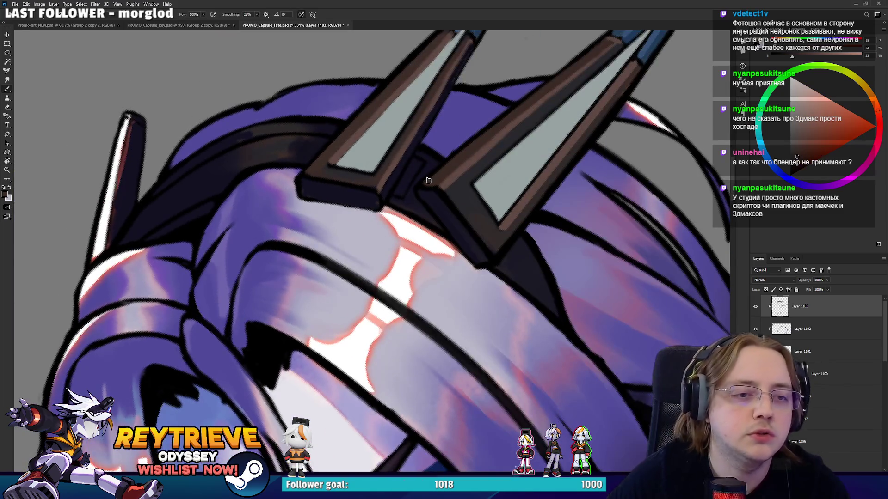
pyautogui.keyDown('alt'); pyautogui.click(432, 175); pyautogui.keyUp('alt')
pyautogui.scroll(-2, 472, 134)
pyautogui.moveTo(457, 290)
pyautogui.mouseDown()
pyautogui.moveTo(419, 288)
pyautogui.moveTo(427, 241)
pyautogui.mouseUp()
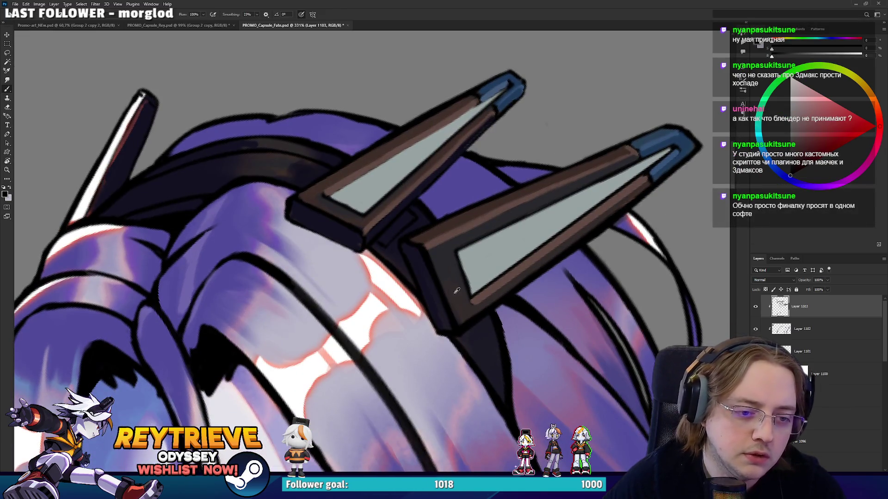
pyautogui.moveTo(465, 305); pyautogui.dragTo(383, 296)
pyautogui.keyDown('alt'); pyautogui.click(410, 266); pyautogui.keyUp('alt')
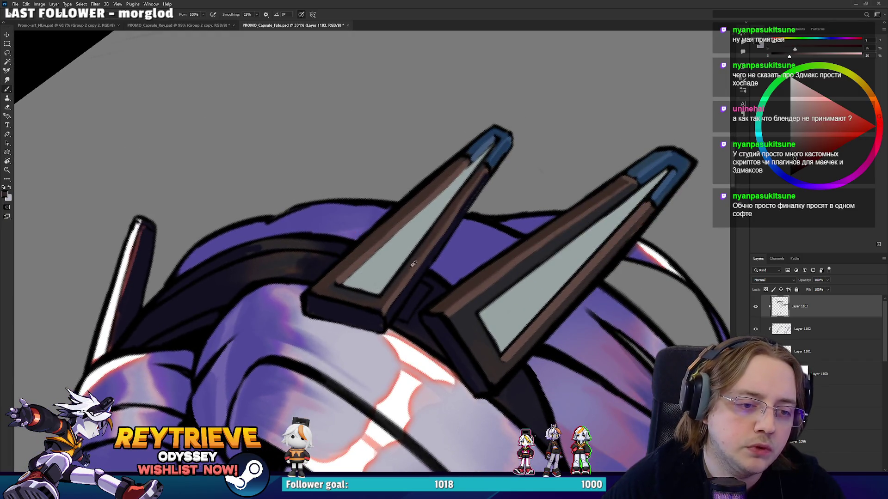
pyautogui.keyDown('alt'); pyautogui.click(366, 289); pyautogui.keyUp('alt')
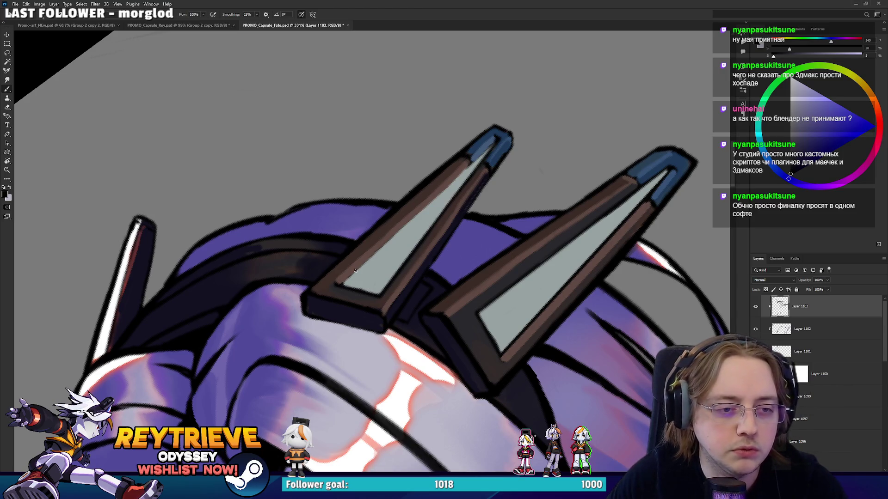
pyautogui.keyDown('shift'); pyautogui.click(493, 143); pyautogui.keyUp('shift')
# Check the brush presets, rotate the spikes upright and zoom out to the whole illustration
pyautogui.moveTo(568, 170); pyautogui.dragTo(536, 162)
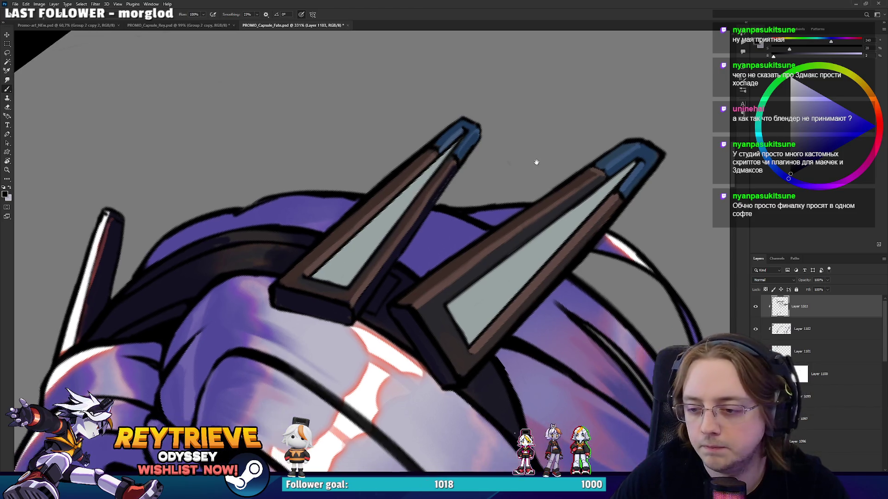
pyautogui.rightClick(517, 140)
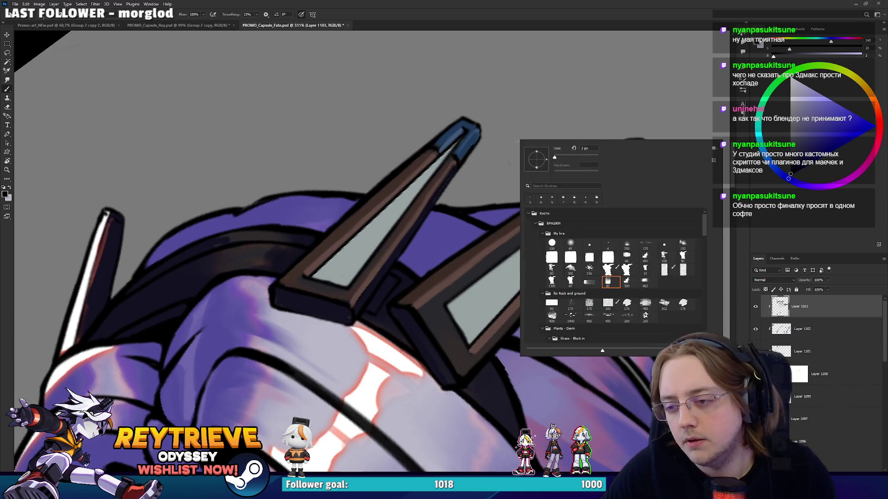
pyautogui.click(398, 3)
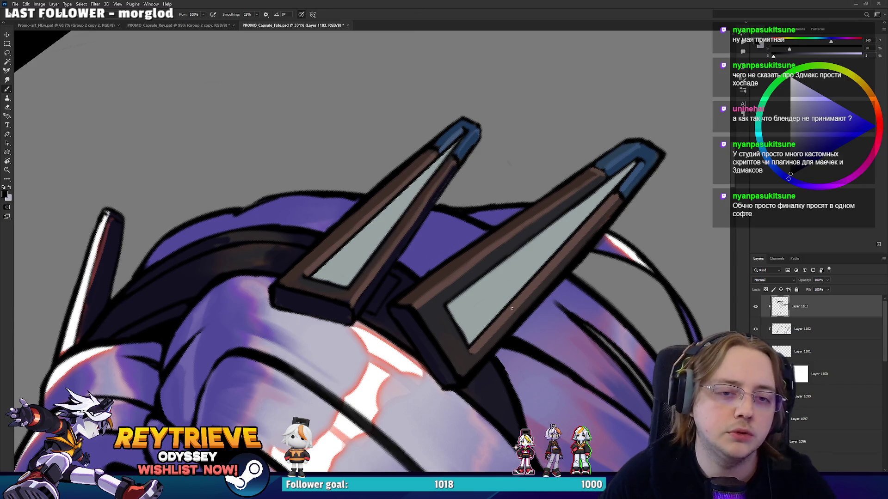
pyautogui.scroll(-5, 552, 203)
pyautogui.scroll(4, 537, 230)
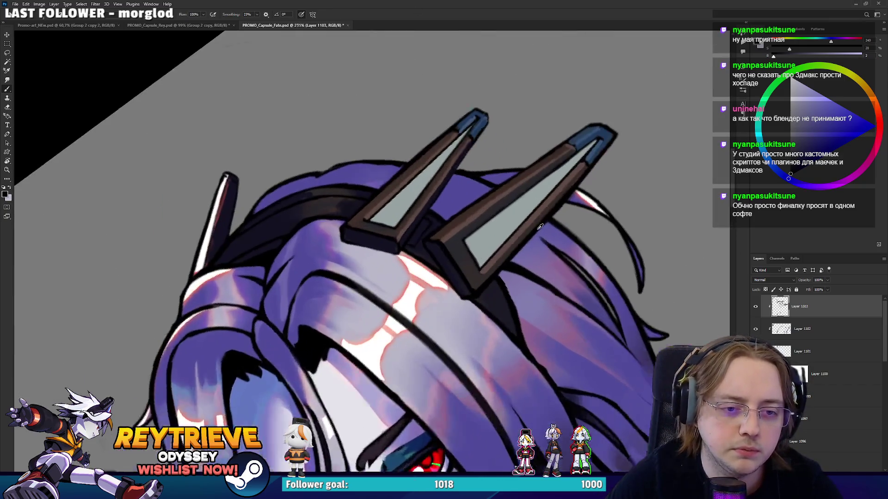
pyautogui.keyDown('alt'); pyautogui.click(444, 232); pyautogui.keyUp('alt')
pyautogui.moveTo(444, 231); pyautogui.dragTo(262, 267)
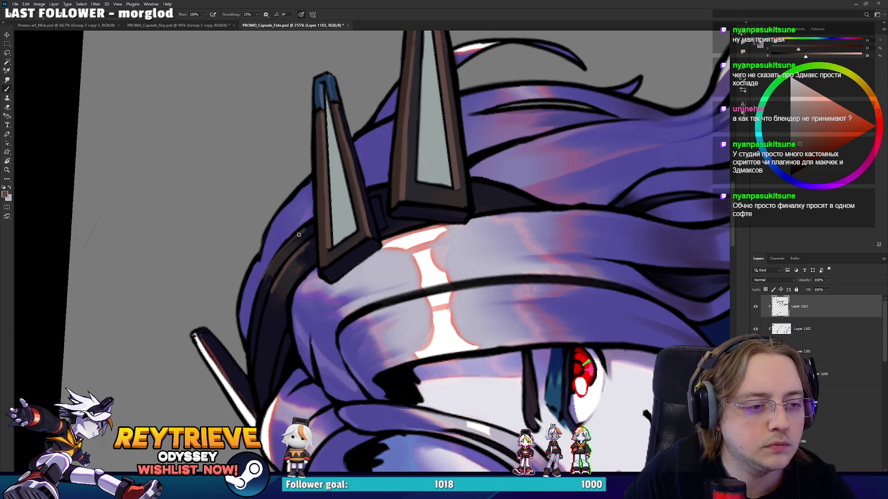
pyautogui.hotkey('ctrl', '0')
# Turn the canvas upright, add a new layer and paint a faint skin-tone stroke on the upper arm
pyautogui.press('r')
pyautogui.moveTo(531, 208)
pyautogui.mouseDown()
pyautogui.moveTo(462, 236)
pyautogui.moveTo(464, 323)
pyautogui.mouseUp()
pyautogui.scroll(6, 463, 322)
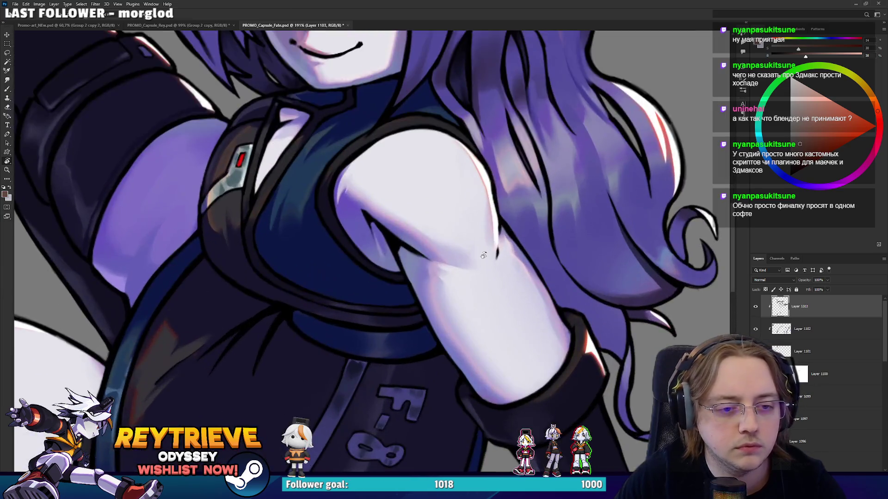
pyautogui.scroll(1, 484, 296)
pyautogui.hotkey('ctrl', 'shift', 'alt', 'n')
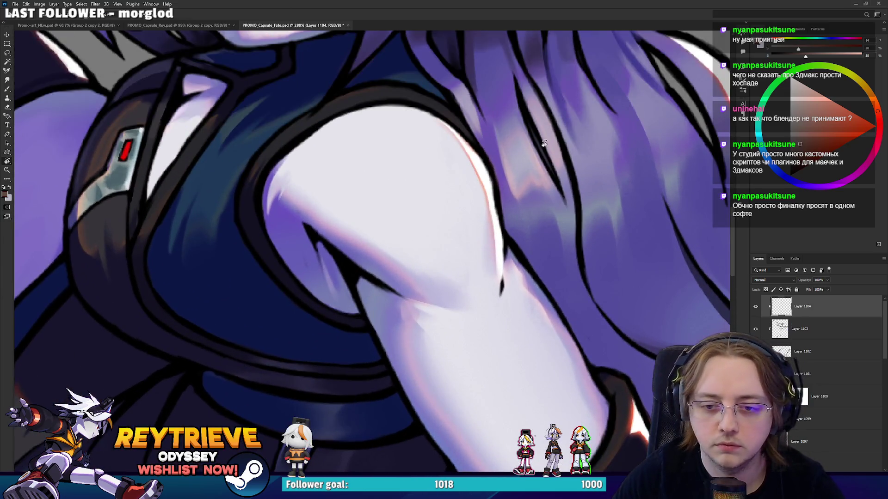
pyautogui.press('b')
pyautogui.keyDown('alt'); pyautogui.click(434, 296); pyautogui.keyUp('alt')
pyautogui.moveTo(433, 310); pyautogui.dragTo(455, 319)
# Bring the chest into view and deepen its shading with a sampled dark blue
pyautogui.keyDown('alt'); pyautogui.click(434, 303); pyautogui.keyUp('alt')
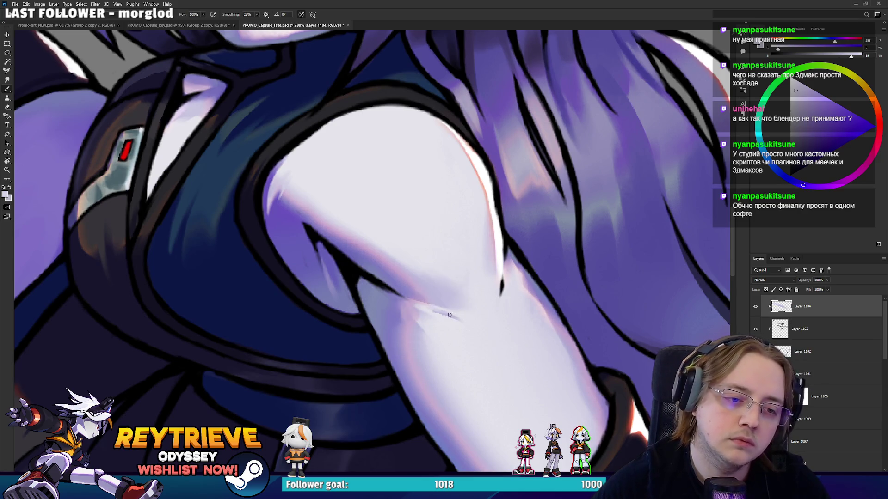
pyautogui.keyDown('alt'); pyautogui.click(471, 314); pyautogui.keyUp('alt')
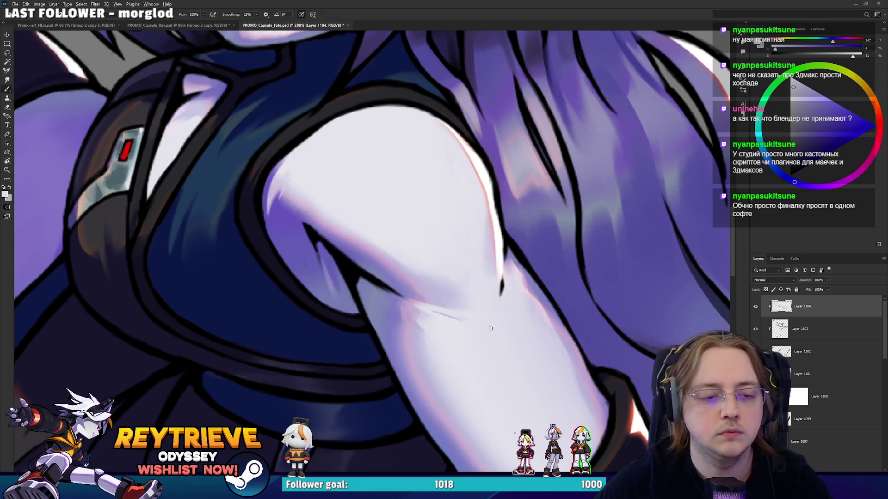
pyautogui.scroll(-10, 507, 309)
pyautogui.scroll(9, 513, 312)
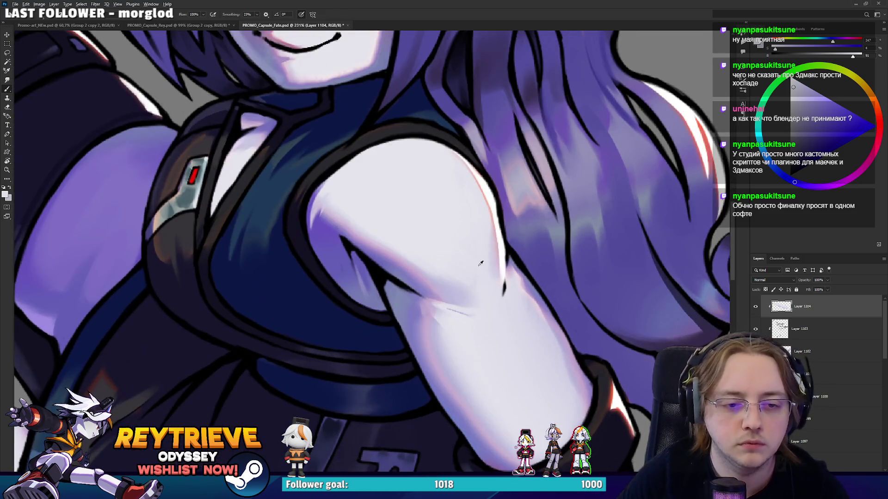
pyautogui.moveTo(343, 227)
pyautogui.mouseDown()
pyautogui.moveTo(428, 298)
pyautogui.moveTo(425, 276)
pyautogui.mouseUp()
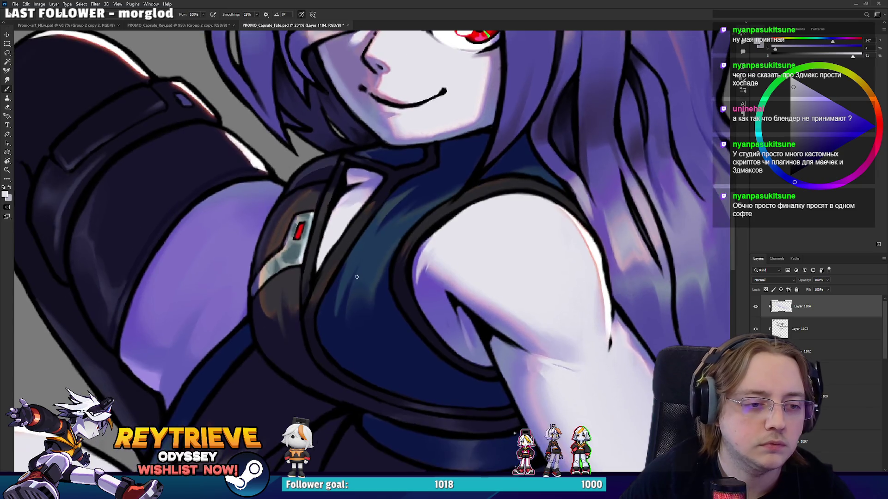
pyautogui.keyDown('alt'); pyautogui.click(353, 289); pyautogui.keyUp('alt')
pyautogui.moveTo(354, 302); pyautogui.dragTo(377, 245)
# Add a faint muted-purple stroke across the chest and darken the thigh strap's shading
pyautogui.hotkey('ctrl', '0')
pyautogui.scroll(5, 357, 276)
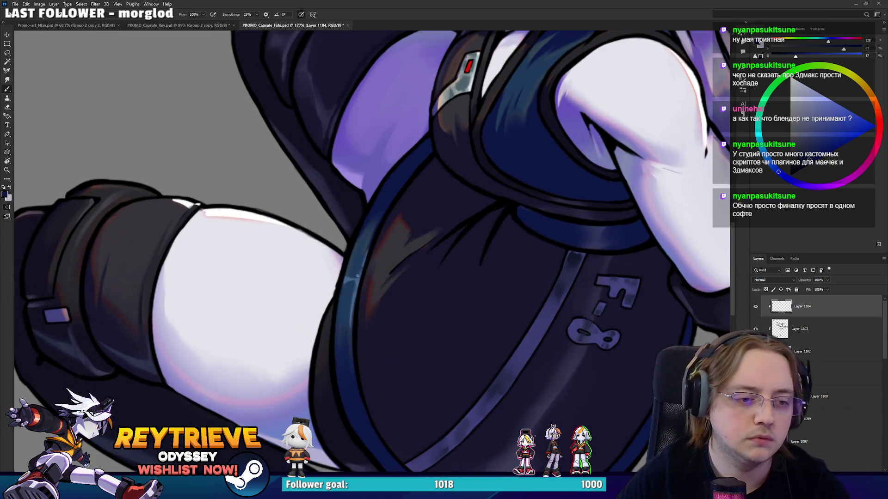
pyautogui.keyDown('alt'); pyautogui.click(377, 288); pyautogui.keyUp('alt')
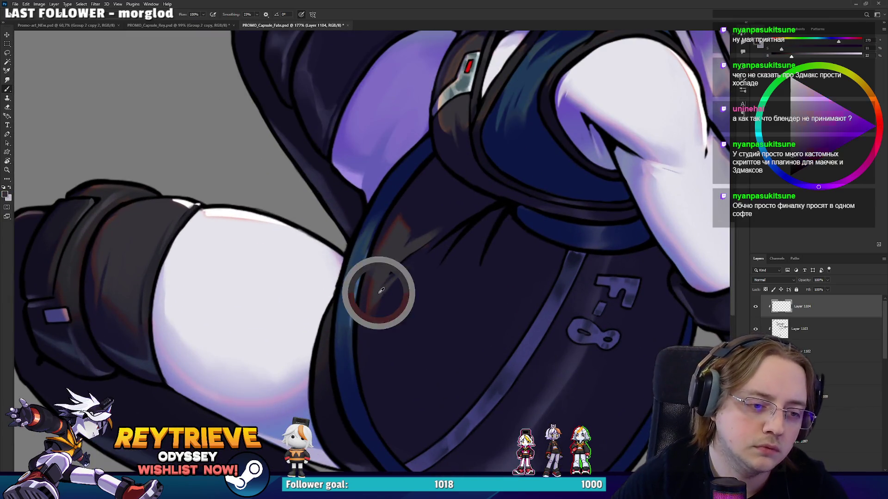
pyautogui.moveTo(397, 290)
pyautogui.mouseDown()
pyautogui.moveTo(378, 313)
pyautogui.moveTo(490, 208)
pyautogui.mouseUp()
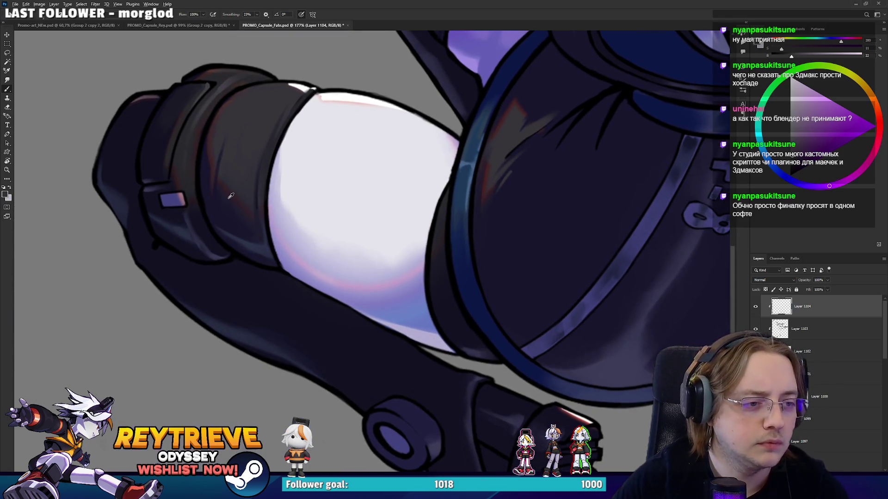
pyautogui.keyDown('alt'); pyautogui.click(230, 177); pyautogui.keyUp('alt')
pyautogui.moveTo(248, 207)
pyautogui.mouseDown()
pyautogui.moveTo(231, 181)
pyautogui.moveTo(259, 185)
pyautogui.moveTo(405, 267)
pyautogui.mouseUp()
pyautogui.press('h')
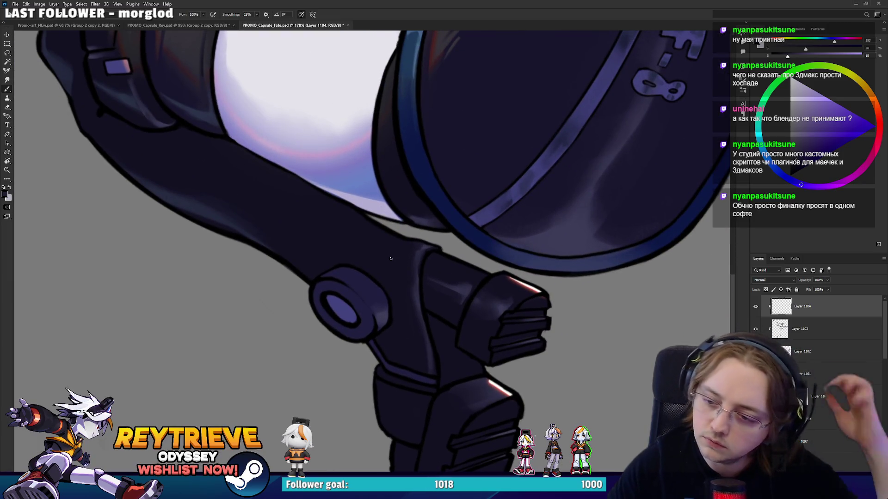
# Zoom to 347% on the leg bracket's bolt and rotate the view to a good painting angle
pyautogui.scroll(4, 390, 260)
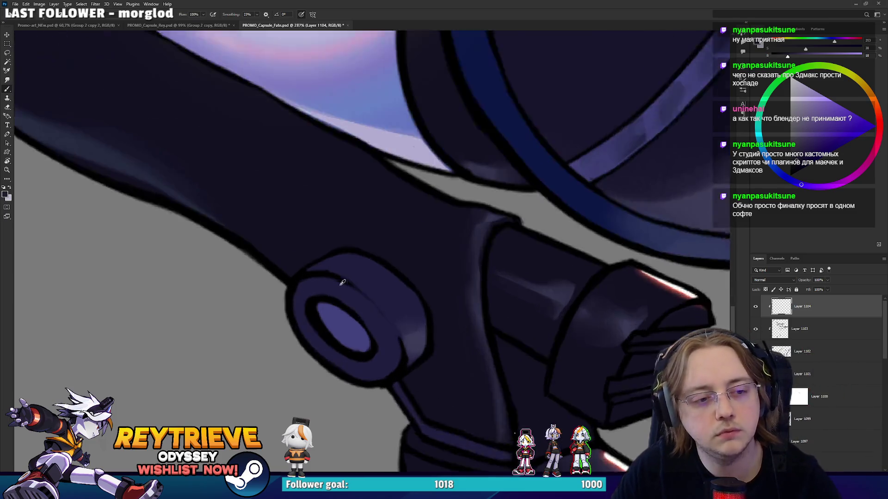
pyautogui.moveTo(298, 341)
pyautogui.mouseDown()
pyautogui.moveTo(422, 169)
pyautogui.moveTo(450, 229)
pyautogui.mouseUp()
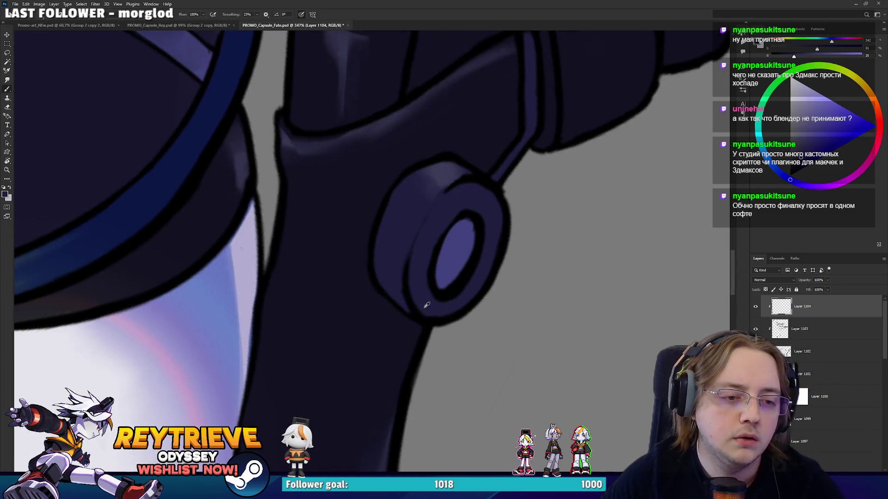
pyautogui.keyDown('alt'); pyautogui.click(415, 248); pyautogui.keyUp('alt')
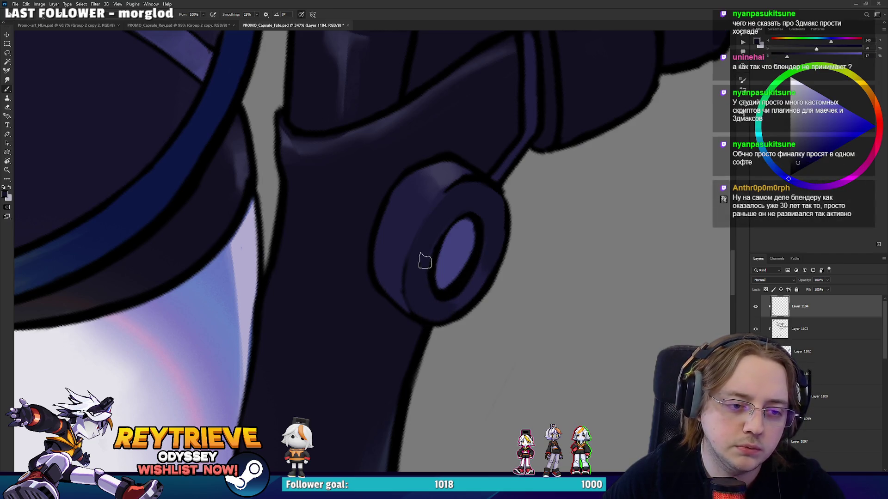
pyautogui.scroll(2, 455, 273)
pyautogui.moveTo(454, 272); pyautogui.dragTo(453, 278)
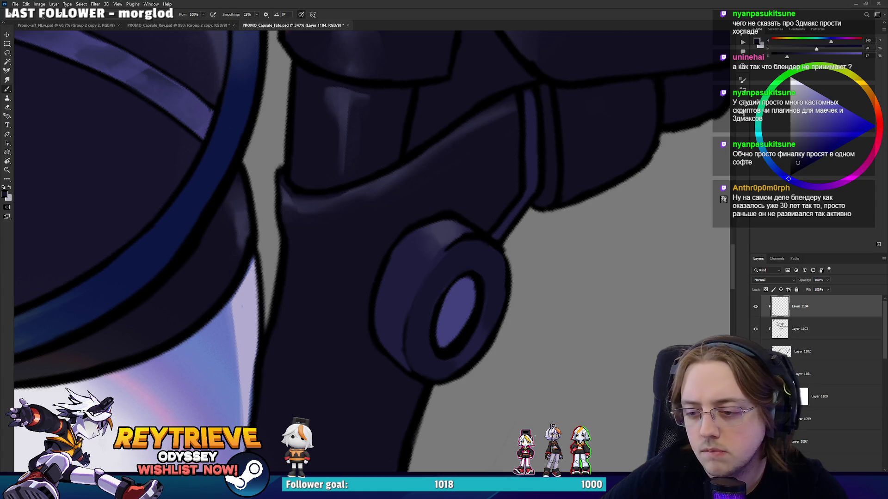
pyautogui.press('r')
pyautogui.moveTo(446, 235)
pyautogui.mouseDown()
pyautogui.moveTo(473, 359)
pyautogui.moveTo(426, 298)
pyautogui.moveTo(376, 329)
pyautogui.mouseUp()
pyautogui.press('d')
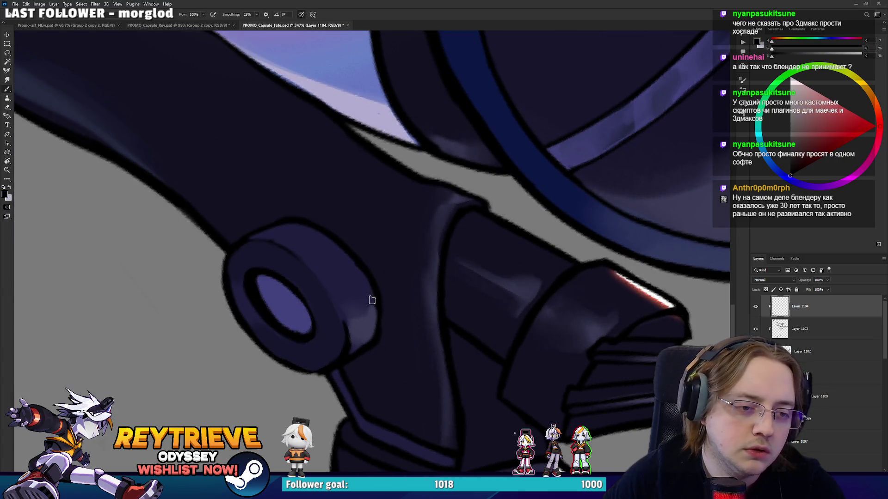
pyautogui.press('r')
pyautogui.moveTo(373, 295)
pyautogui.mouseDown()
pyautogui.moveTo(452, 224)
pyautogui.moveTo(467, 232)
pyautogui.moveTo(432, 225)
pyautogui.mouseUp()
# Brush a lighter purple highlight along the bolt ring's left edge, blending darker tones over it
pyautogui.keyDown('alt'); pyautogui.click(414, 241); pyautogui.keyUp('alt')
pyautogui.keyDown('alt'); pyautogui.click(430, 223); pyautogui.keyUp('alt')
pyautogui.moveTo(409, 306)
pyautogui.mouseDown()
pyautogui.moveTo(420, 332)
pyautogui.moveTo(403, 270)
pyautogui.moveTo(412, 281)
pyautogui.moveTo(413, 244)
pyautogui.moveTo(418, 321)
pyautogui.moveTo(410, 316)
pyautogui.moveTo(403, 363)
pyautogui.moveTo(297, 224)
pyautogui.mouseUp()
pyautogui.keyDown('alt'); pyautogui.click(421, 253); pyautogui.keyUp('alt')
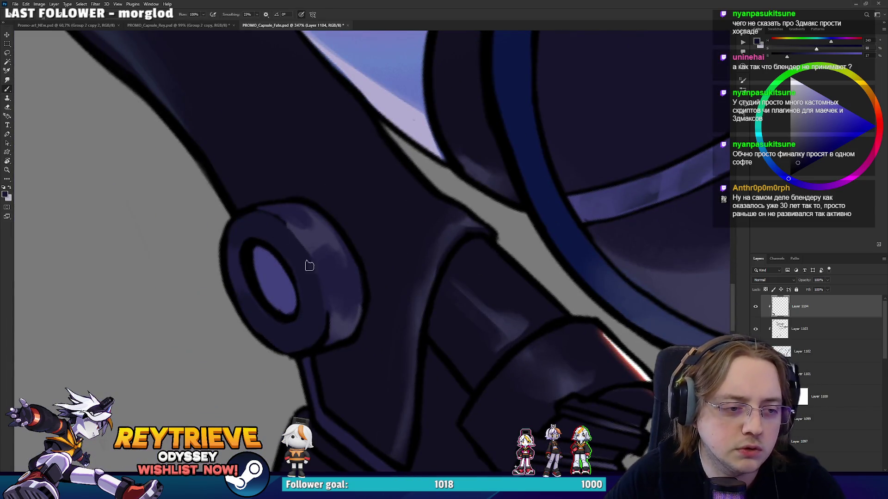
# Paint soft light shading along the ring's top rim, then pull back to show more of the bracket
pyautogui.keyDown('alt'); pyautogui.click(304, 281); pyautogui.keyUp('alt')
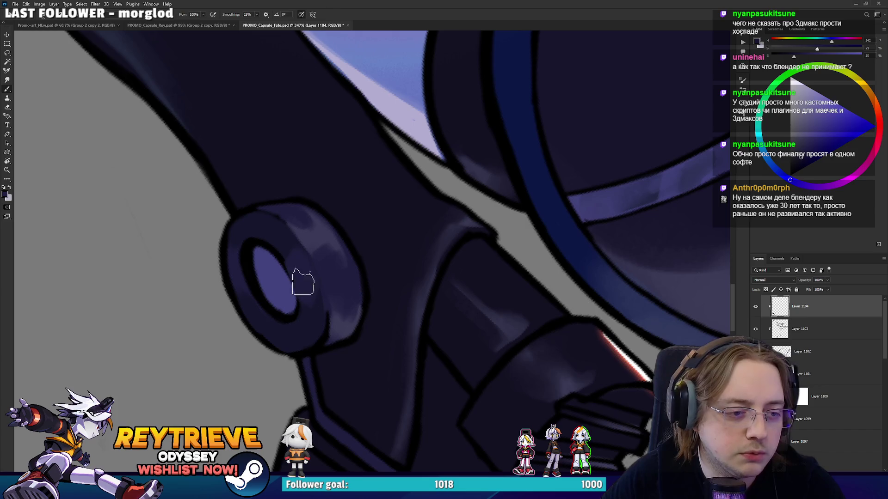
pyautogui.keyDown('alt'); pyautogui.click(301, 213); pyautogui.keyUp('alt')
pyautogui.moveTo(306, 216)
pyautogui.mouseDown()
pyautogui.moveTo(335, 284)
pyautogui.moveTo(363, 169)
pyautogui.moveTo(420, 258)
pyautogui.mouseUp()
pyautogui.keyDown('alt'); pyautogui.click(294, 249); pyautogui.keyUp('alt')
pyautogui.keyDown('alt'); pyautogui.click(406, 279); pyautogui.keyUp('alt')
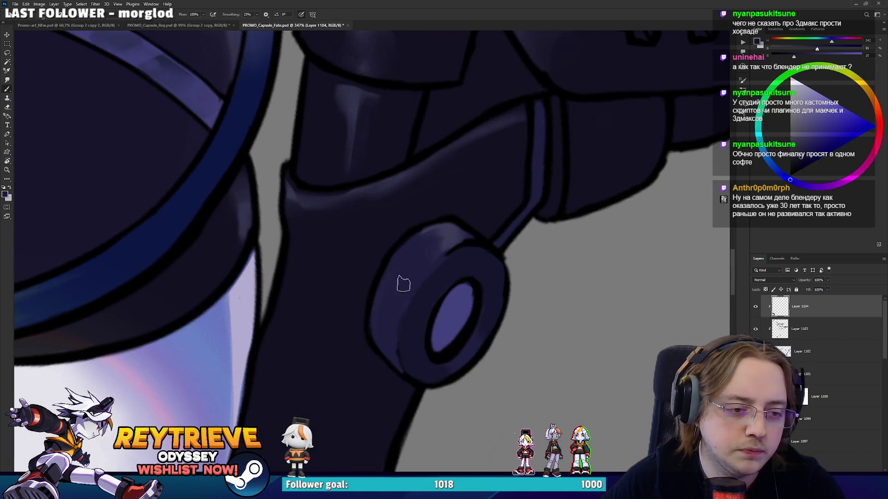
pyautogui.moveTo(422, 234); pyautogui.dragTo(473, 308)
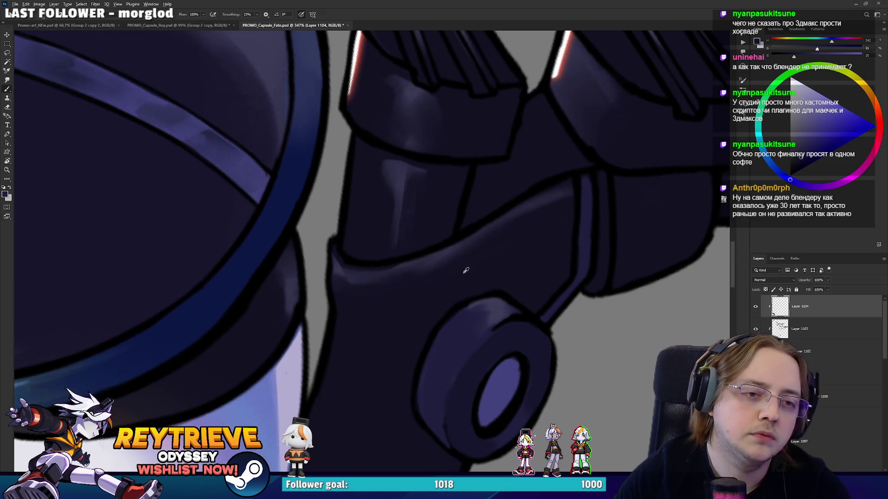
pyautogui.scroll(-8, 464, 269)
# Frame the F-8 area and sample dark blue and black from the suit and outline
pyautogui.press('r')
pyautogui.press('b')
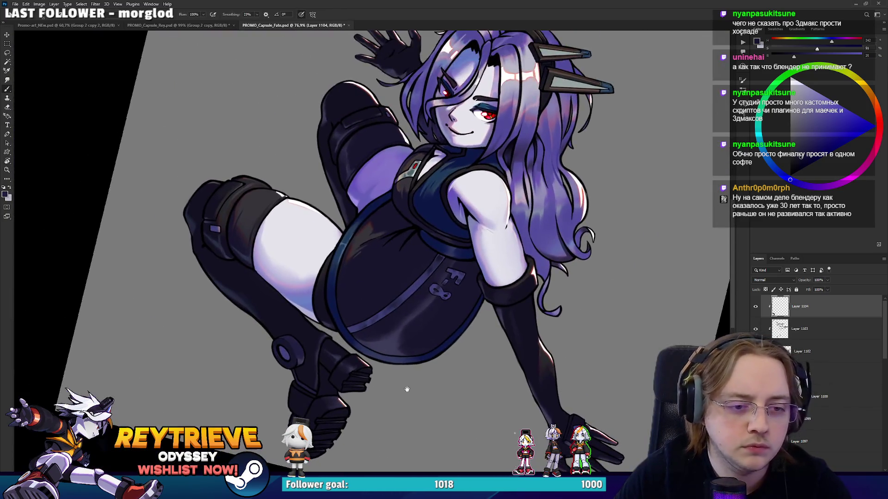
pyautogui.scroll(5, 439, 288)
pyautogui.keyDown('alt'); pyautogui.click(528, 288); pyautogui.keyUp('alt')
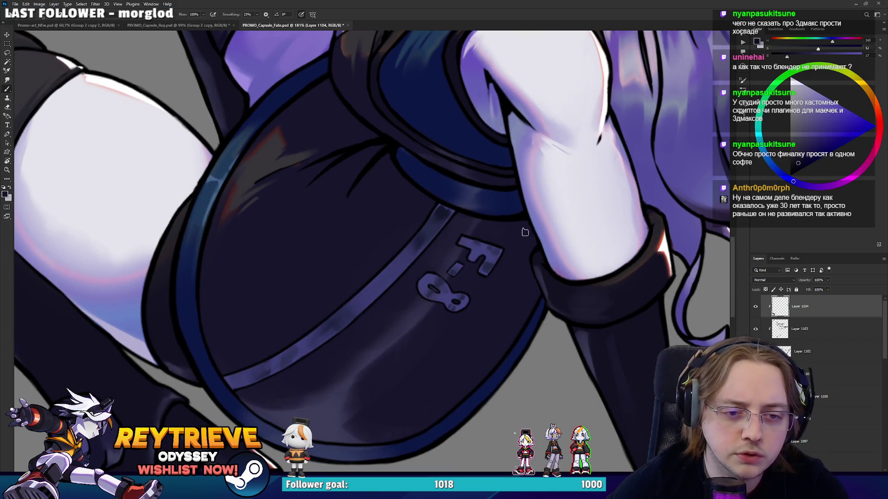
pyautogui.scroll(3, 574, 270)
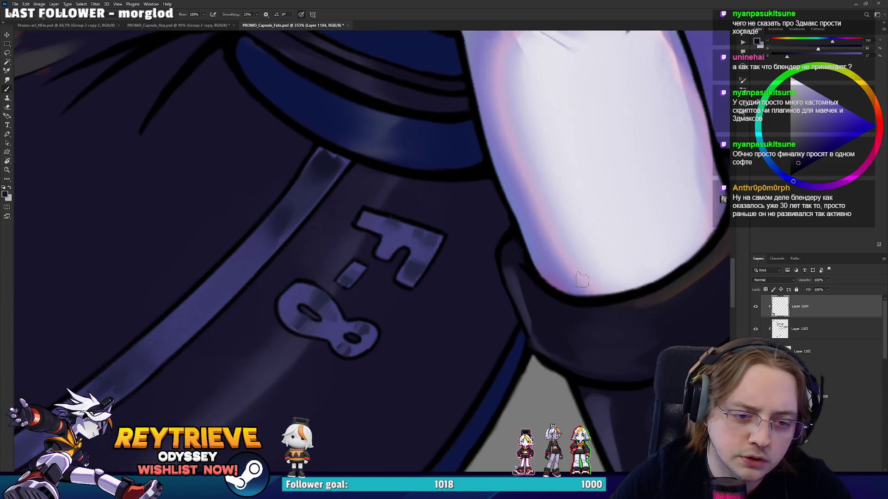
pyautogui.keyDown('alt'); pyautogui.click(528, 350); pyautogui.keyUp('alt')
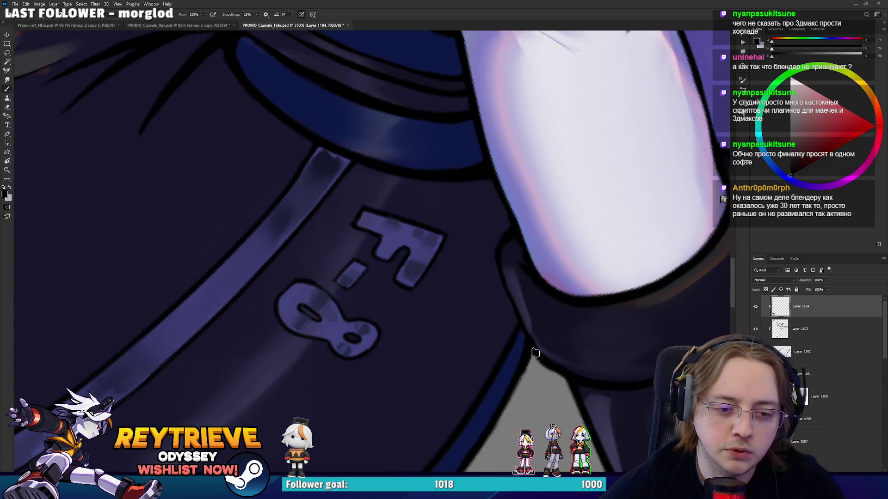
pyautogui.scroll(-4, 522, 344)
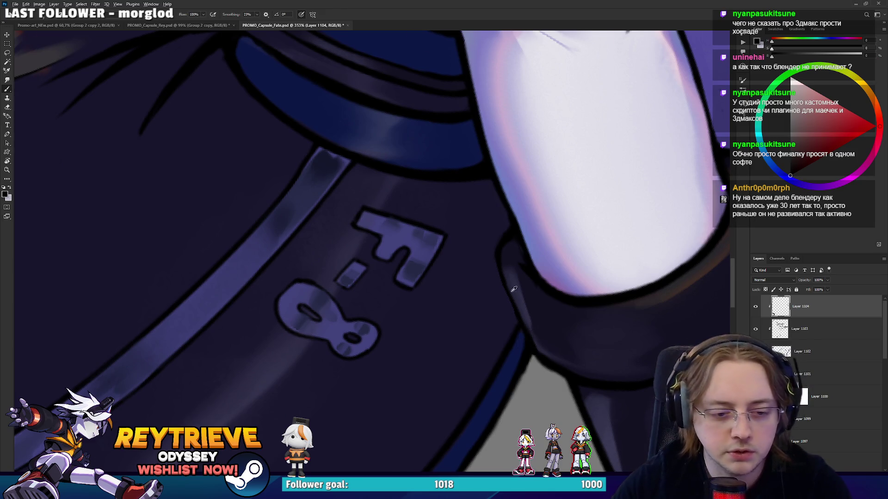
pyautogui.scroll(3, 532, 269)
# Add a new touch-up layer and paint a dark blue stroke along the torso outline
pyautogui.hotkey('ctrl', 'shift', 'alt', 'n')
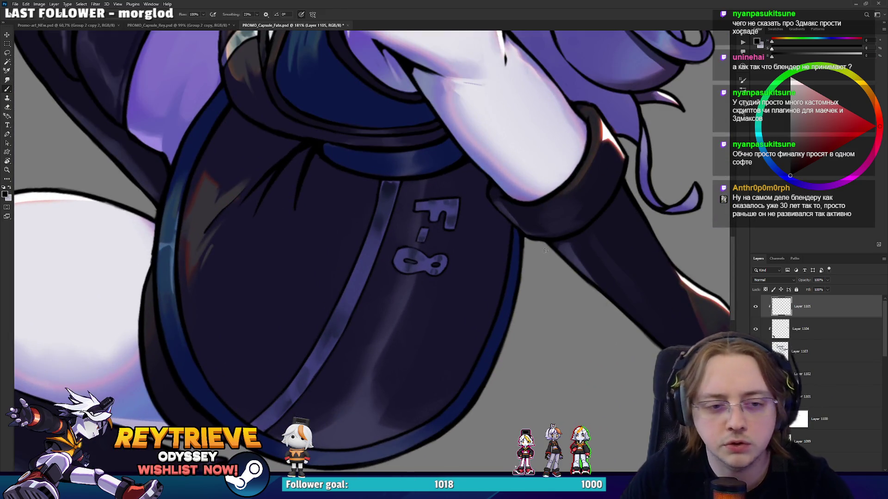
pyautogui.moveTo(517, 233); pyautogui.dragTo(512, 278)
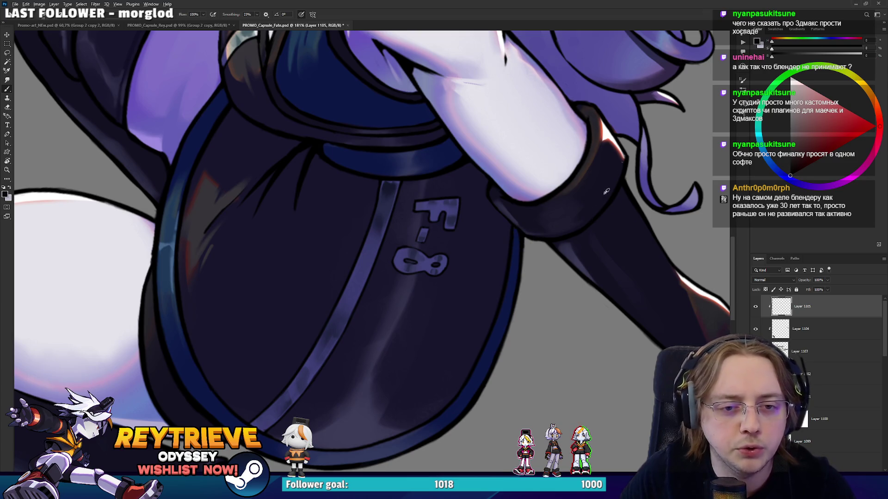
pyautogui.keyDown('alt'); pyautogui.click(519, 231); pyautogui.keyUp('alt')
pyautogui.moveTo(518, 233); pyautogui.dragTo(515, 254)
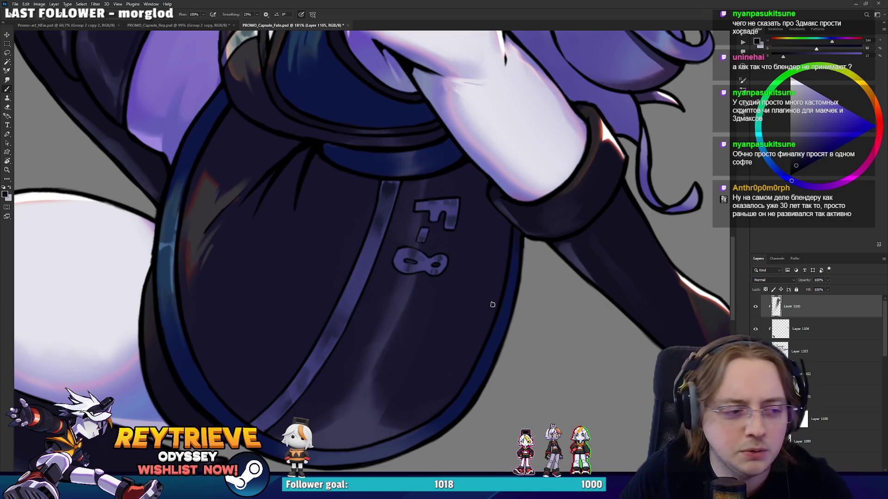
pyautogui.scroll(3, 197, 153)
pyautogui.keyDown('alt'); pyautogui.click(261, 196); pyautogui.keyUp('alt')
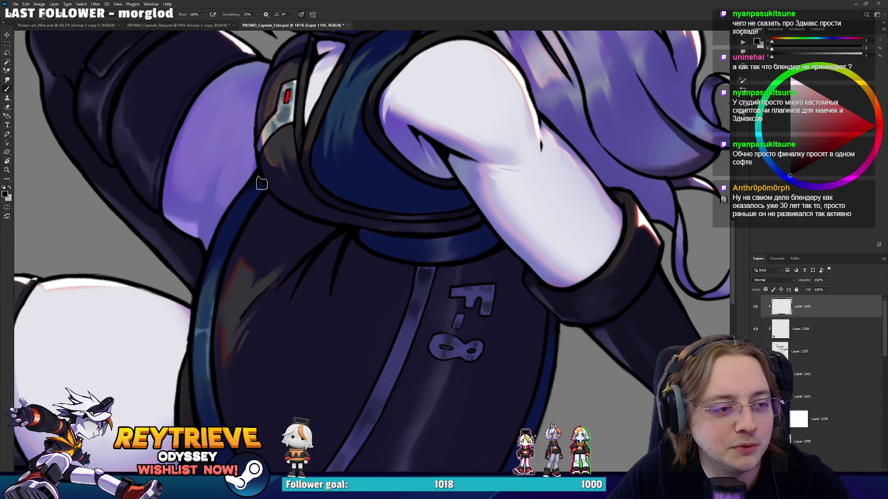
# Pan up to the raised hand and face, sampling dark blue and near-black
pyautogui.moveTo(236, 231); pyautogui.dragTo(282, 331)
pyautogui.moveTo(257, 303); pyautogui.dragTo(296, 344)
pyautogui.moveTo(244, 270); pyautogui.dragTo(239, 312)
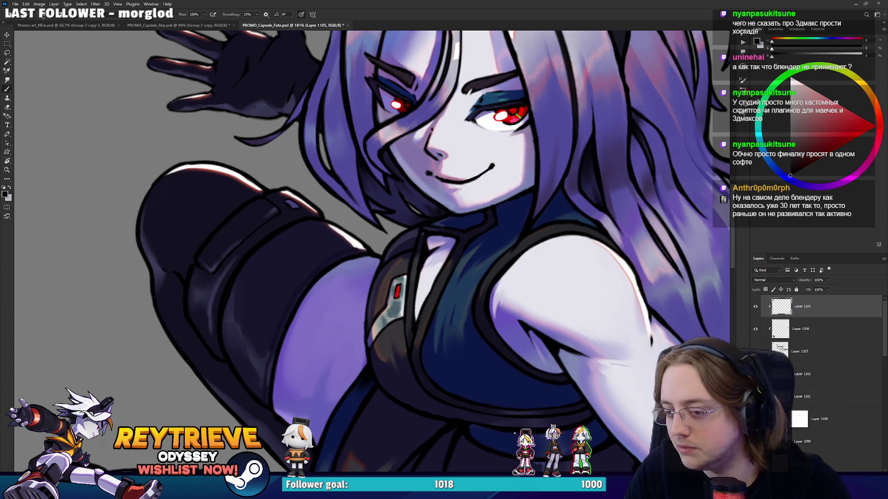
pyautogui.scroll(3, 232, 226)
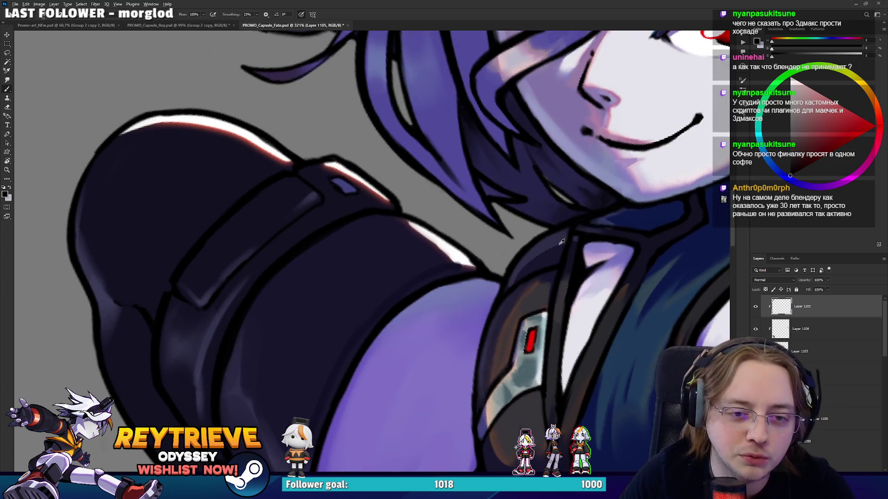
pyautogui.keyDown('alt'); pyautogui.click(579, 236); pyautogui.keyUp('alt')
pyautogui.moveTo(582, 252)
pyautogui.mouseDown()
pyautogui.moveTo(521, 314)
pyautogui.moveTo(525, 212)
pyautogui.mouseUp()
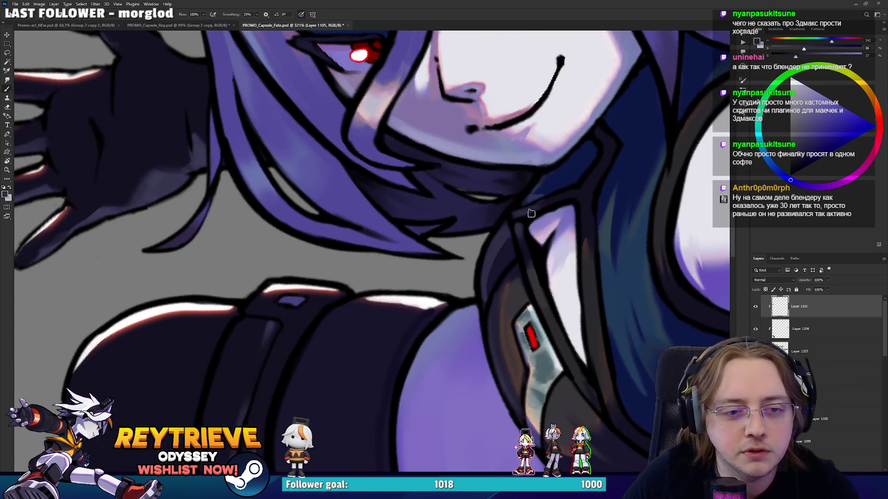
pyautogui.keyDown('alt'); pyautogui.click(516, 223); pyautogui.keyUp('alt')
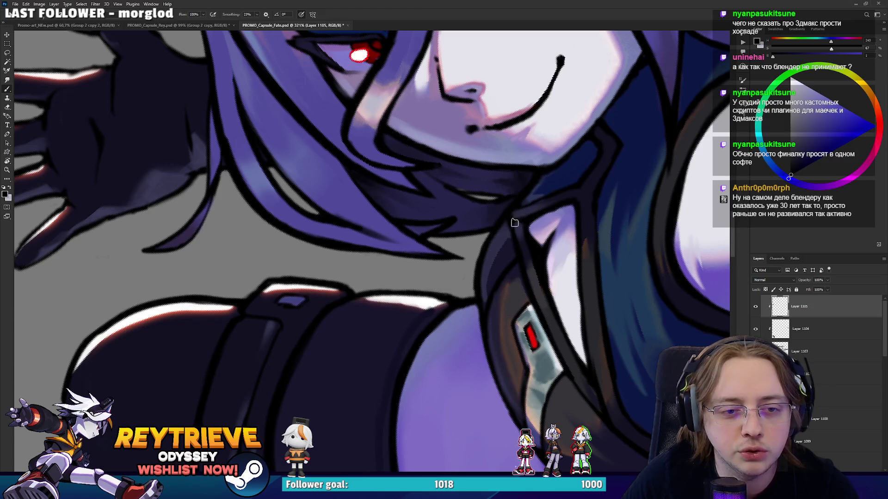
pyautogui.moveTo(559, 206); pyautogui.dragTo(416, 291)
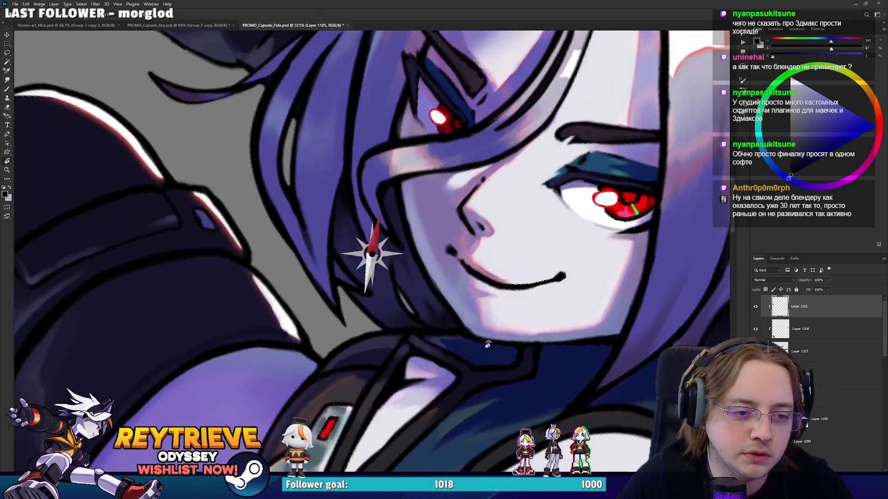
pyautogui.scroll(-5, 832, 361)
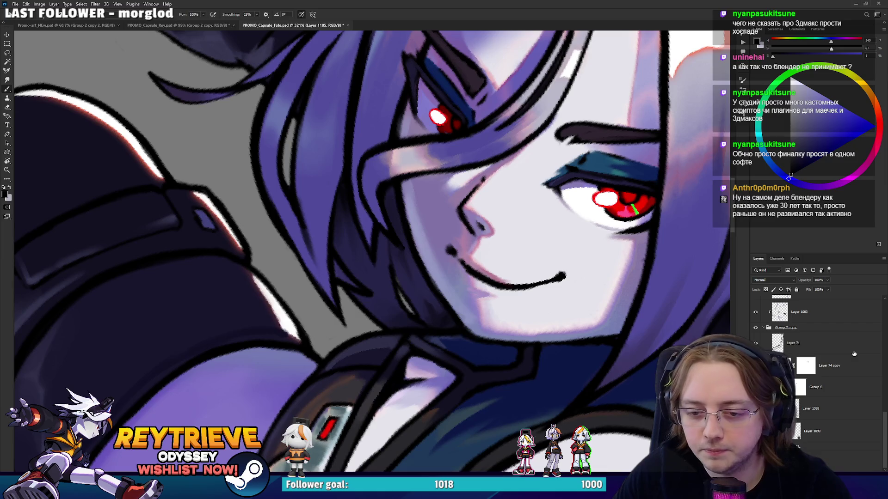
pyautogui.scroll(-5, 828, 383)
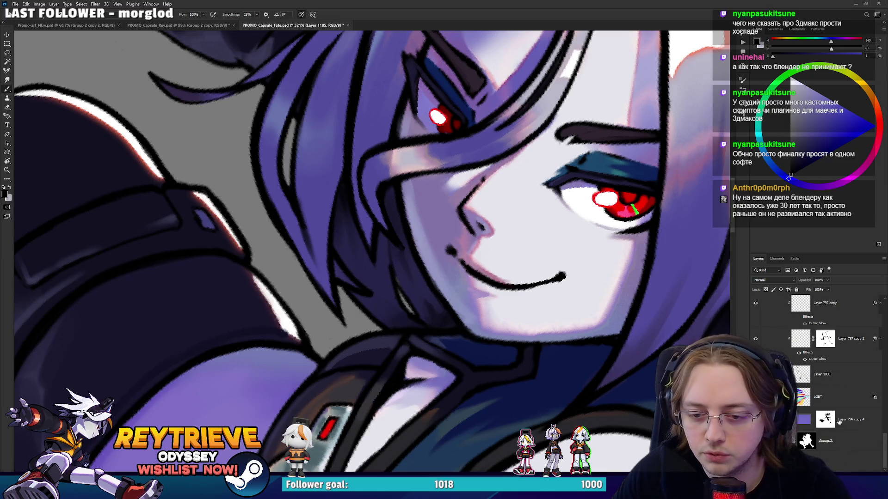
# Target the Group 7 layer mask, then switch over to the YouTube video
pyautogui.click(806, 441)
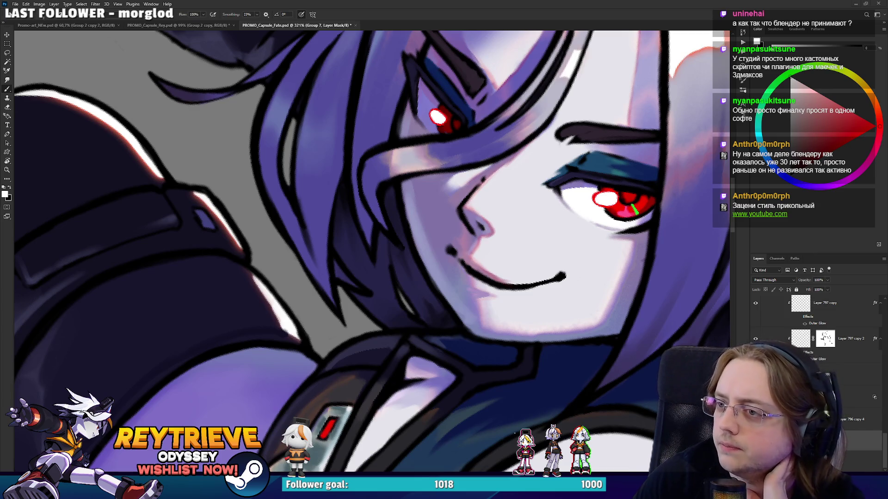
pyautogui.hotkey('alt', 'Tab')
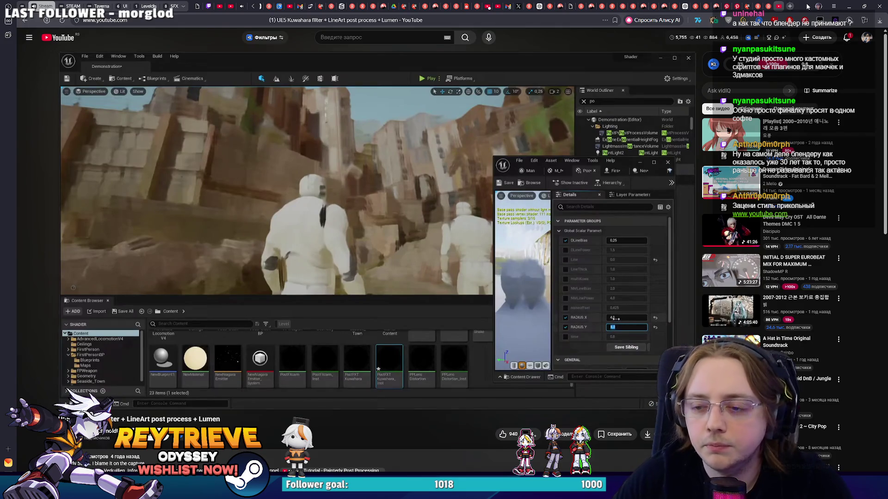
# Leave the Kuwahara filter video and return to the Photoshop illustration
pyautogui.hotkey('alt', 'Tab')
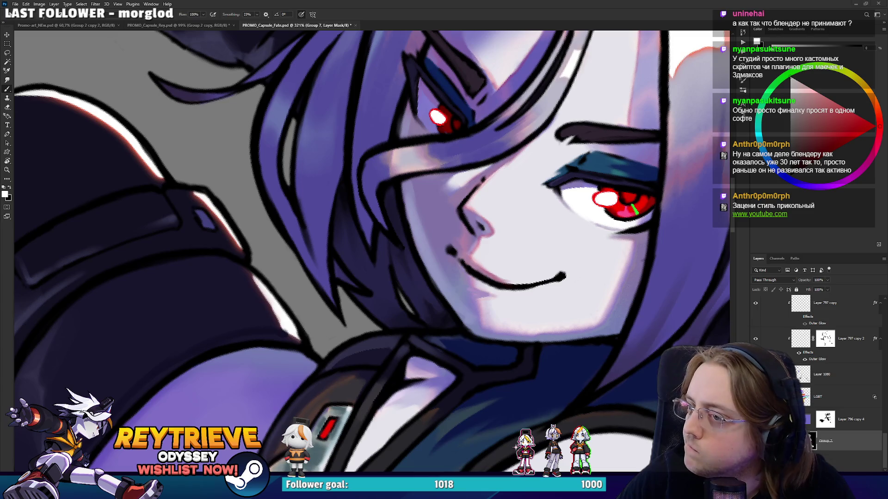
pyautogui.scroll(-3, 523, 230)
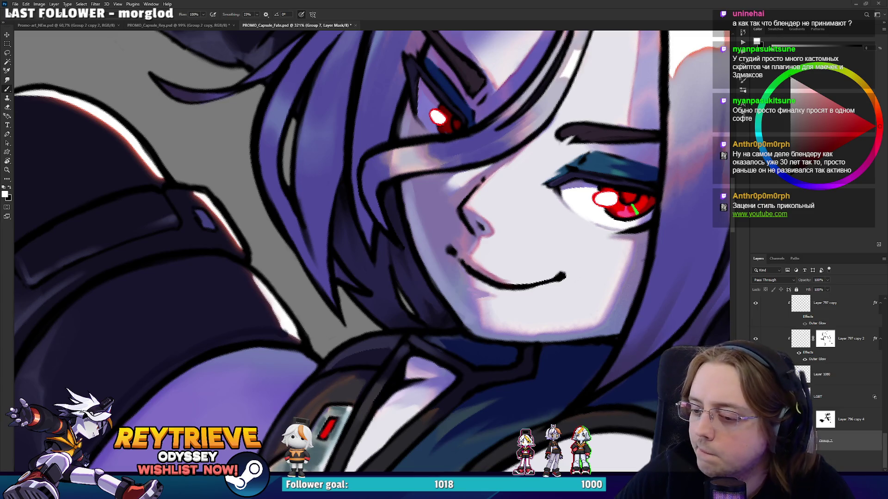
pyautogui.scroll(2, 524, 230)
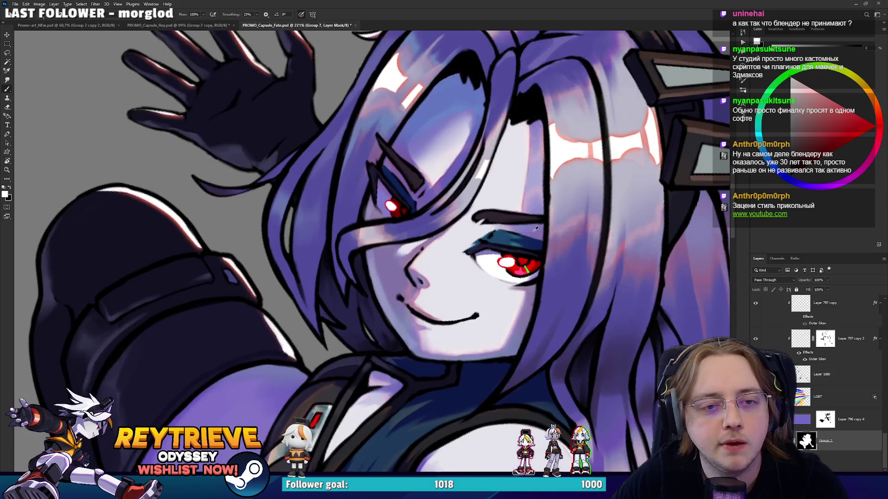
pyautogui.scroll(1, 664, 245)
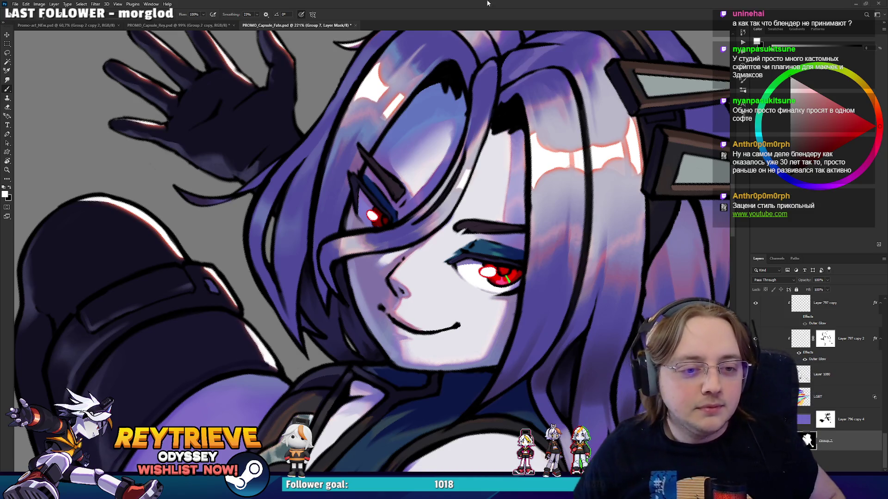
pyautogui.scroll(-5, 460, 182)
pyautogui.scroll(5, 485, 322)
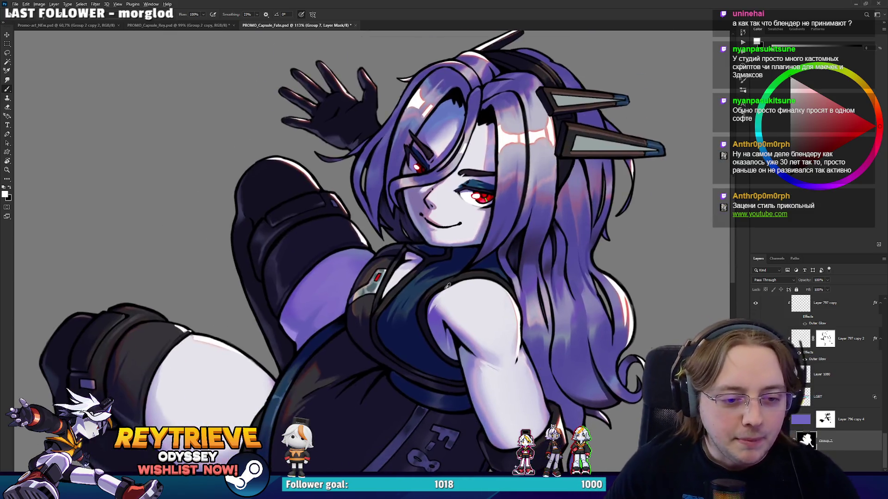
pyautogui.scroll(-2, 485, 322)
pyautogui.scroll(2, 467, 316)
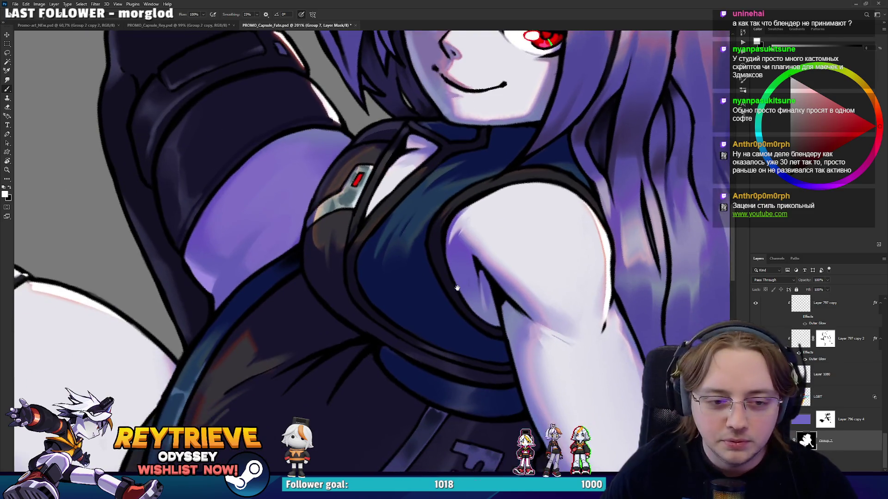
pyautogui.scroll(-3, 448, 263)
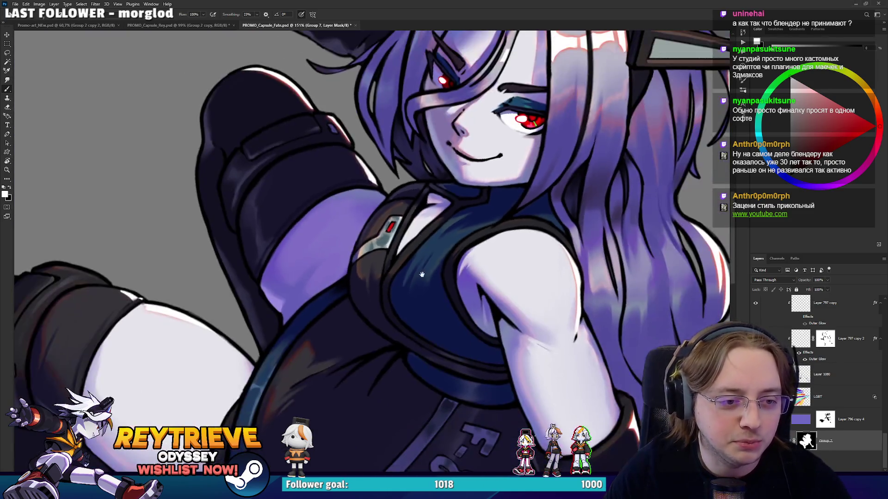
pyautogui.scroll(2, 487, 306)
pyautogui.scroll(-3, 487, 306)
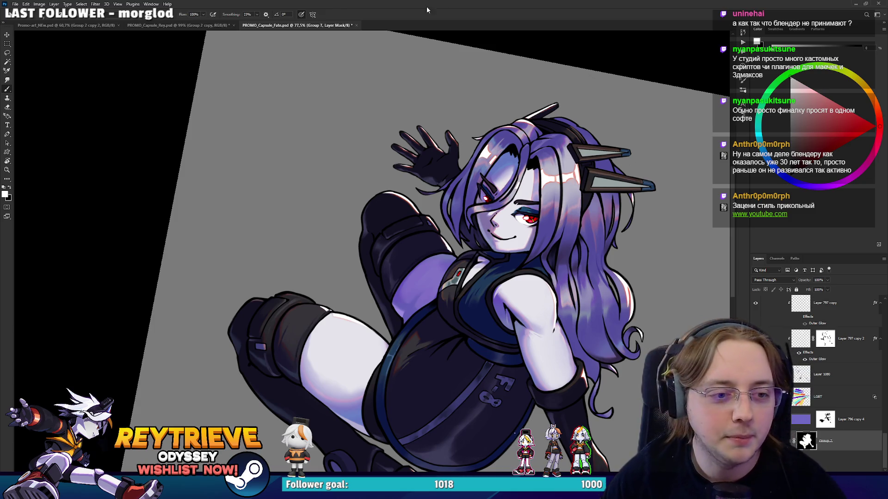
pyautogui.scroll(3, 412, 283)
pyautogui.scroll(-4, 412, 283)
pyautogui.scroll(5, 412, 283)
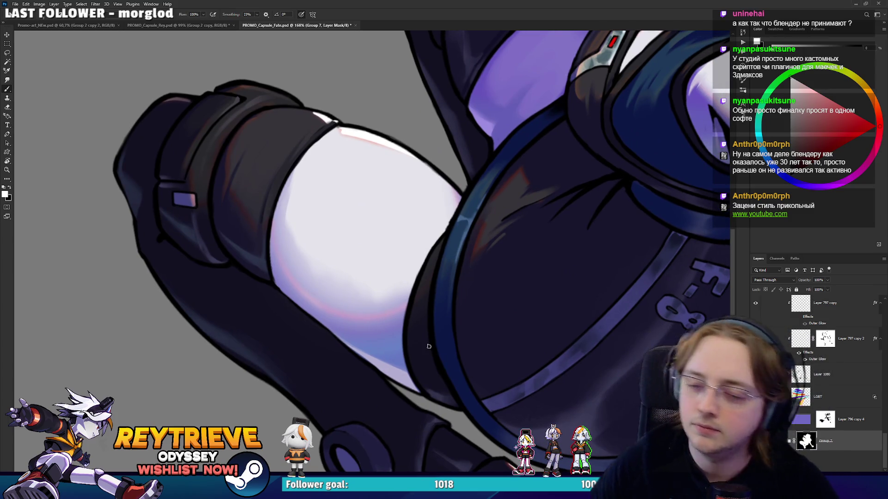
pyautogui.scroll(-5, 605, 334)
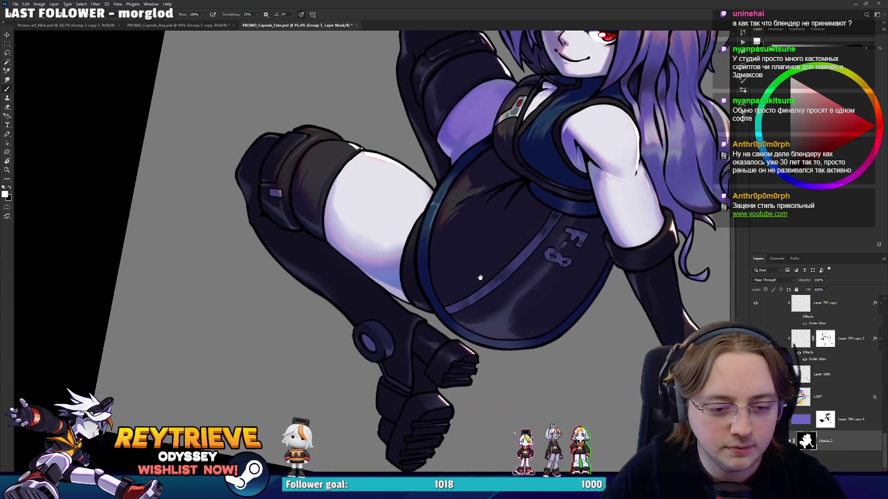
pyautogui.scroll(3, 511, 334)
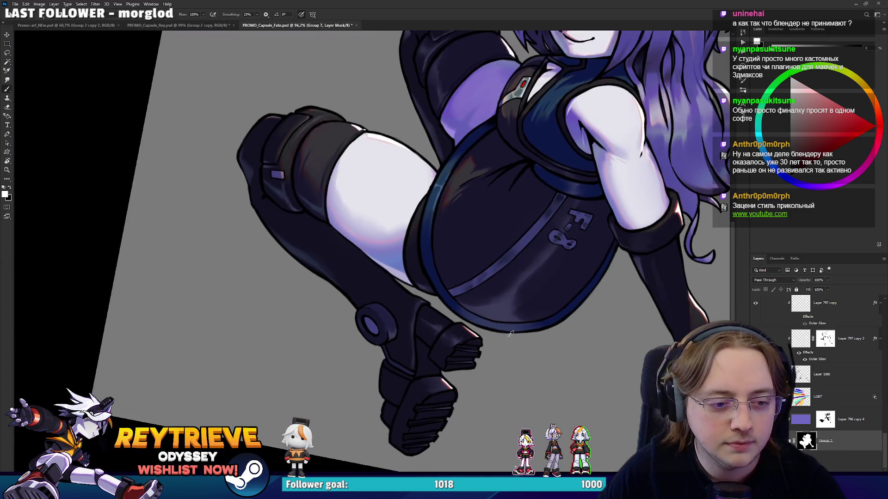
pyautogui.scroll(-5, 511, 334)
pyautogui.press('r')
pyautogui.moveTo(511, 334)
pyautogui.mouseDown()
pyautogui.moveTo(472, 347)
pyautogui.moveTo(508, 342)
pyautogui.mouseUp()
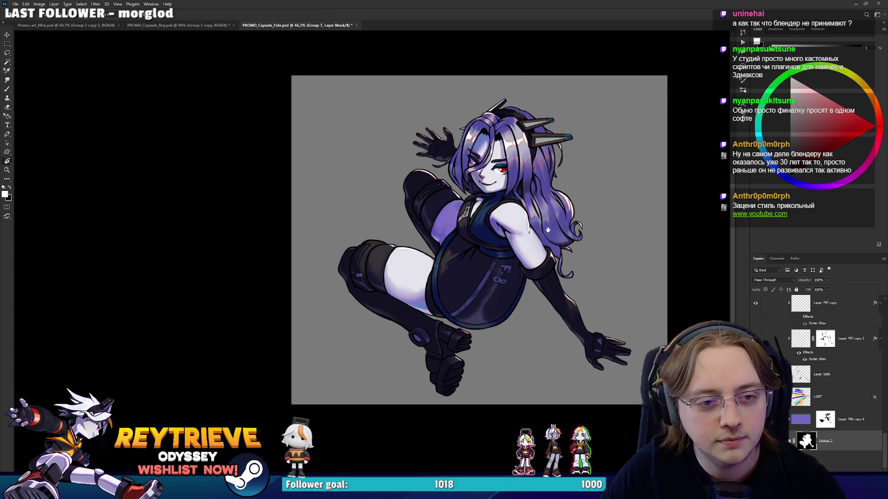
pyautogui.scroll(3, 540, 271)
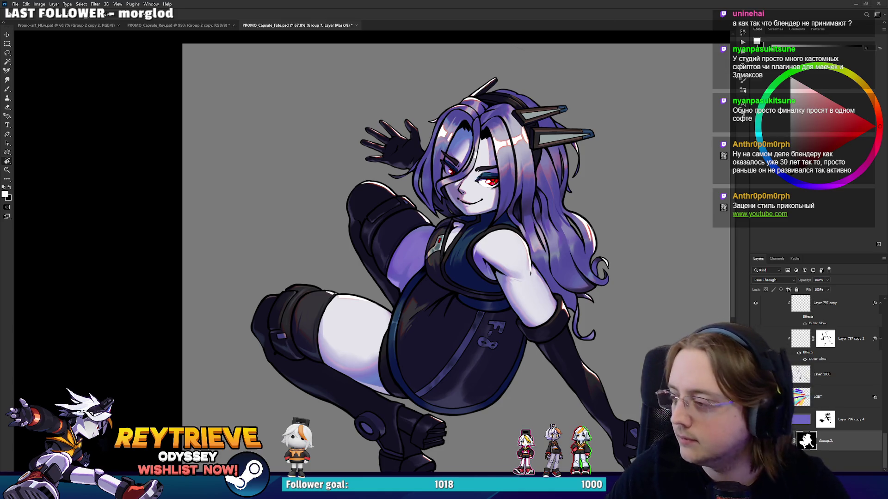
pyautogui.scroll(3, 490, 103)
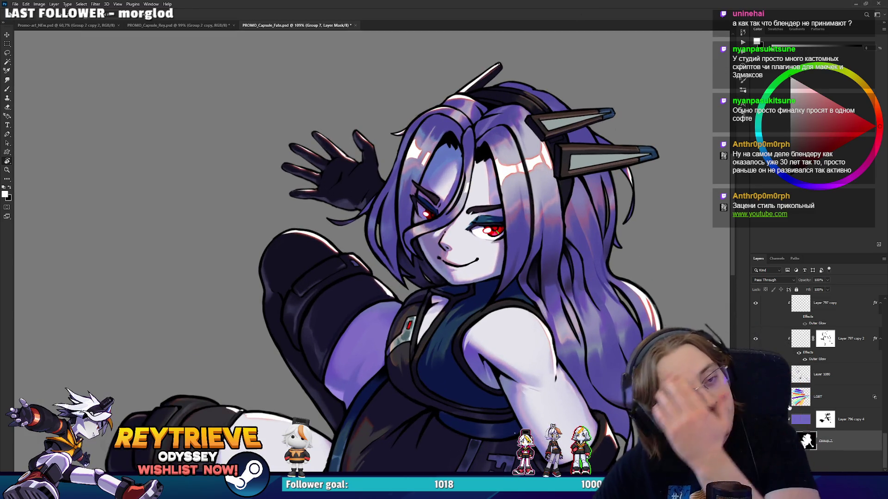
pyautogui.scroll(5, 817, 401)
pyautogui.click(816, 401)
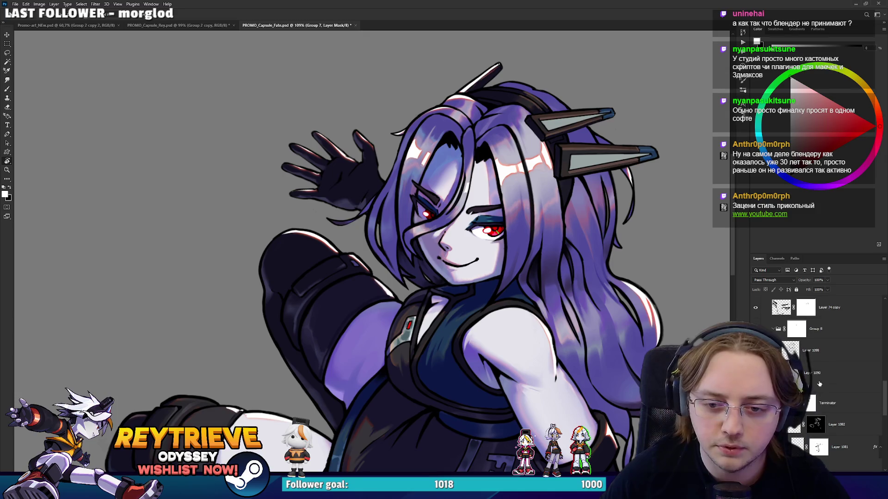
# On a new layer, paint a strand over the hair in the sampled blue-purple colour
pyautogui.hotkey('ctrl', 'shift', 'alt', 'n')
pyautogui.press('b')
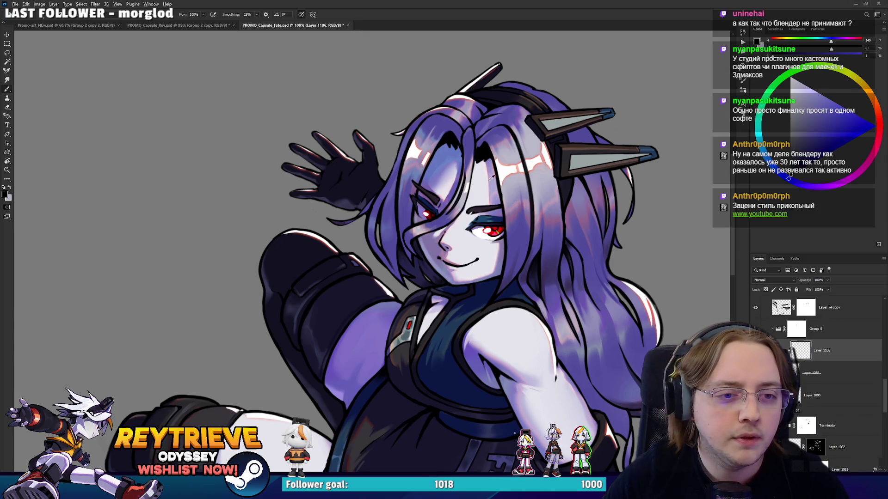
pyautogui.keyDown('alt'); pyautogui.click(489, 154); pyautogui.keyUp('alt')
pyautogui.moveTo(542, 177); pyautogui.dragTo(537, 213)
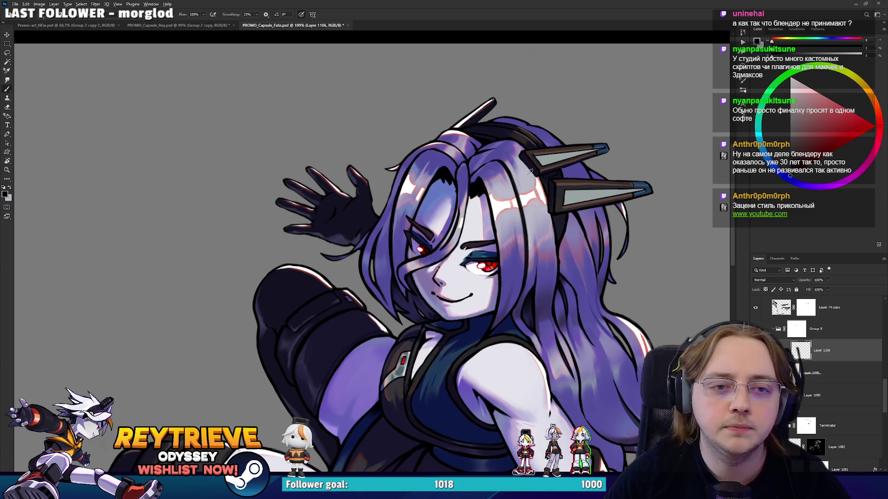
pyautogui.keyDown('alt'); pyautogui.click(499, 168); pyautogui.keyUp('alt')
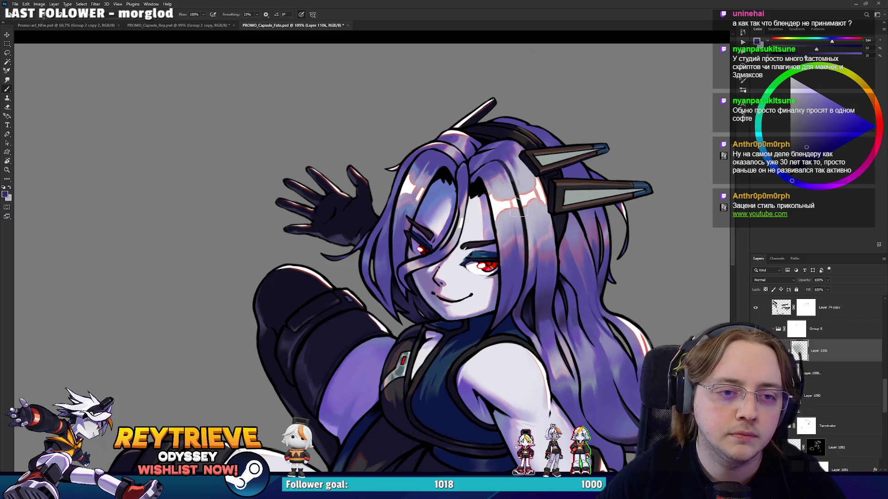
pyautogui.moveTo(488, 162)
pyautogui.mouseDown()
pyautogui.moveTo(476, 171)
pyautogui.moveTo(444, 148)
pyautogui.moveTo(419, 169)
pyautogui.moveTo(430, 164)
pyautogui.moveTo(438, 178)
pyautogui.mouseUp()
pyautogui.press('e')
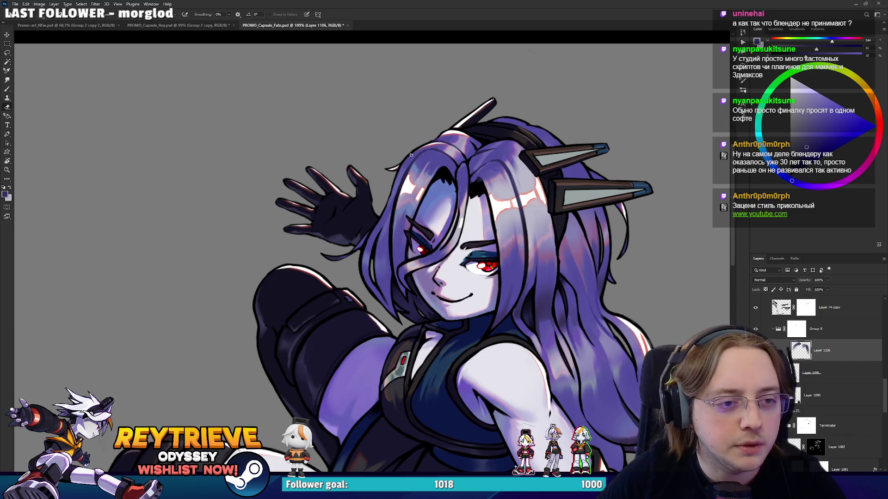
pyautogui.press('b')
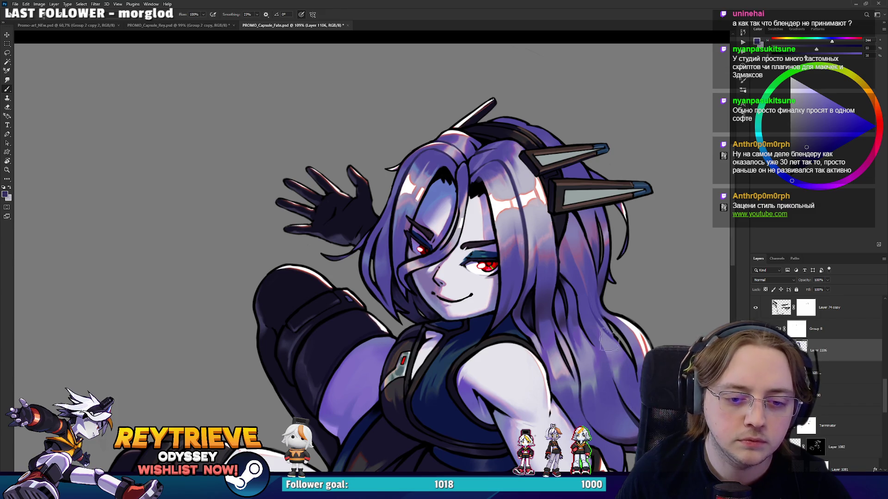
# Erase stray parts of the strands, then add a new layer above Layer 1089 and clip it
pyautogui.moveTo(607, 347); pyautogui.dragTo(592, 398)
pyautogui.moveTo(549, 301); pyautogui.dragTo(546, 302)
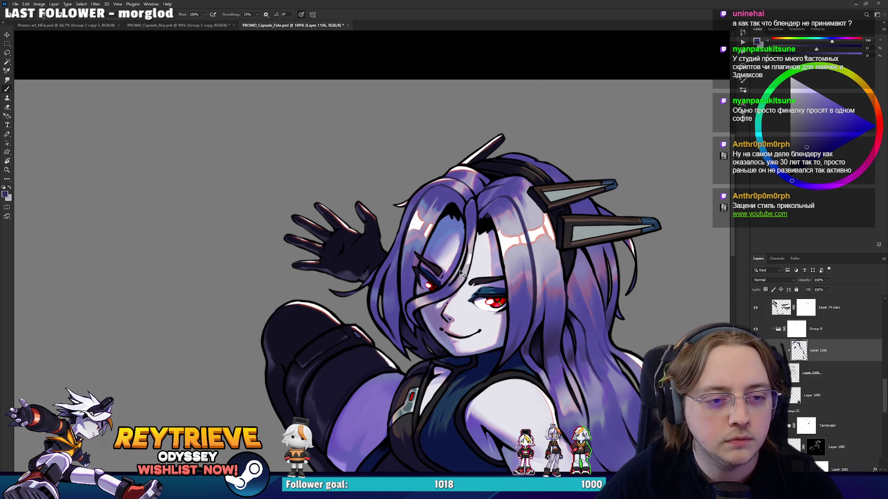
pyautogui.scroll(5, 451, 250)
pyautogui.press('e')
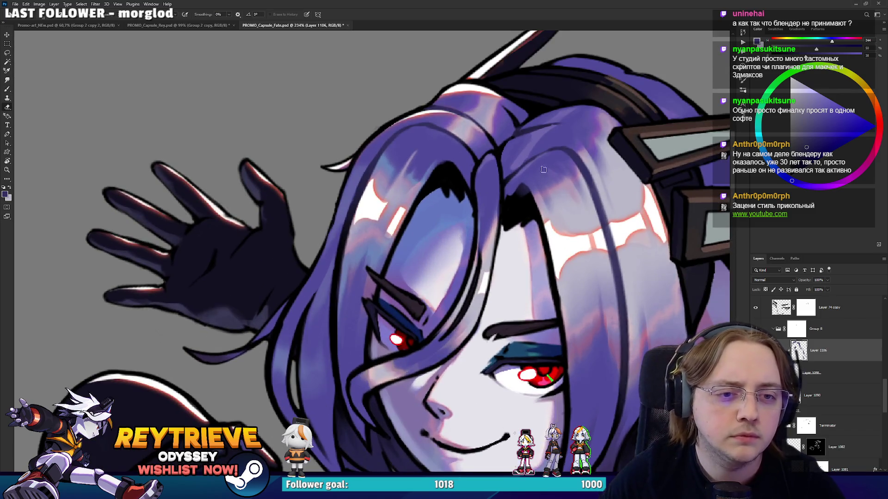
pyautogui.scroll(-6, 522, 205)
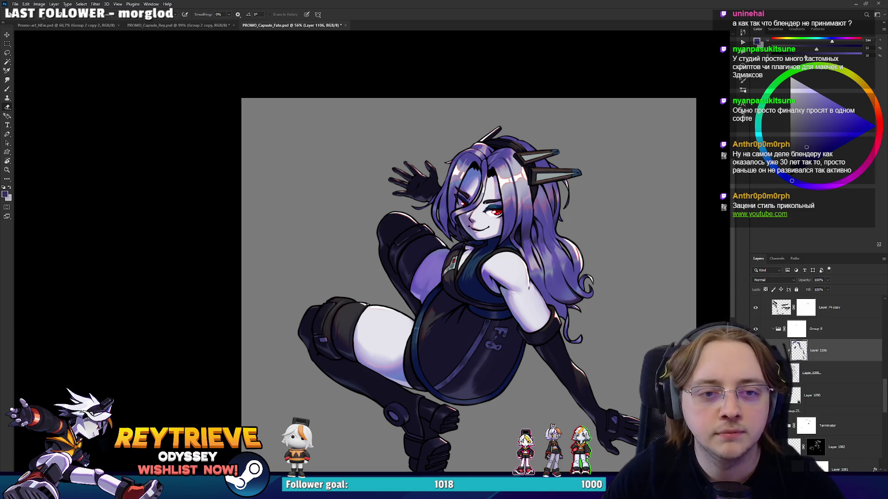
pyautogui.scroll(8, 559, 164)
pyautogui.scroll(-4, 566, 185)
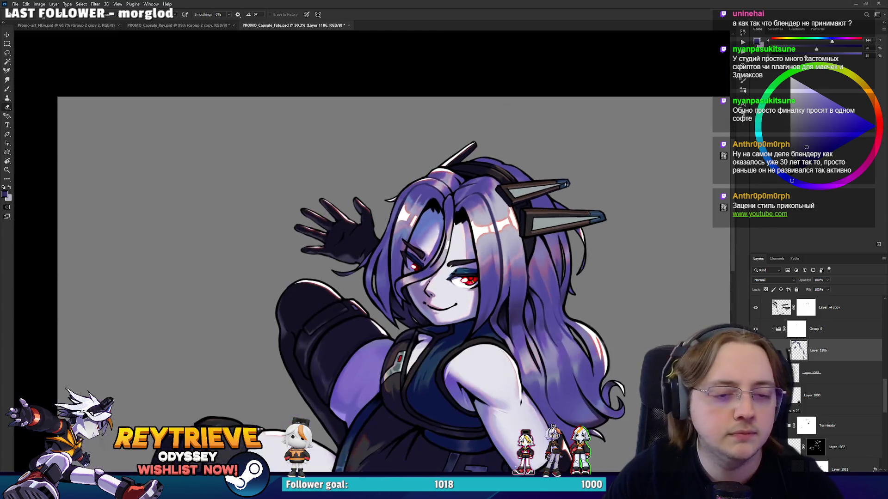
pyautogui.scroll(3, 572, 201)
pyautogui.scroll(-3, 829, 369)
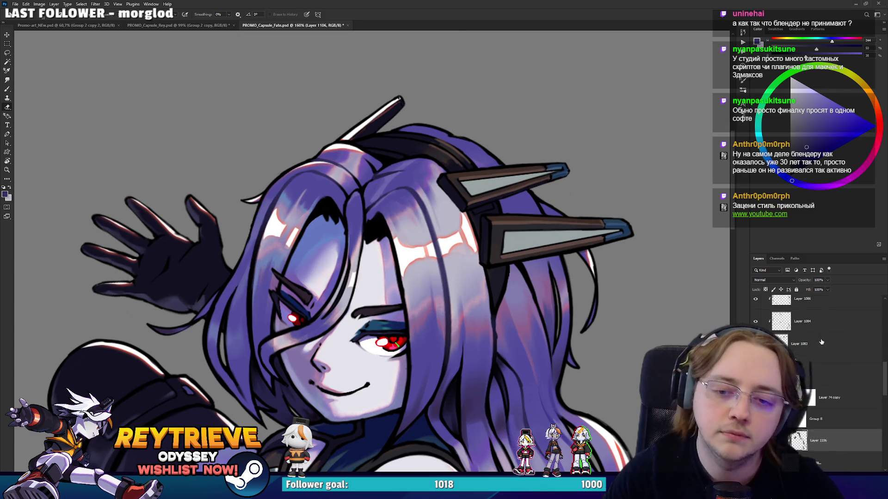
pyautogui.scroll(4, 823, 361)
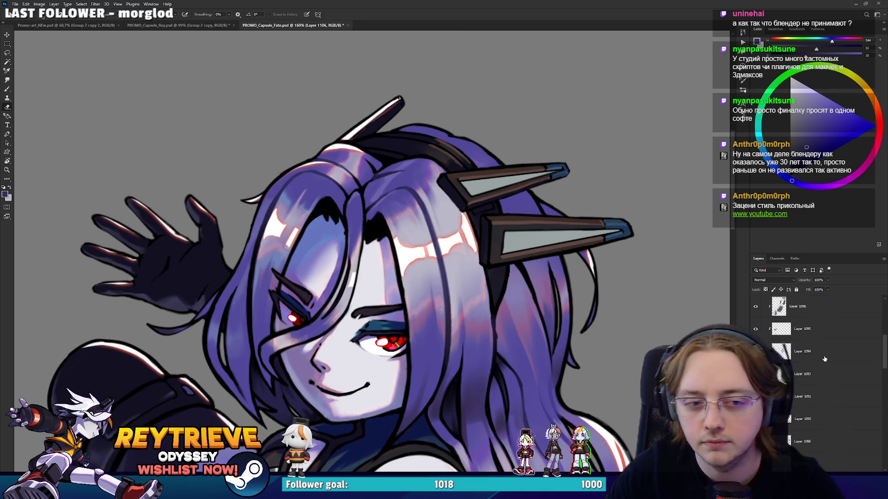
pyautogui.scroll(-5, 822, 352)
pyautogui.scroll(-4, 821, 355)
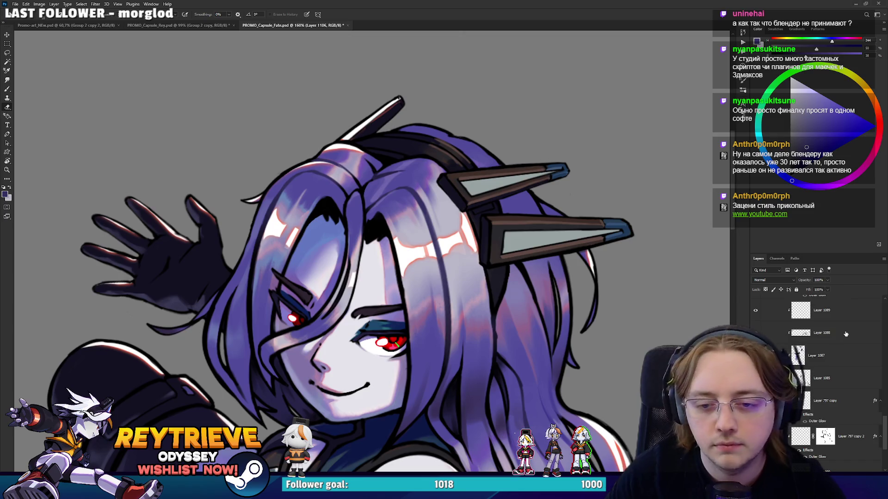
pyautogui.hotkey('ctrl', 'shift', 'alt', 'n')
pyautogui.hotkey('ctrl', 'alt', 'g')
# Dismiss the clipping alert and sample the horn panel's grey-cyan and a darker blue
pyautogui.press('Return')
pyautogui.press('b')
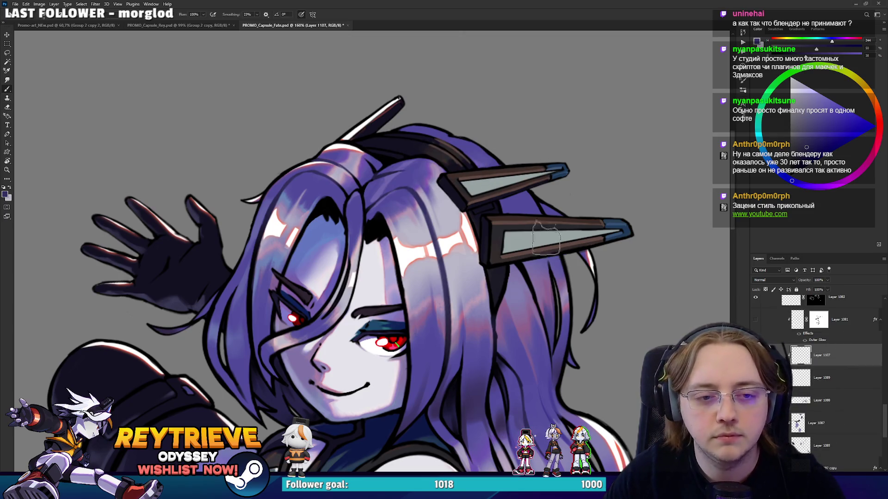
pyautogui.keyDown('alt'); pyautogui.click(396, 326); pyautogui.keyUp('alt')
pyautogui.scroll(-2, 396, 326)
pyautogui.scroll(2, 396, 326)
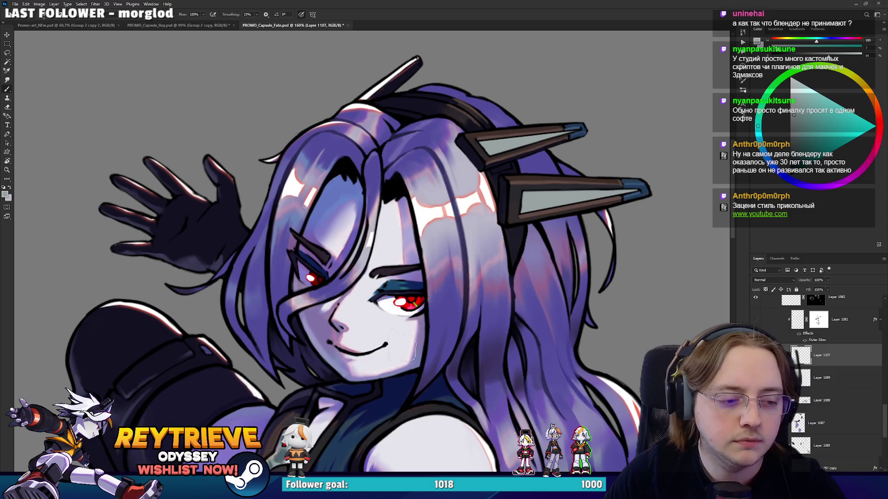
pyautogui.keyDown('alt'); pyautogui.click(424, 336); pyautogui.keyUp('alt')
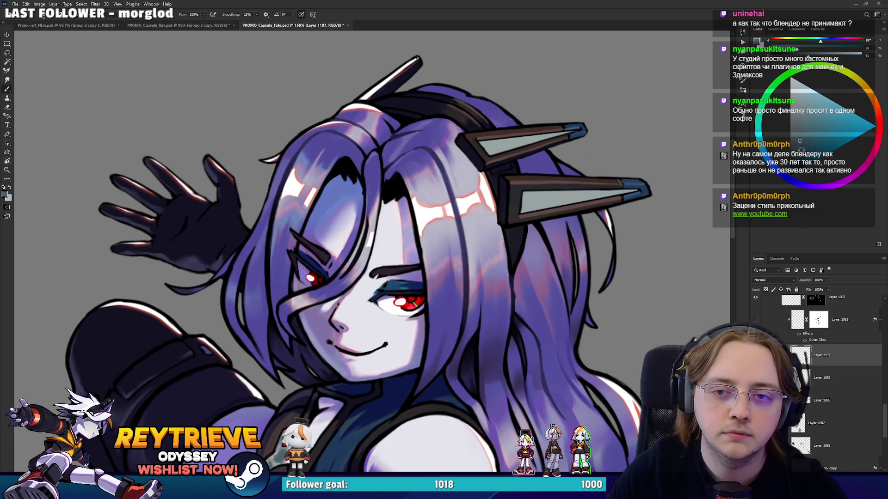
pyautogui.press('r')
pyautogui.moveTo(462, 139); pyautogui.dragTo(416, 115)
pyautogui.moveTo(601, 111); pyautogui.dragTo(597, 116)
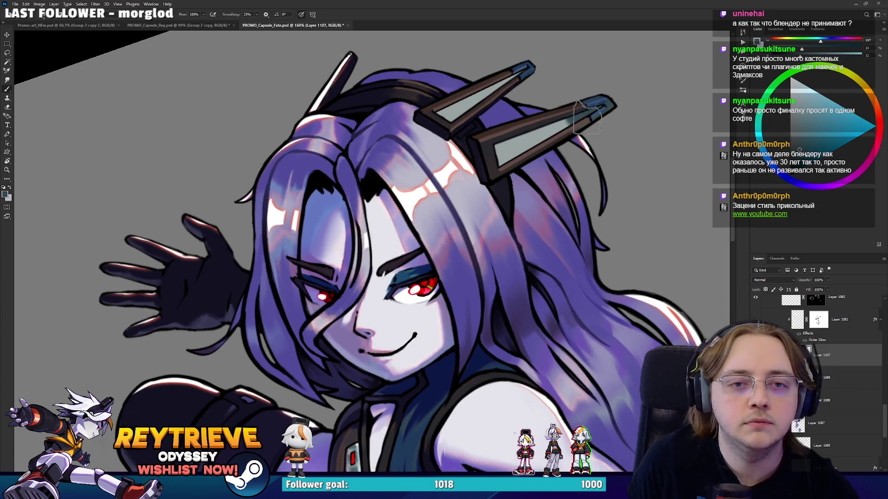
# Select both grey horn panel shapes and turn the selection into a mask on Layer 1089
pyautogui.scroll(3, 582, 106)
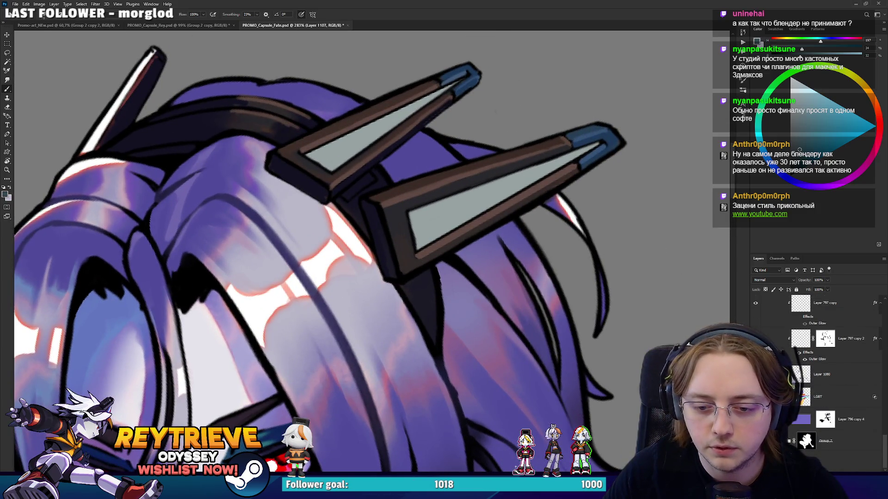
pyautogui.click(806, 442)
pyautogui.scroll(-5, 823, 397)
pyautogui.scroll(-1, 823, 396)
pyautogui.scroll(-2, 822, 397)
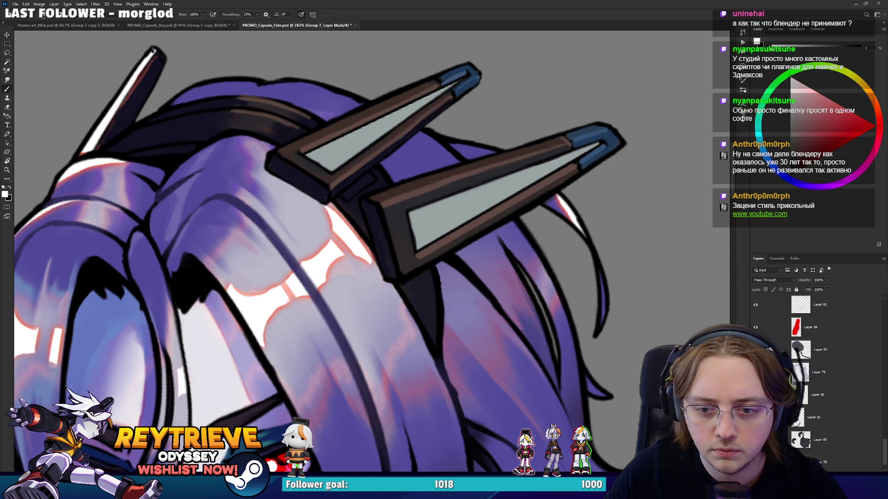
pyautogui.scroll(5, 822, 397)
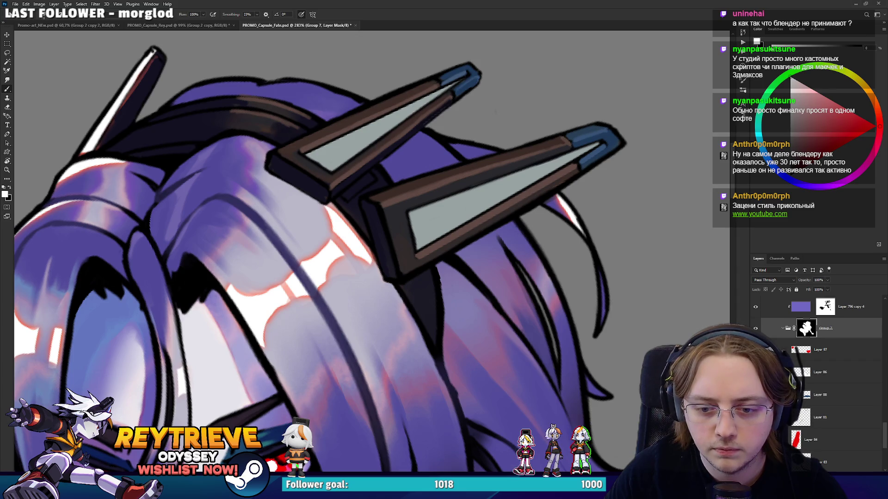
pyautogui.keyDown('ctrl'); pyautogui.click(801, 417); pyautogui.keyUp('ctrl')
pyautogui.scroll(5, 823, 410)
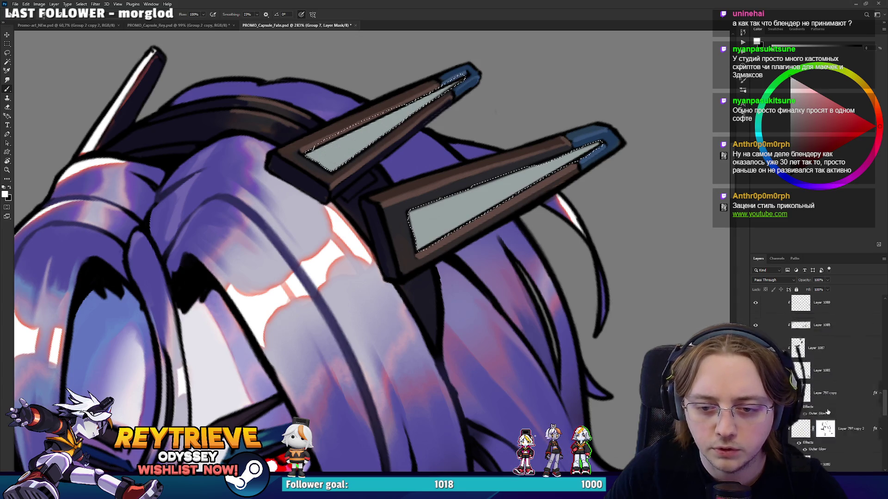
pyautogui.hotkey('ctrl', 'shift', 'alt', 'n')
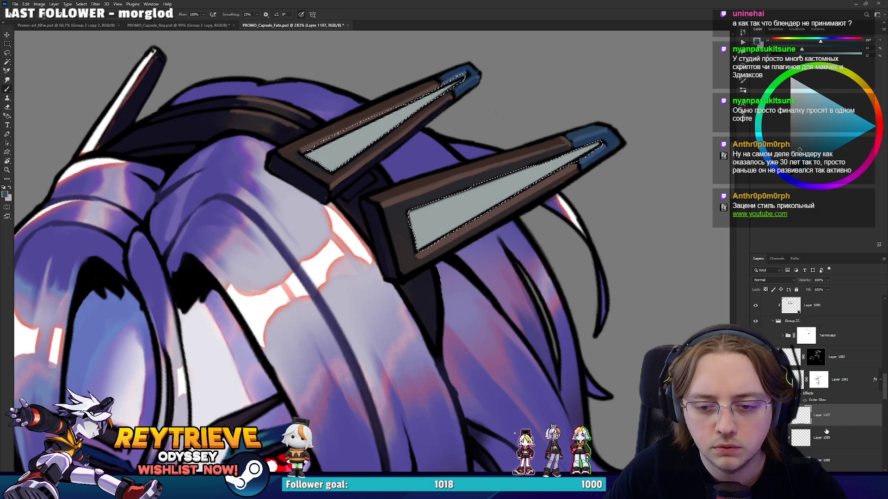
pyautogui.scroll(-3, 821, 384)
pyautogui.click(821, 378)
pyautogui.scroll(-1, 821, 370)
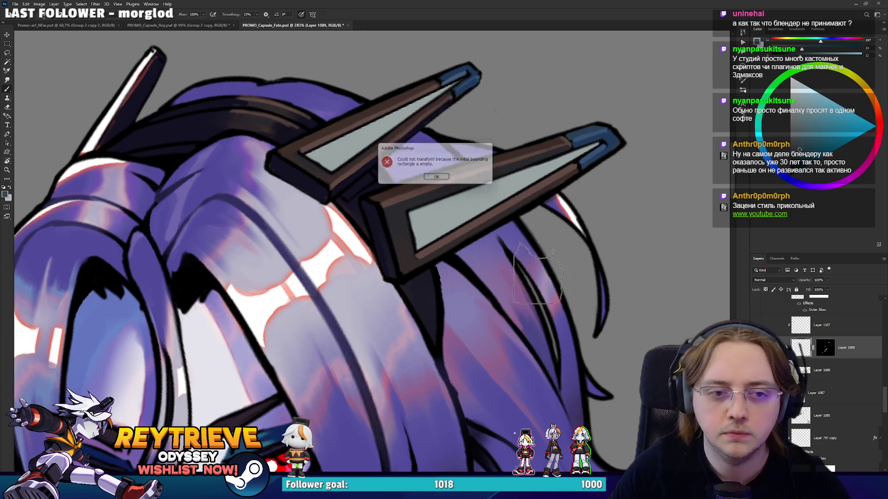
pyautogui.press('Return')
# Try a dark teal fill over the right horn panel, then undo it
pyautogui.moveTo(570, 181)
pyautogui.mouseDown()
pyautogui.moveTo(588, 152)
pyautogui.moveTo(436, 246)
pyautogui.mouseUp()
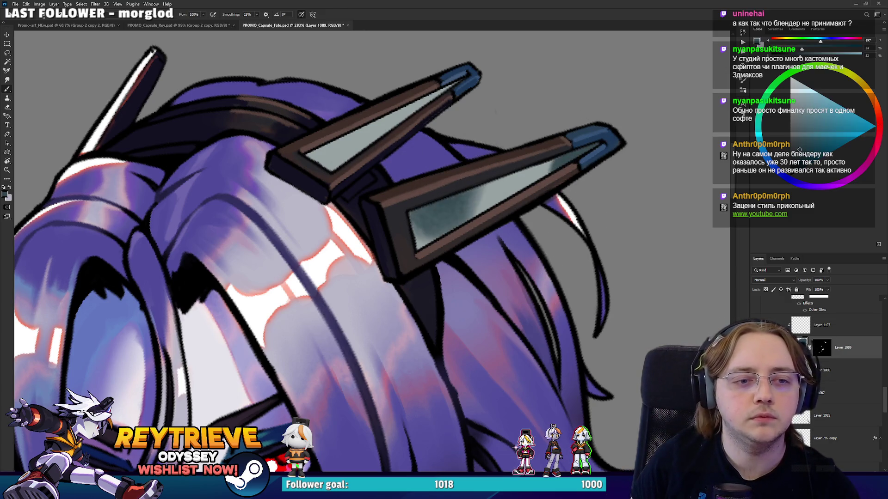
pyautogui.press('e')
pyautogui.hotkey('ctrl', 'z')
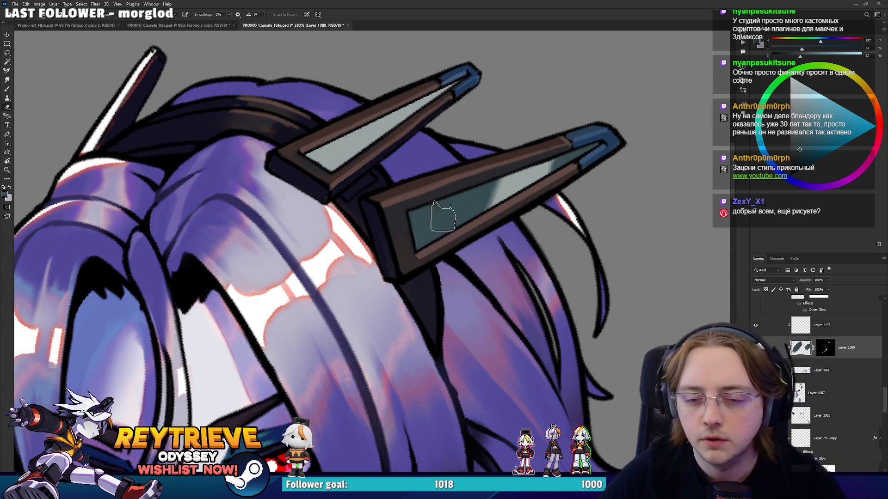
pyautogui.press('b')
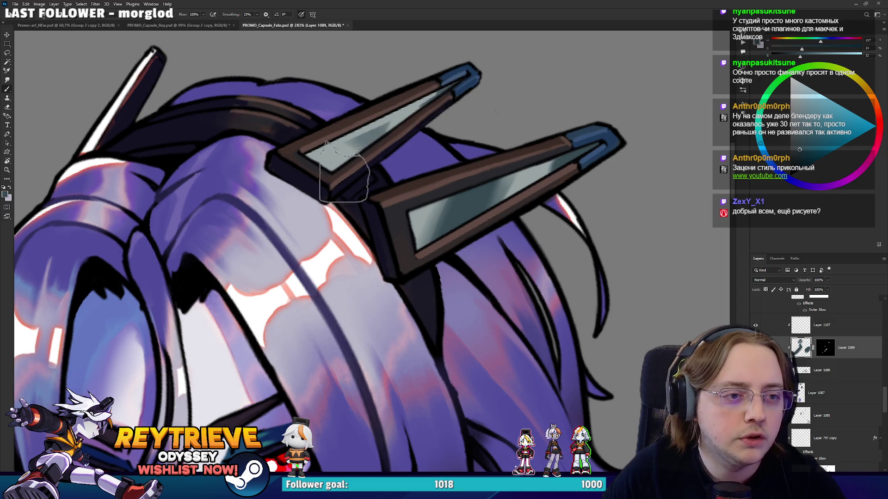
pyautogui.press('e')
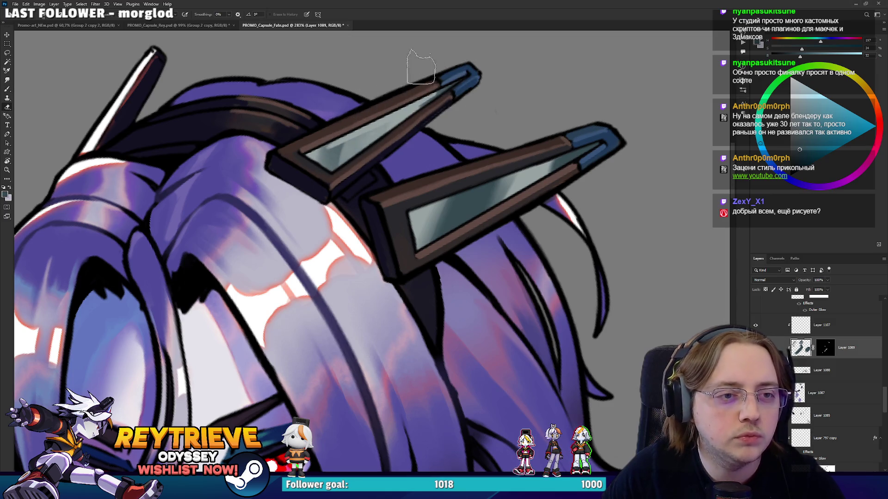
pyautogui.scroll(-3, 342, 199)
pyautogui.scroll(2, 343, 199)
pyautogui.press('b')
# Paint a light blue streak across the lower horn panel's glass
pyautogui.keyDown('alt'); pyautogui.click(455, 237); pyautogui.keyUp('alt')
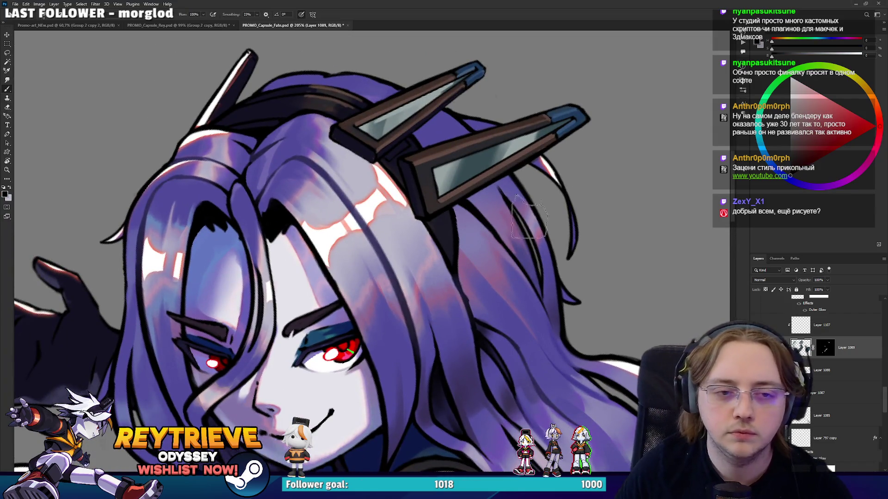
pyautogui.keyDown('alt'); pyautogui.click(528, 142); pyautogui.keyUp('alt')
pyautogui.keyDown('alt'); pyautogui.click(547, 134); pyautogui.keyUp('alt')
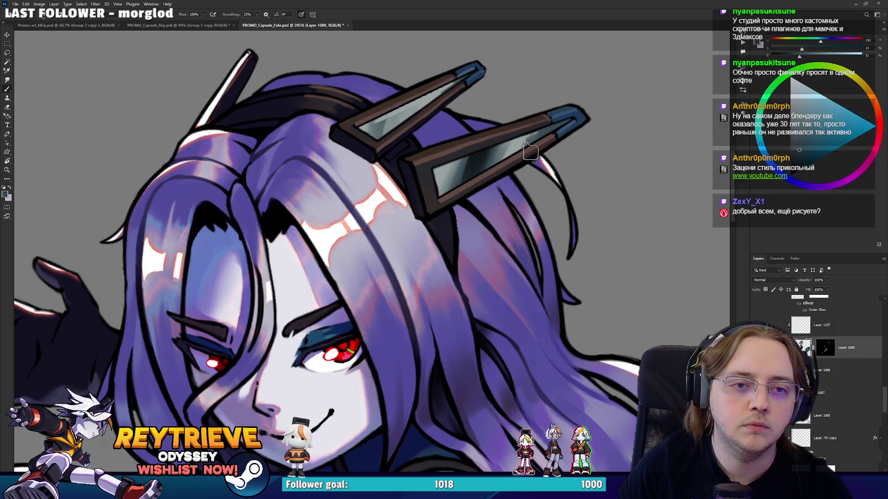
pyautogui.keyDown('alt'); pyautogui.click(486, 174); pyautogui.keyUp('alt')
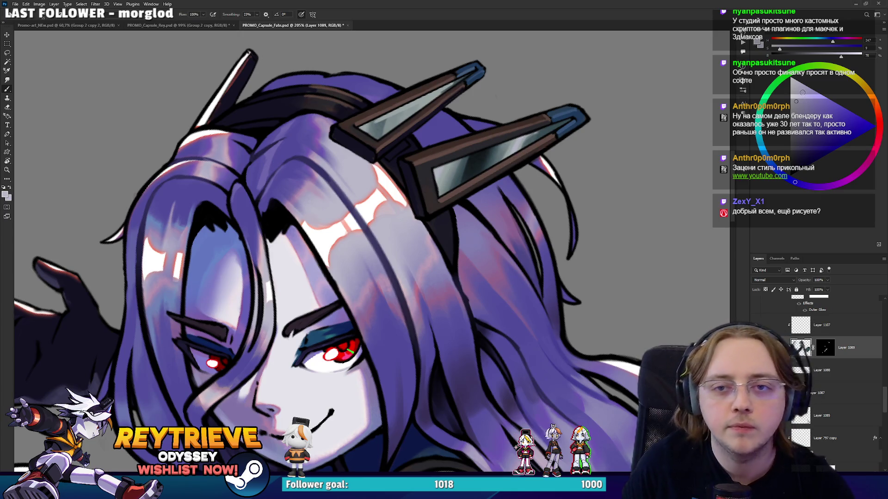
pyautogui.keyDown('alt'); pyautogui.click(554, 175); pyautogui.keyUp('alt')
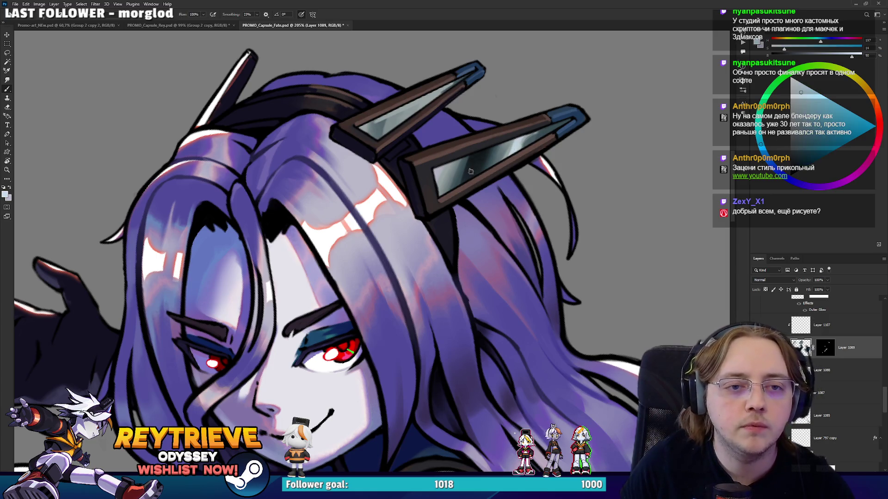
pyautogui.moveTo(460, 184); pyautogui.dragTo(484, 150)
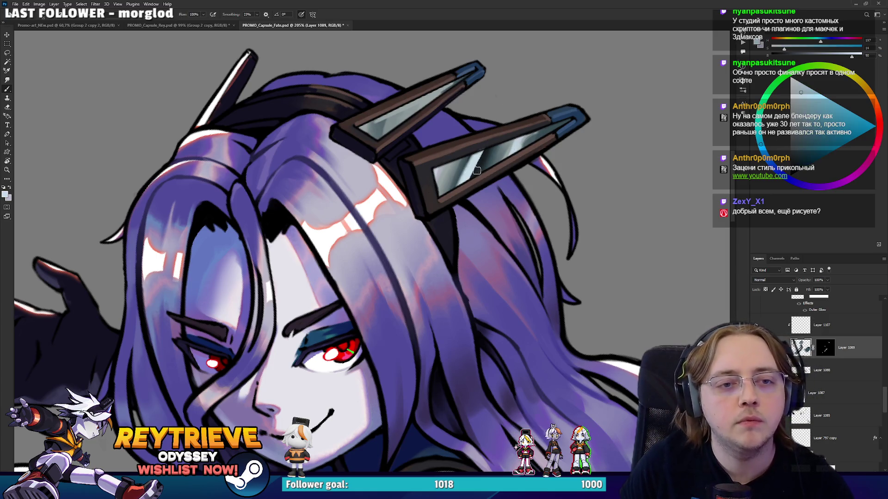
pyautogui.press('l')
pyautogui.moveTo(483, 109)
pyautogui.mouseDown()
pyautogui.moveTo(537, 148)
pyautogui.moveTo(481, 111)
pyautogui.mouseUp()
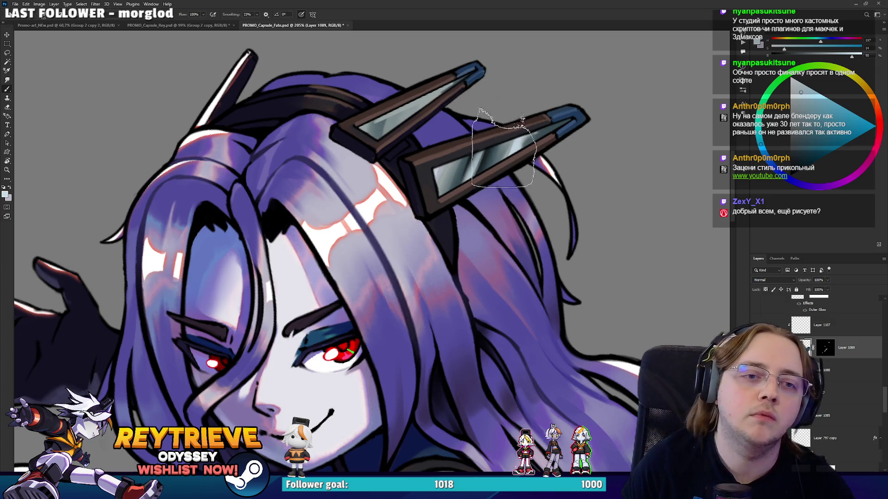
pyautogui.hotkey('ctrl', 'd')
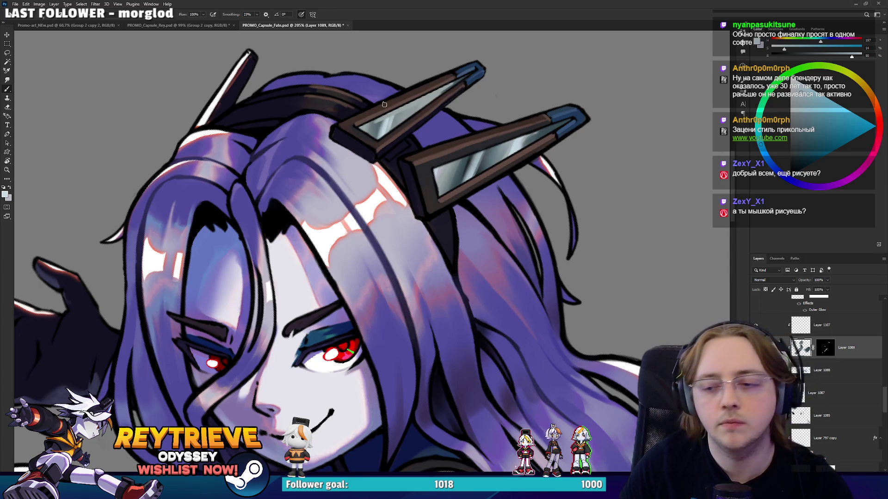
# On a new layer above Layer 1105, paint a dark blue-grey streak on the upper panel glass
pyautogui.scroll(2, 384, 105)
pyautogui.scroll(3, 809, 366)
pyautogui.scroll(3, 814, 370)
pyautogui.click(814, 309)
pyautogui.hotkey('ctrl', 'shift', 'alt', 'n')
pyautogui.keyDown('alt'); pyautogui.click(385, 168); pyautogui.keyUp('alt')
pyautogui.keyDown('alt'); pyautogui.click(398, 159); pyautogui.keyUp('alt')
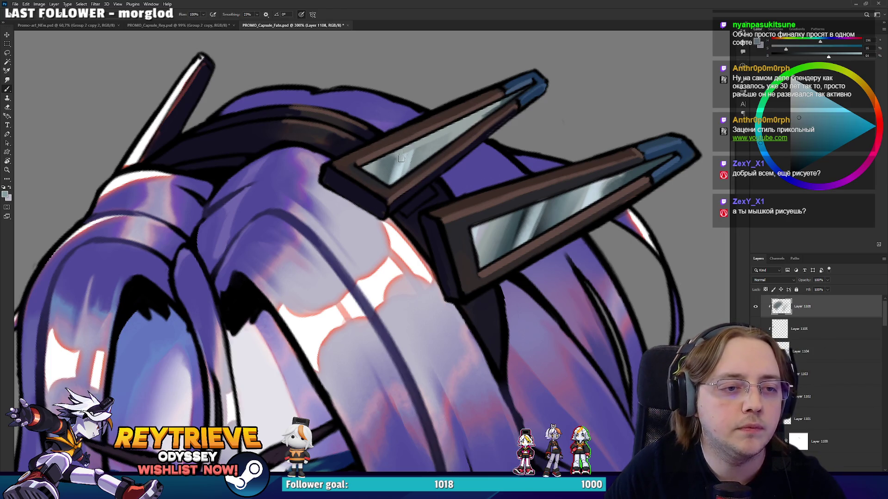
pyautogui.keyDown('alt'); pyautogui.click(391, 159); pyautogui.keyUp('alt')
pyautogui.keyDown('alt'); pyautogui.click(416, 155); pyautogui.keyUp('alt')
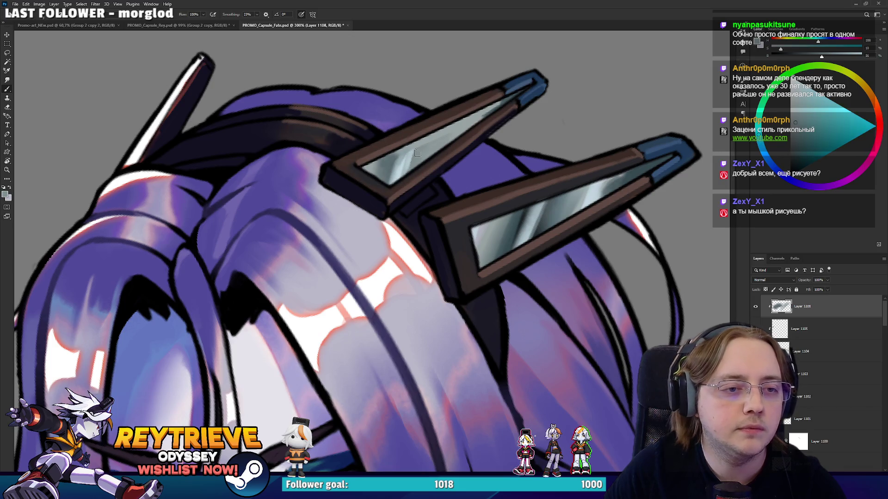
pyautogui.keyDown('alt'); pyautogui.click(498, 106); pyautogui.keyUp('alt')
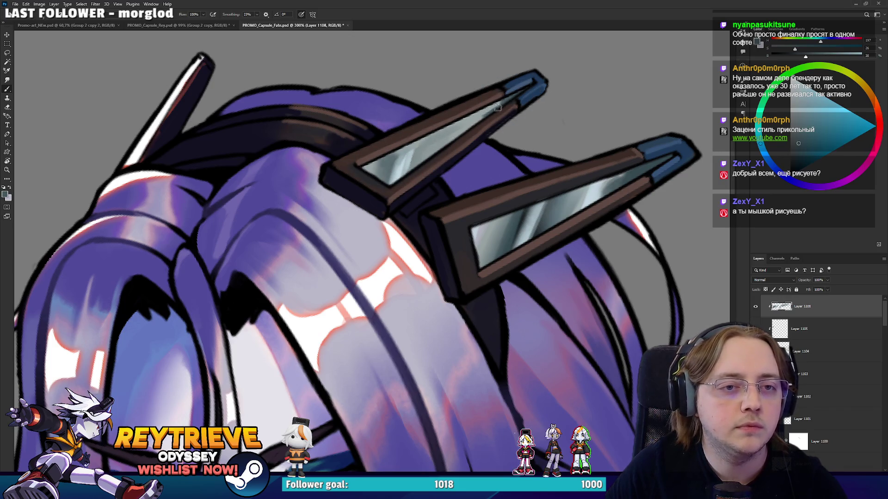
pyautogui.moveTo(495, 105); pyautogui.dragTo(482, 112)
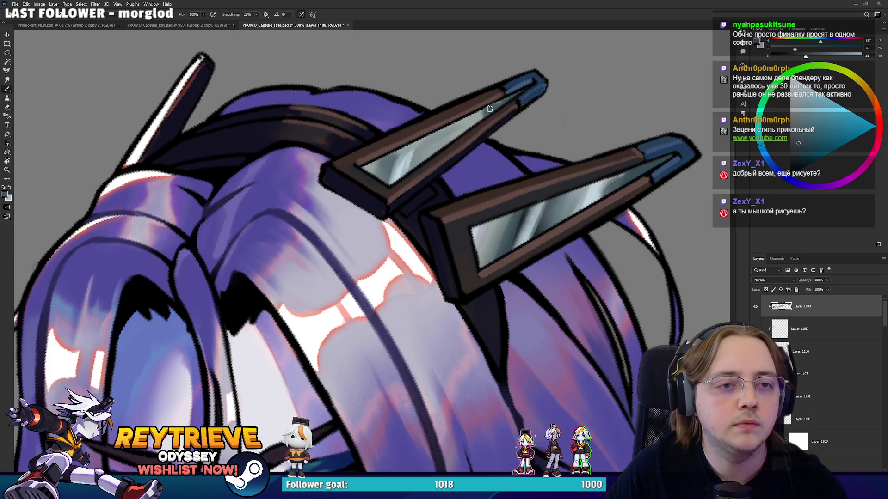
pyautogui.scroll(-8, 514, 73)
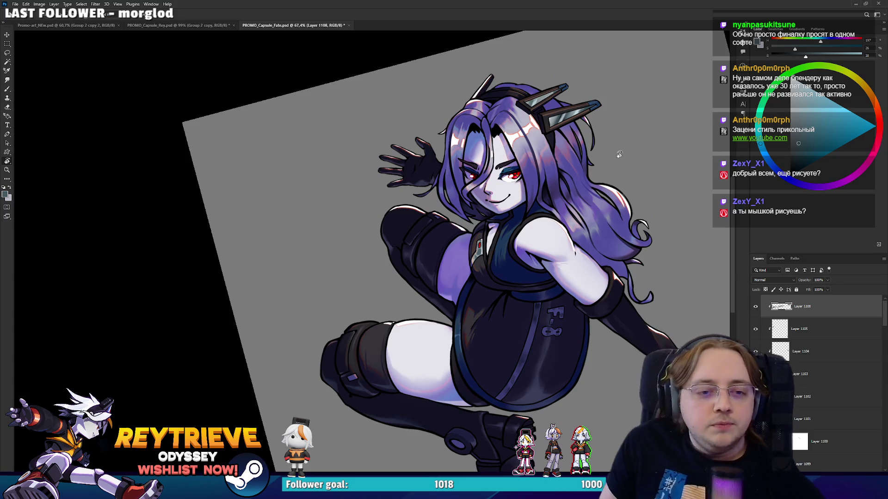
# Rotate the view onto the face and torso and lay in dark shading on the chest
pyautogui.scroll(4, 542, 291)
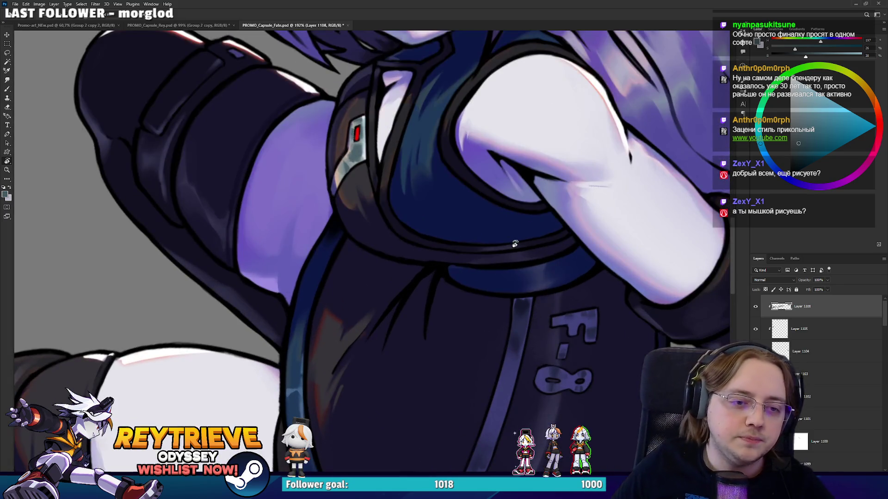
pyautogui.moveTo(514, 240); pyautogui.dragTo(411, 318)
pyautogui.keyDown('alt'); pyautogui.click(412, 318); pyautogui.keyUp('alt')
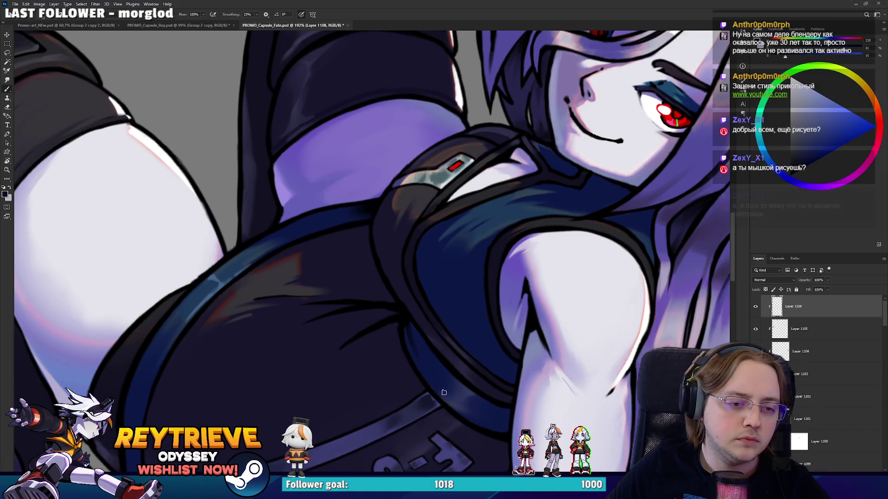
pyautogui.moveTo(462, 394)
pyautogui.mouseDown()
pyautogui.moveTo(439, 405)
pyautogui.moveTo(397, 326)
pyautogui.moveTo(395, 366)
pyautogui.moveTo(440, 342)
pyautogui.moveTo(379, 353)
pyautogui.mouseUp()
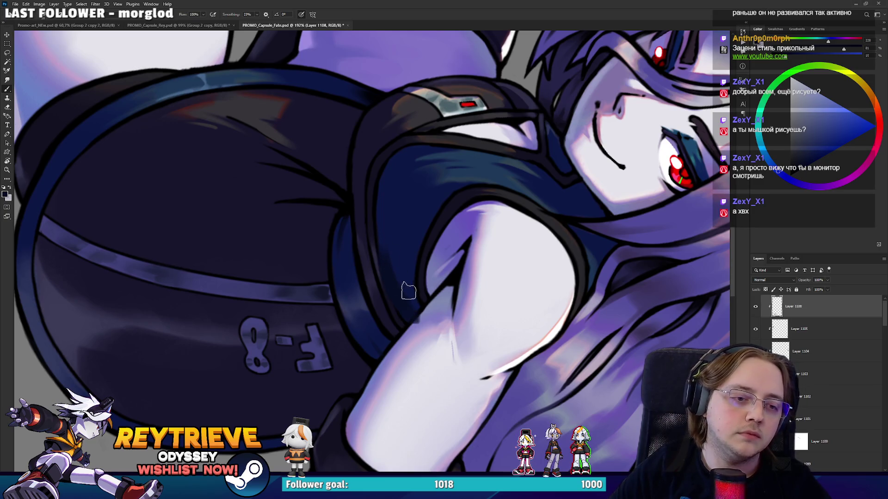
pyautogui.press('e')
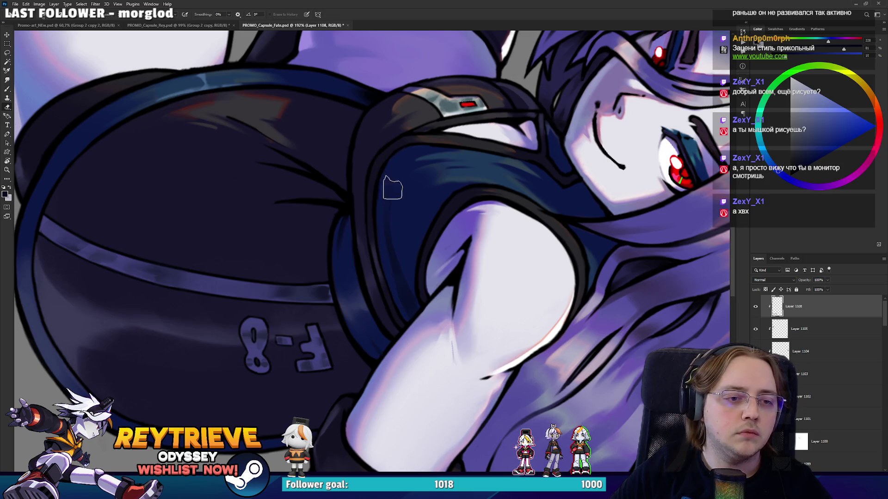
pyautogui.press('r')
pyautogui.moveTo(460, 275)
pyautogui.mouseDown()
pyautogui.moveTo(427, 121)
pyautogui.moveTo(495, 192)
pyautogui.mouseUp()
# Refine the chest shading beside the bare shoulder by alternating brush and eraser
pyautogui.press('b')
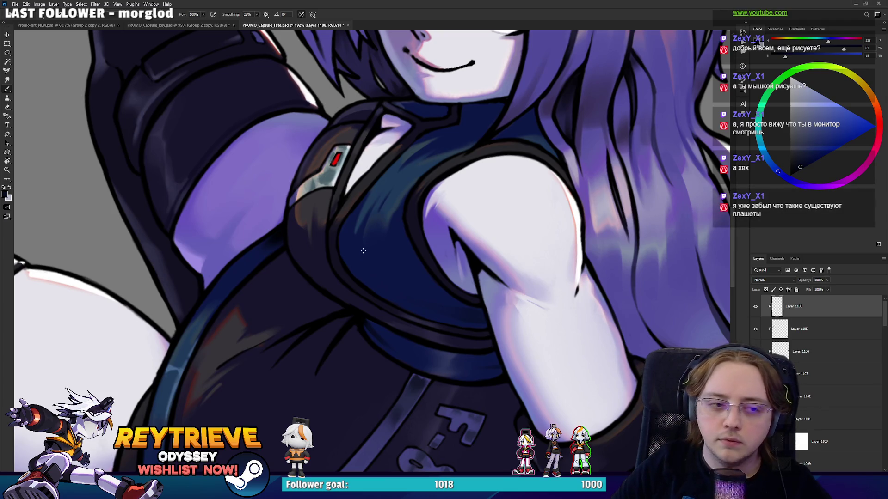
pyautogui.press('e')
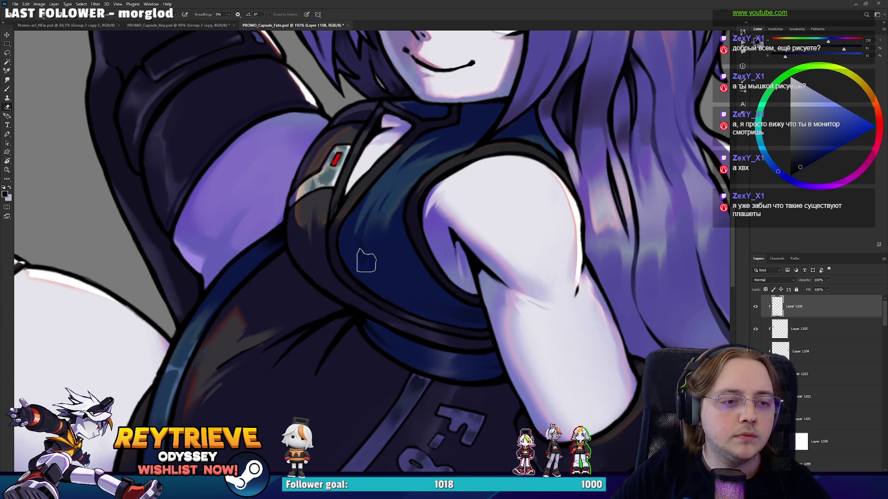
pyautogui.press('b')
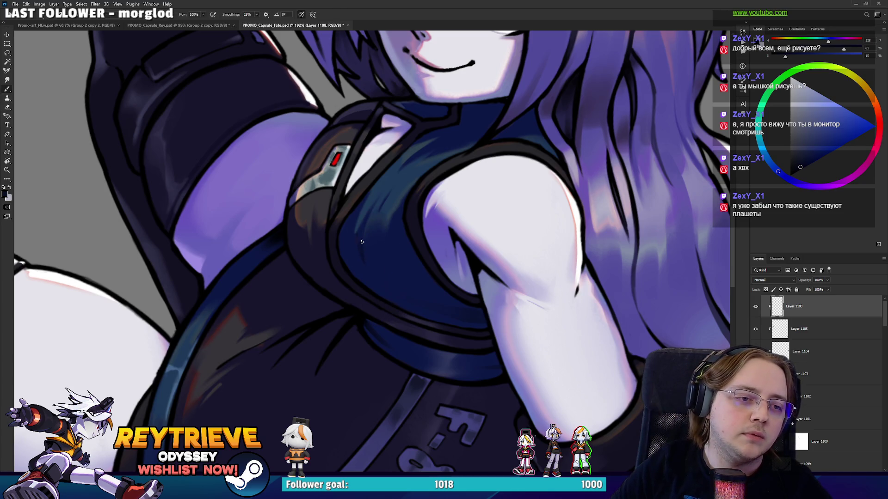
pyautogui.press('e')
pyautogui.press('b')
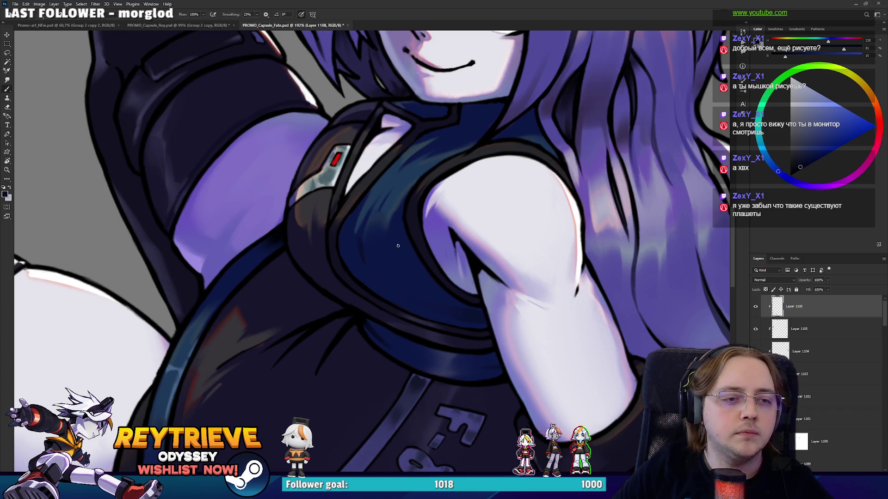
pyautogui.press('e')
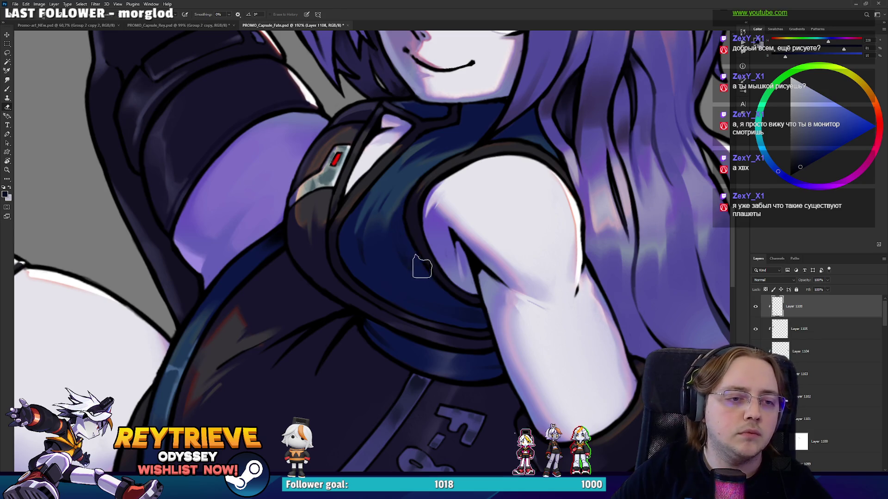
pyautogui.scroll(-3, 722, 188)
pyautogui.scroll(-2, 502, 166)
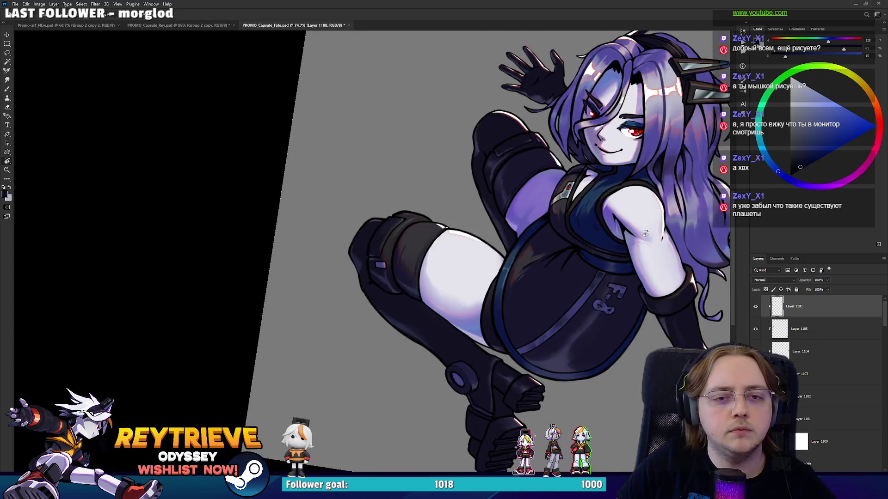
# Tilt the view and shade around the collar with the suit's darker blue
pyautogui.scroll(6, 502, 167)
pyautogui.scroll(-3, 502, 167)
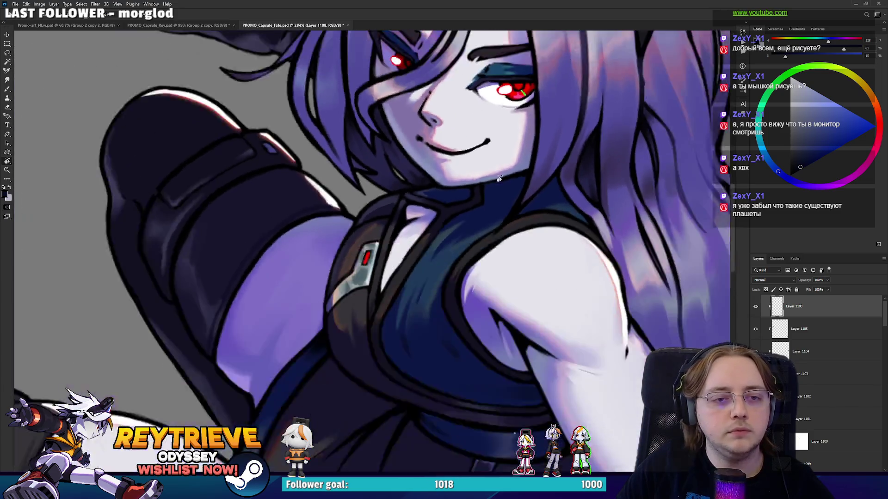
pyautogui.scroll(5, 372, 253)
pyautogui.moveTo(372, 254)
pyautogui.mouseDown()
pyautogui.moveTo(467, 194)
pyautogui.moveTo(460, 120)
pyautogui.moveTo(488, 184)
pyautogui.mouseUp()
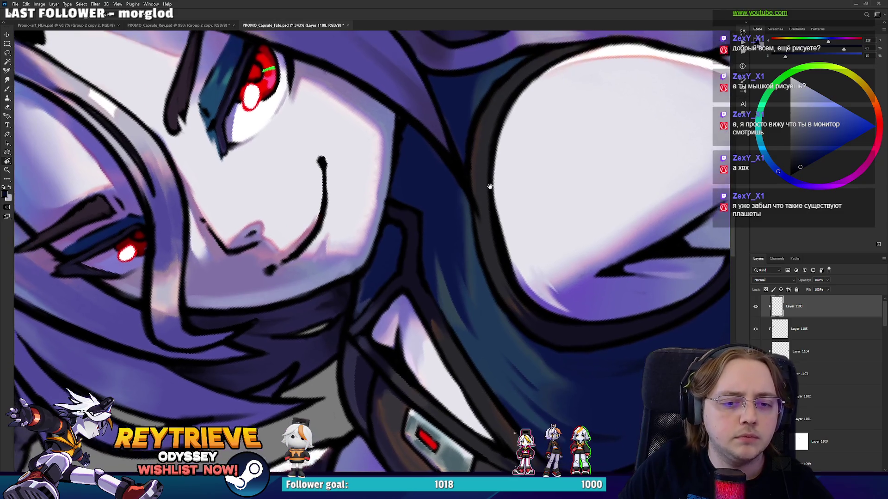
pyautogui.press('e')
pyautogui.press('b')
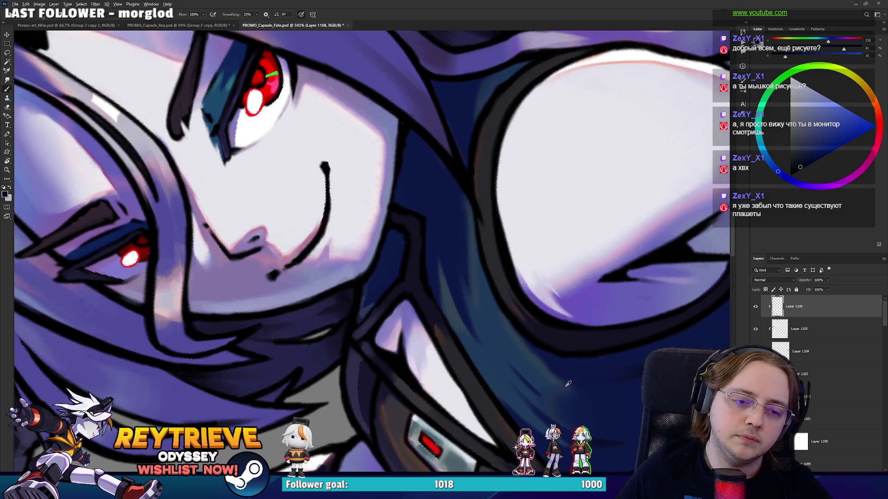
pyautogui.keyDown('alt'); pyautogui.click(548, 371); pyautogui.keyUp('alt')
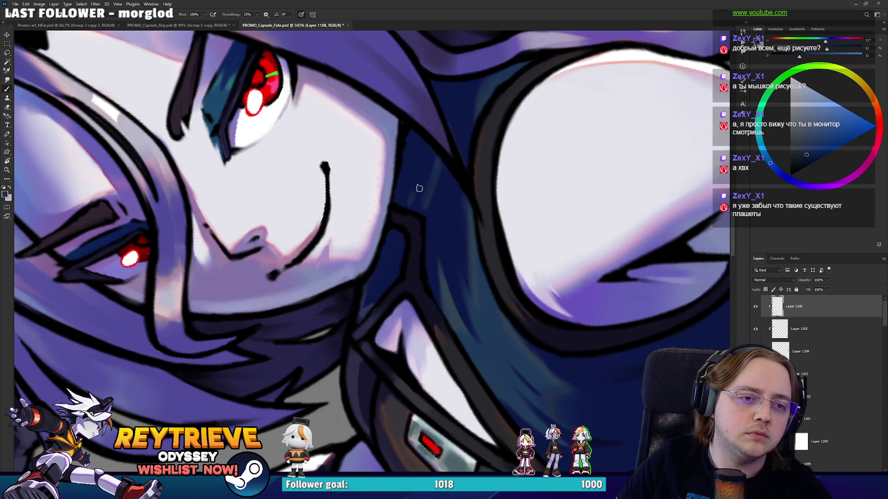
pyautogui.moveTo(435, 145)
pyautogui.mouseDown()
pyautogui.moveTo(363, 327)
pyautogui.moveTo(376, 361)
pyautogui.mouseUp()
pyautogui.press('e')
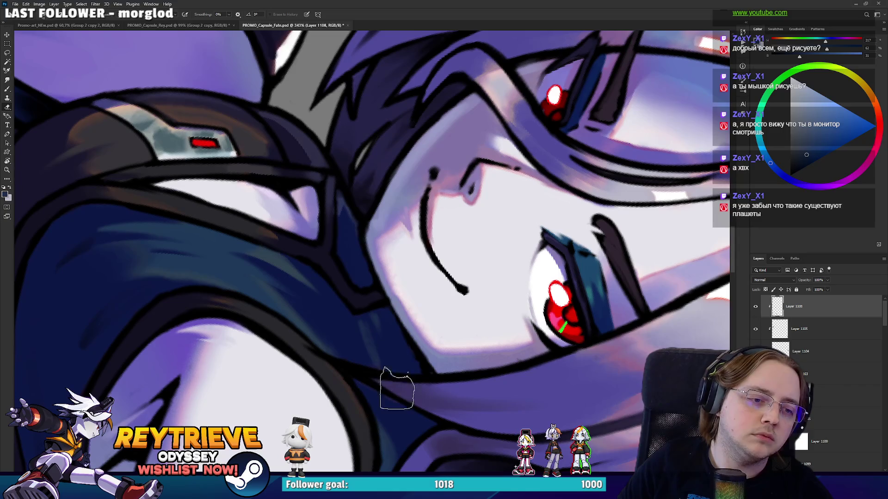
pyautogui.press('b')
# Paint black and dark blue outlines around the neck and shoulder, then fit the whole image
pyautogui.keyDown('alt'); pyautogui.click(429, 371); pyautogui.keyUp('alt')
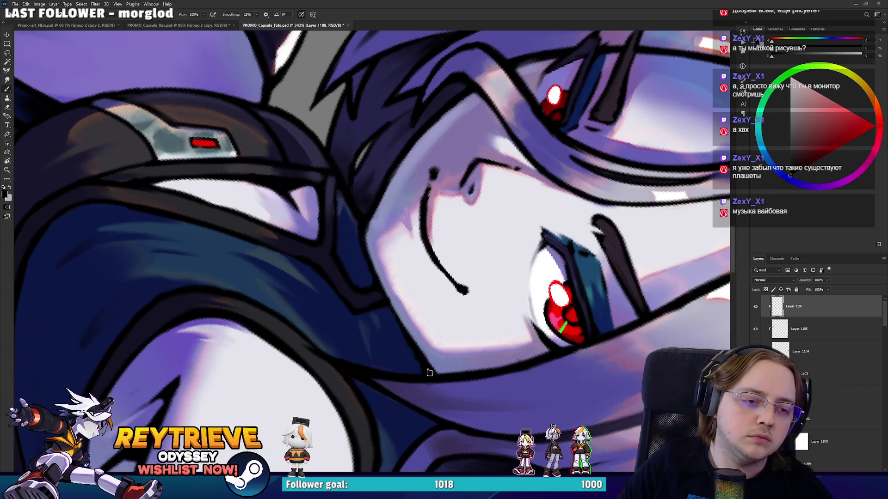
pyautogui.scroll(-6, 396, 337)
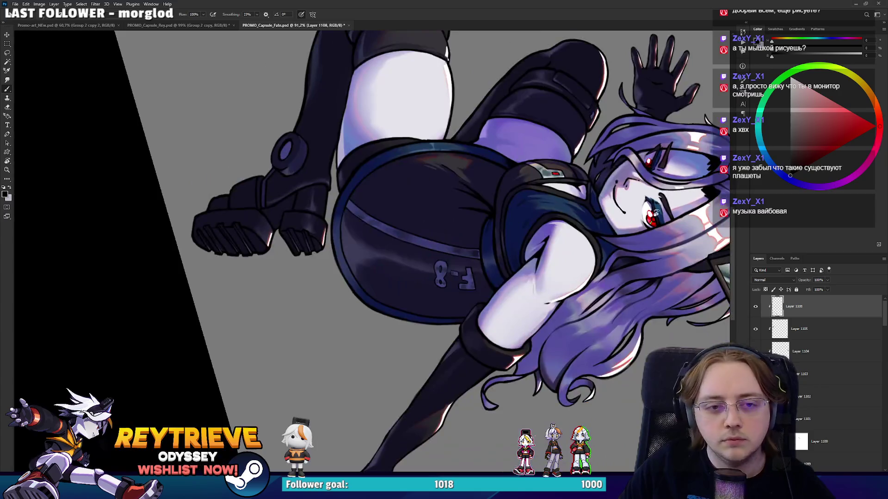
pyautogui.scroll(5, 494, 224)
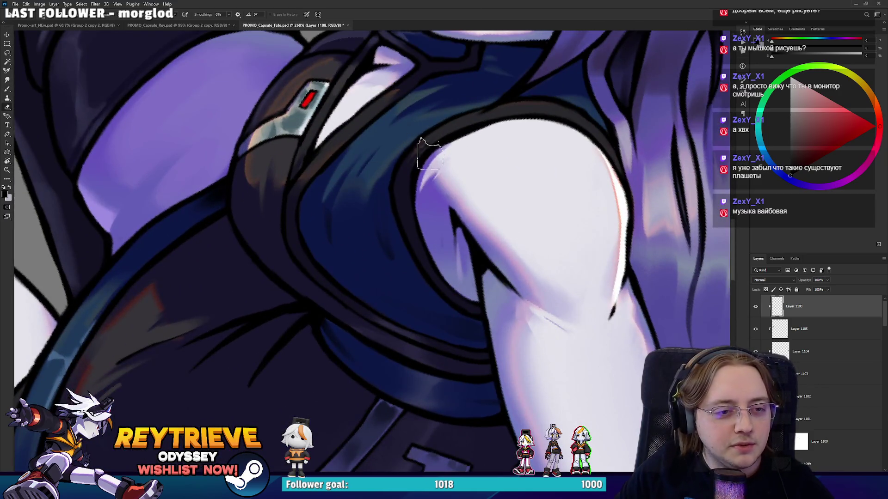
pyautogui.press('b')
pyautogui.keyDown('alt'); pyautogui.click(390, 244); pyautogui.keyUp('alt')
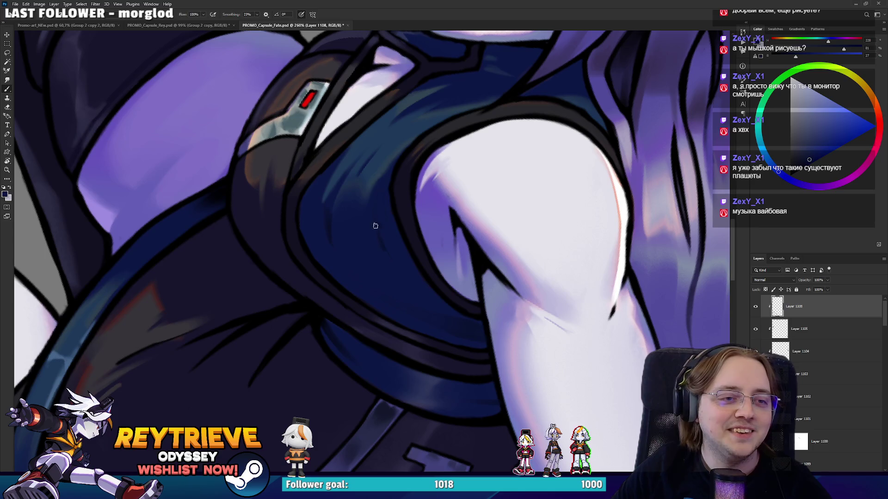
pyautogui.press('r')
pyautogui.moveTo(426, 153); pyautogui.dragTo(366, 138)
pyautogui.keyDown('alt'); pyautogui.click(375, 124); pyautogui.keyUp('alt')
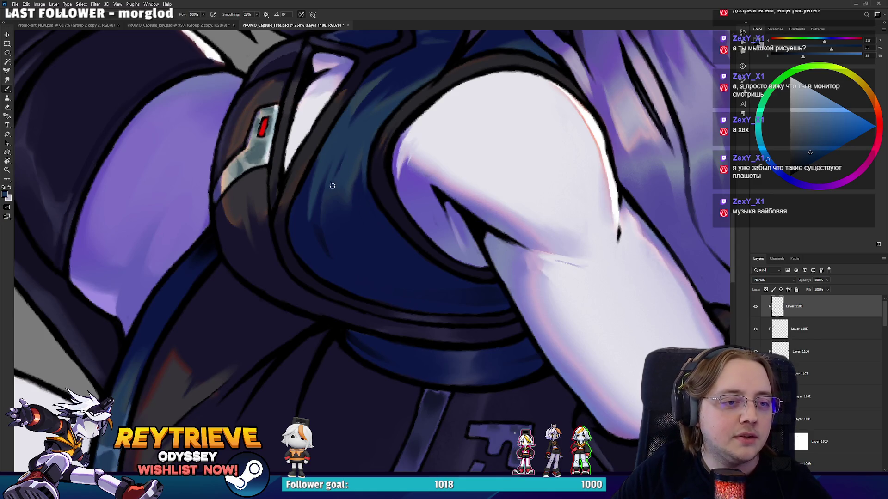
pyautogui.hotkey('ctrl', '0')
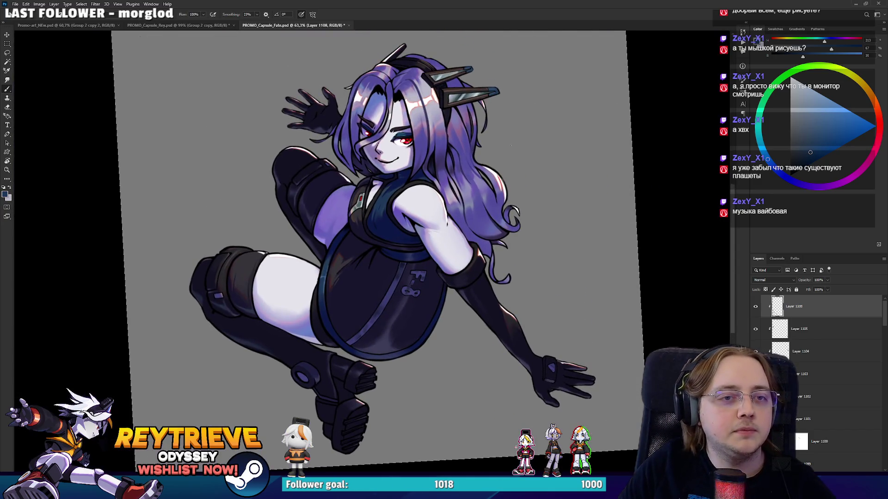
# Switch to white and paint a rim highlight along the thigh edge, undoing two attempts
pyautogui.scroll(-1, 461, 128)
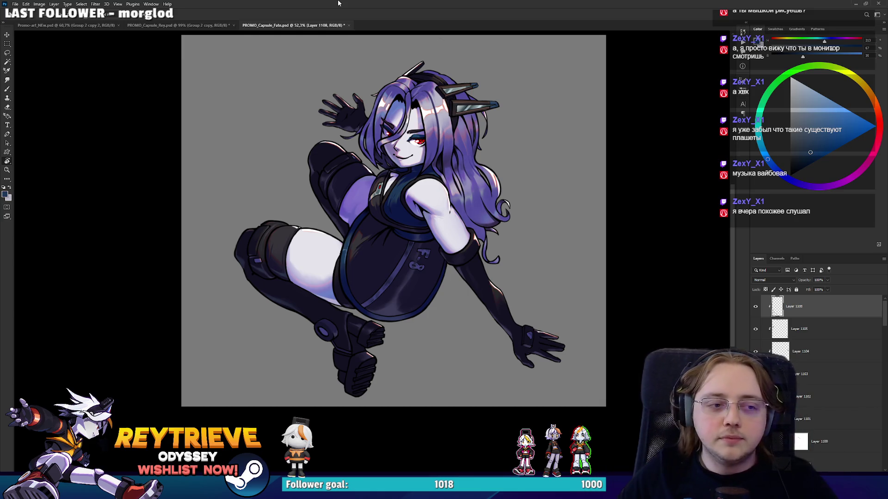
pyautogui.scroll(5, 300, 227)
pyautogui.moveTo(597, 163); pyautogui.dragTo(509, 130)
pyautogui.press('x')
pyautogui.moveTo(398, 262); pyautogui.dragTo(388, 319)
pyautogui.hotkey('ctrl', 'z')
pyautogui.moveTo(397, 258); pyautogui.dragTo(379, 319)
pyautogui.hotkey('ctrl', 'z')
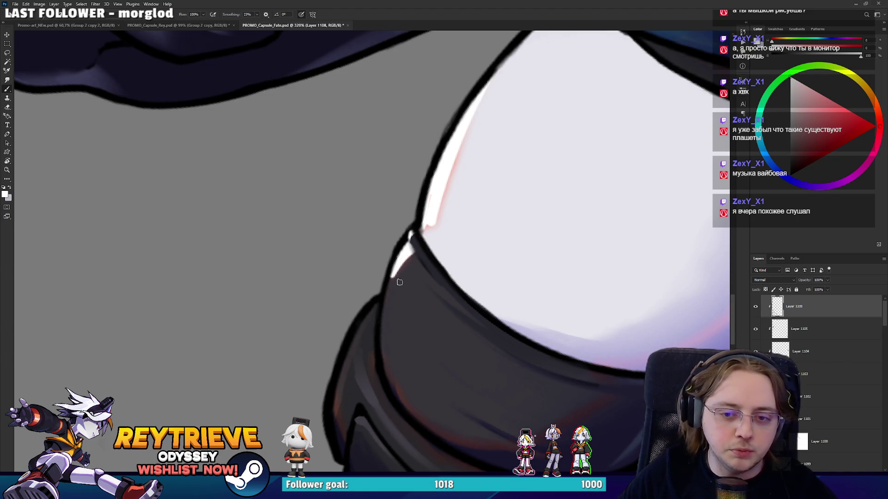
# Repaint the white thigh-edge highlight several times, keeping a slightly longer final stroke
pyautogui.moveTo(396, 266); pyautogui.dragTo(384, 306)
pyautogui.hotkey('ctrl', 'z')
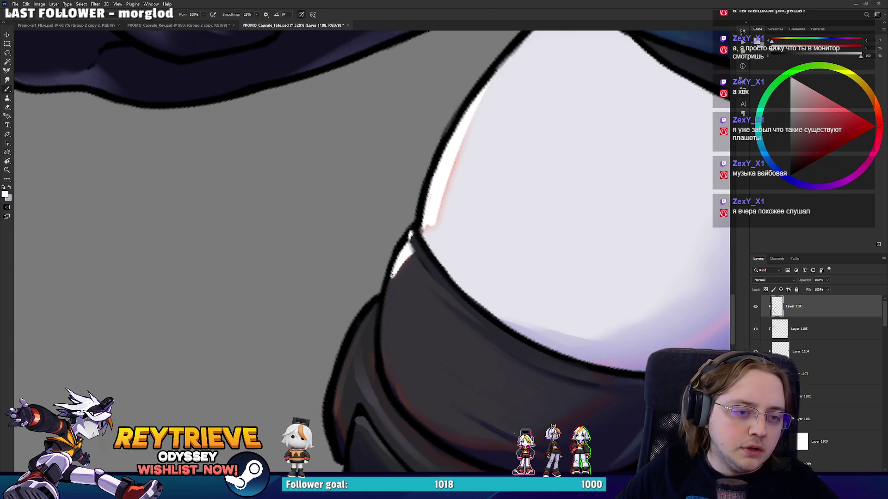
pyautogui.moveTo(395, 268); pyautogui.dragTo(385, 308)
pyautogui.hotkey('ctrl', 'z')
pyautogui.moveTo(396, 268); pyautogui.dragTo(384, 314)
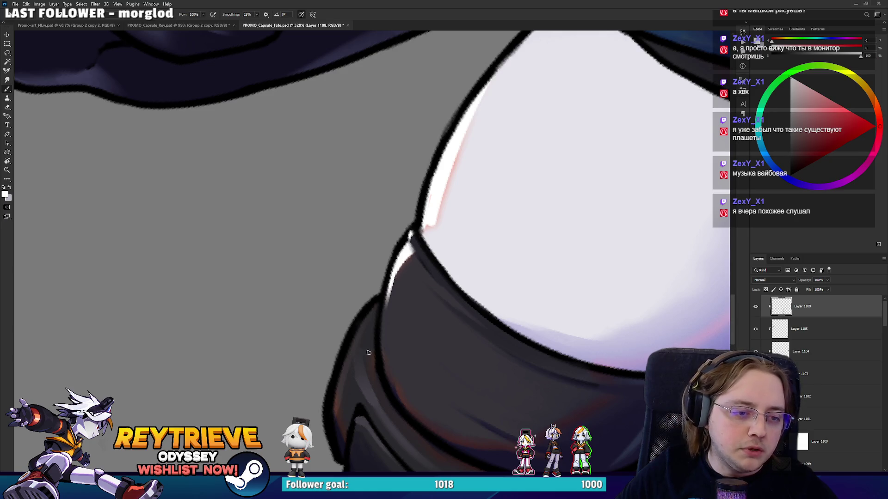
# Try and erase a short thigh highlight, then brush a faint light stroke on the stocking cuff and sample a purple-blue colour
pyautogui.moveTo(369, 381); pyautogui.dragTo(376, 253)
pyautogui.scroll(-2, 333, 267)
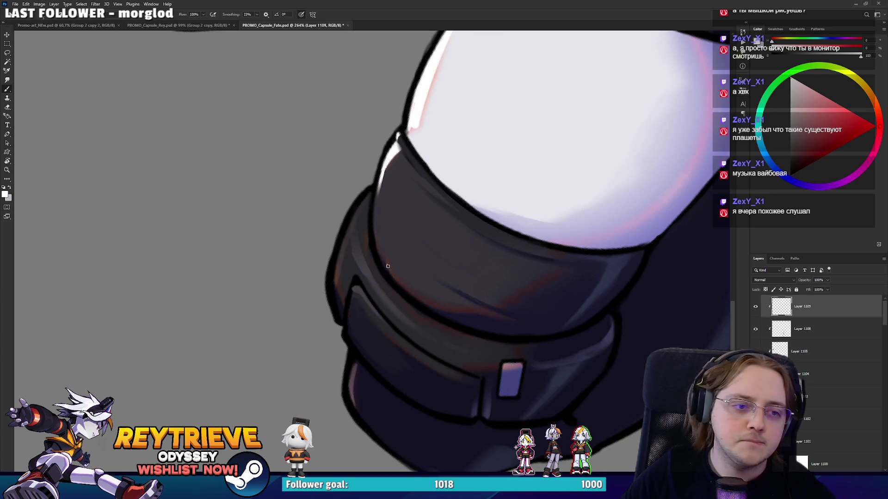
pyautogui.moveTo(360, 264); pyautogui.dragTo(353, 238)
pyautogui.press('e')
pyautogui.press('b')
pyautogui.moveTo(366, 268); pyautogui.dragTo(366, 261)
pyautogui.keyDown('alt'); pyautogui.click(367, 297); pyautogui.keyUp('alt')
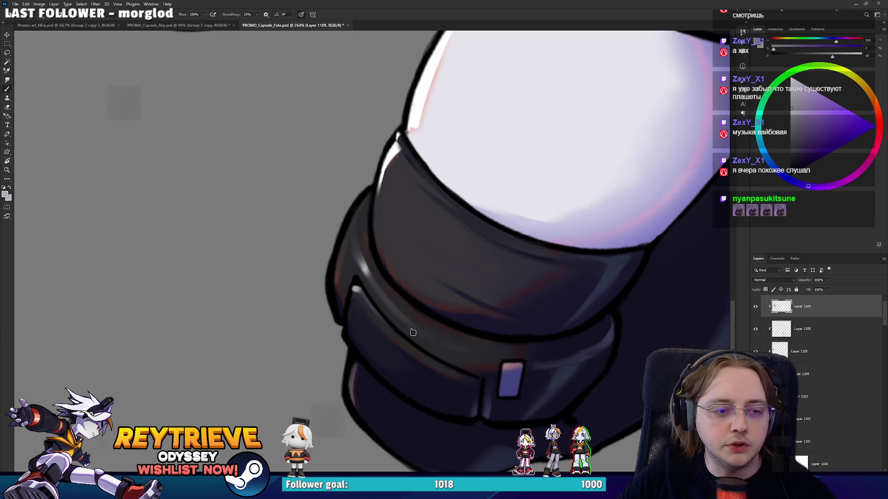
# Rotate the view upright and zoom toward the headband
pyautogui.moveTo(489, 96)
pyautogui.mouseDown()
pyautogui.moveTo(468, 291)
pyautogui.moveTo(523, 248)
pyautogui.moveTo(559, 272)
pyautogui.mouseUp()
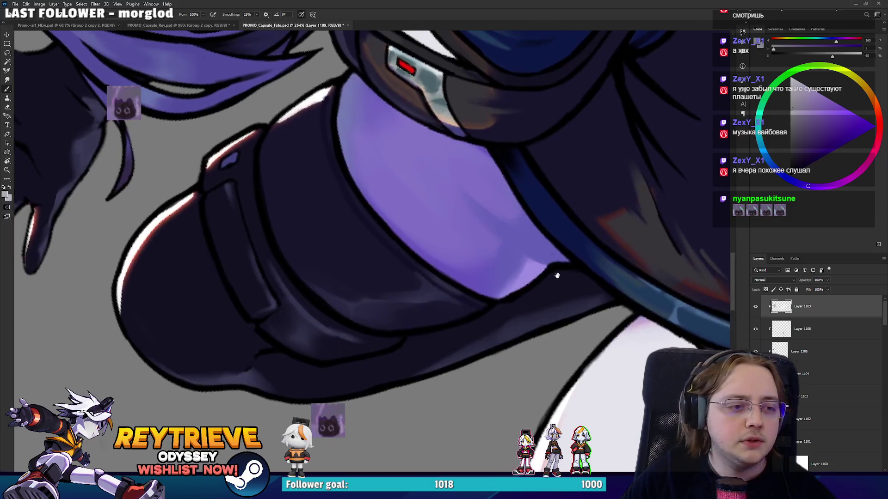
pyautogui.scroll(-5, 477, 275)
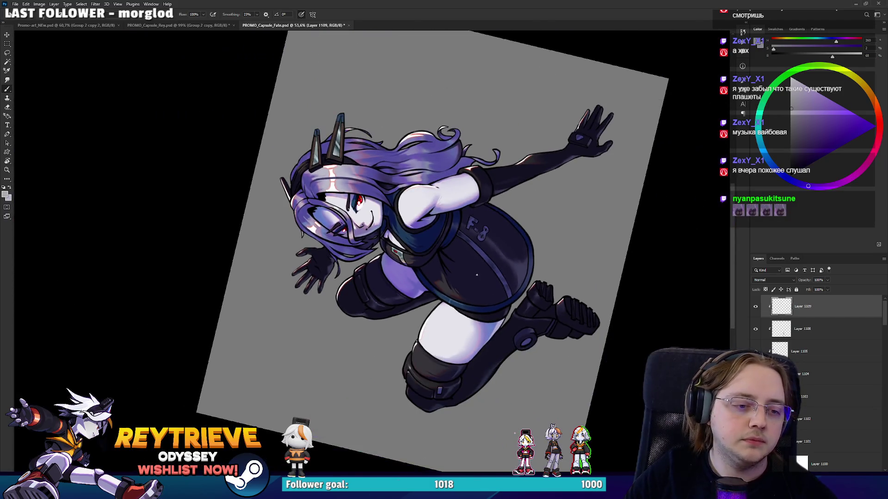
pyautogui.moveTo(477, 275); pyautogui.dragTo(444, 208)
pyautogui.scroll(3, 415, 165)
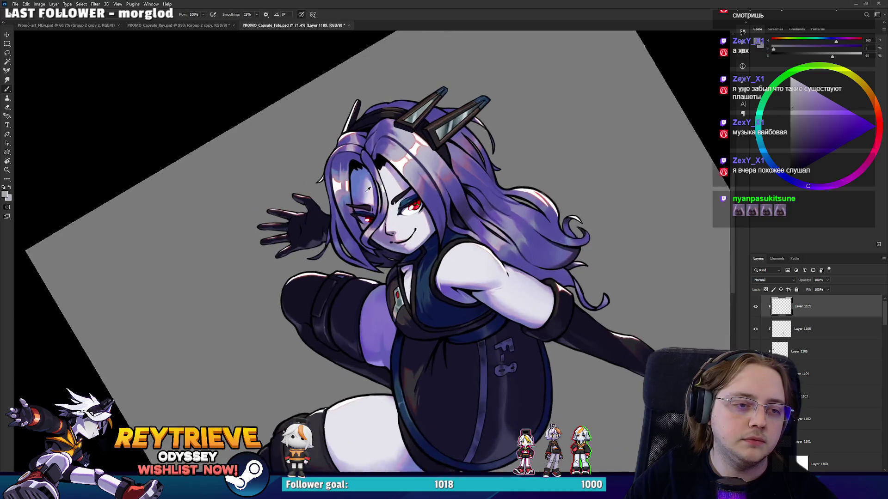
pyautogui.scroll(5, 415, 166)
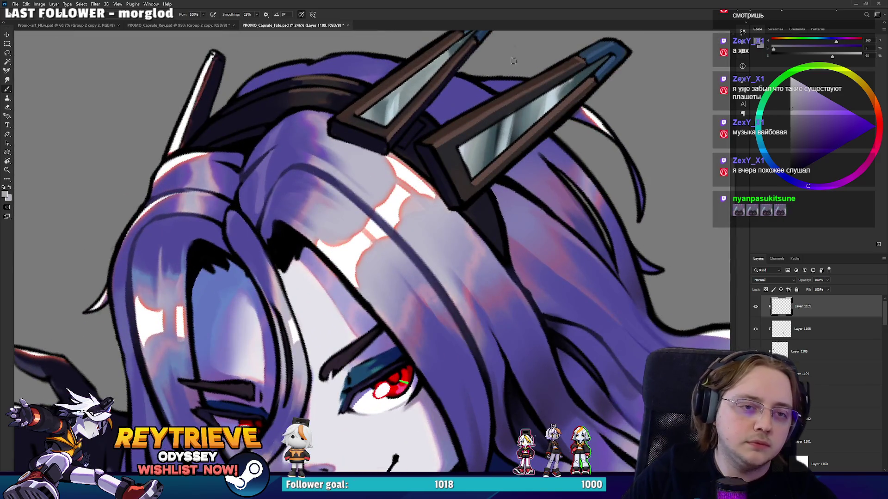